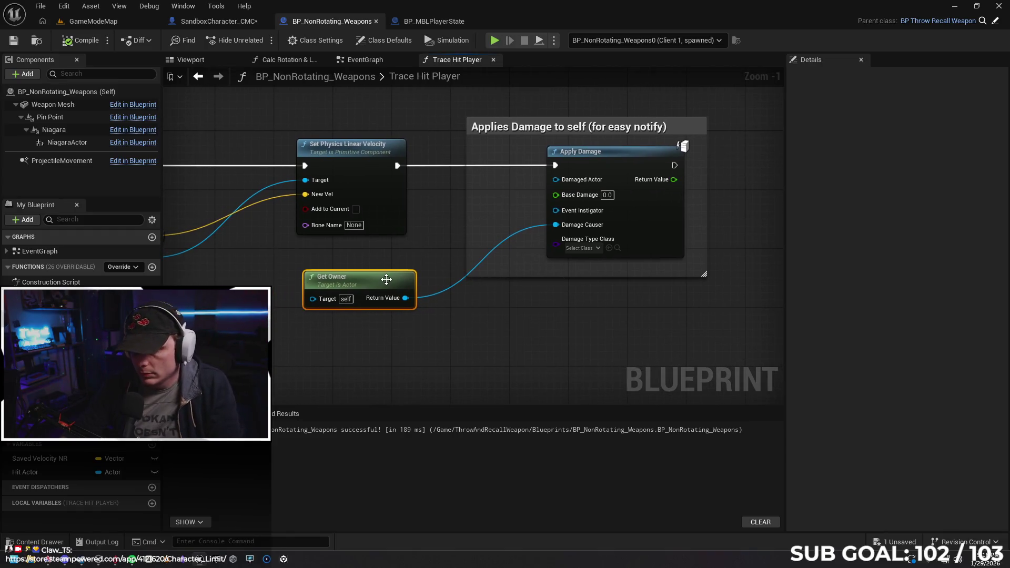
Step: Replace Get Owner with a Get Player State node feeding Apply Damage's Damage Causer
{"action": "key", "text": "Delete"}
{"action": "mouse_move", "coordinate": [556, 225]}
{"action": "left_mouse_down"}
{"action": "mouse_move", "coordinate": [464, 241]}
{"action": "mouse_move", "coordinate": [453, 257]}
{"action": "left_mouse_up"}
{"action": "type", "text": "player state"}
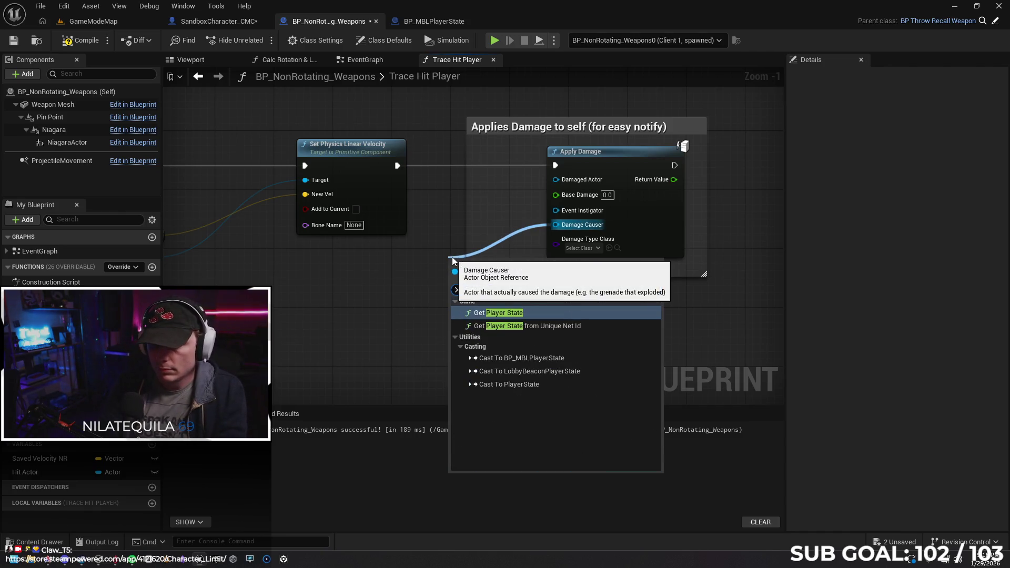
{"action": "key", "text": "Return"}
{"action": "left_click_drag", "start_coordinate": [486, 259], "coordinate": [339, 274]}
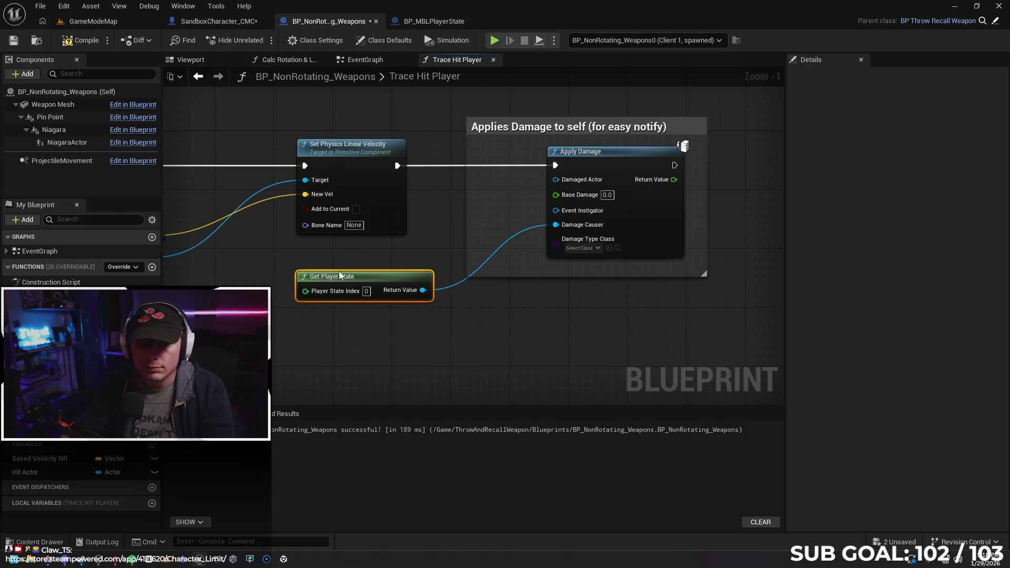
Step: Compile the weapon blueprint and switch to the SandboxCharacter_CMC event graph
{"action": "left_click", "coordinate": [80, 40]}
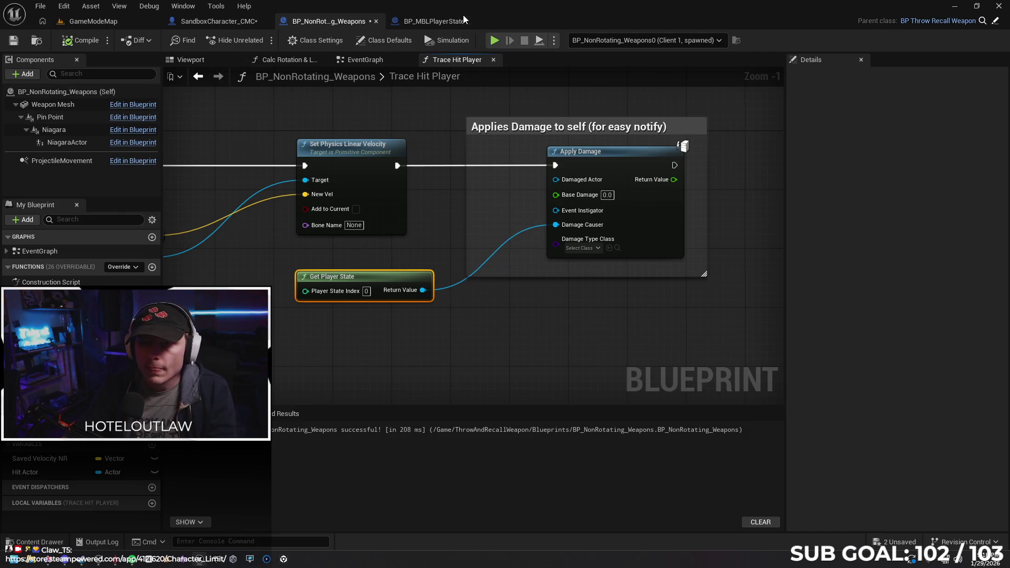
{"action": "left_click", "coordinate": [434, 21]}
{"action": "left_click", "coordinate": [184, 22]}
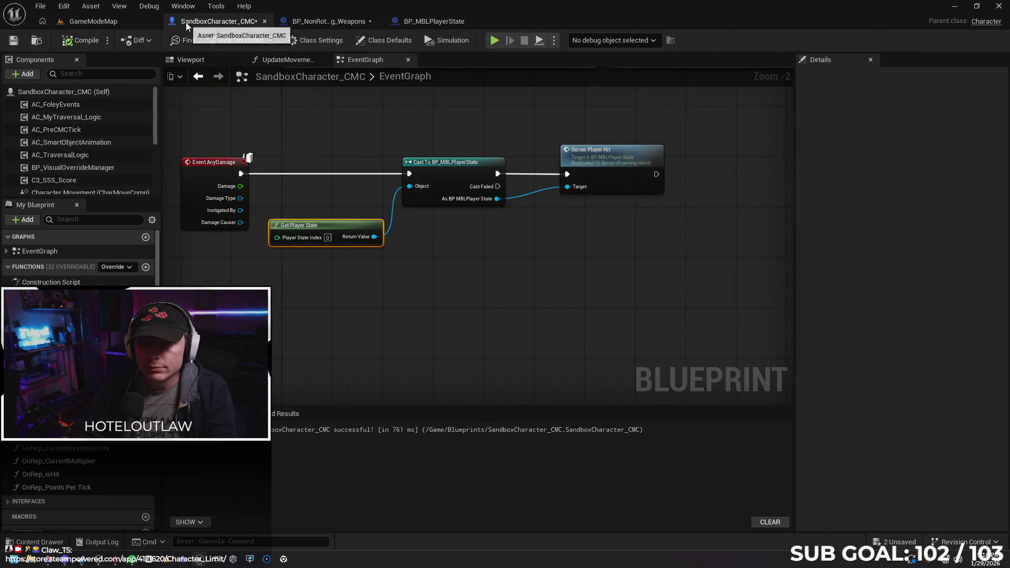
{"action": "key", "text": "alt+p"}
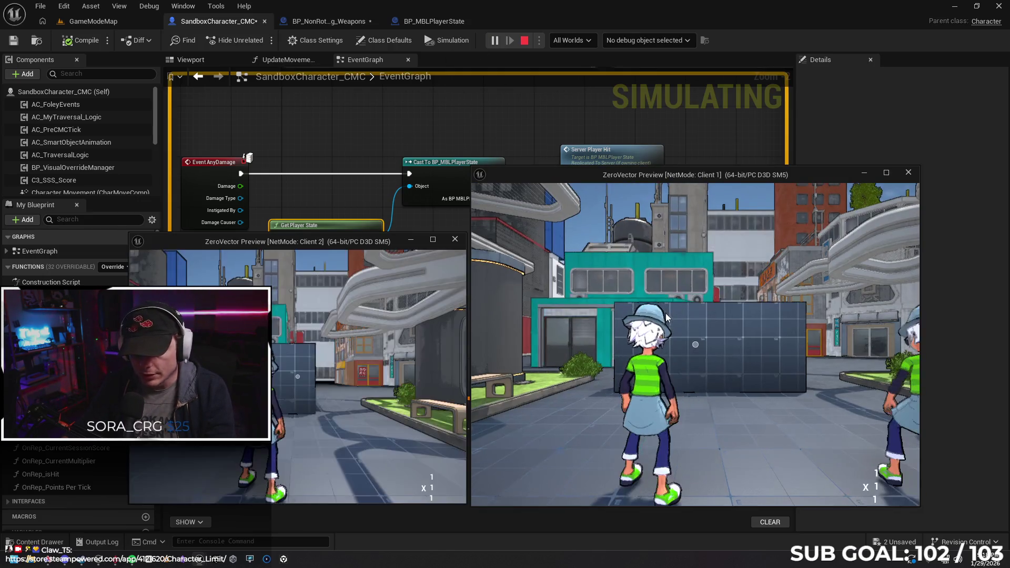
{"action": "key", "text": "s"}
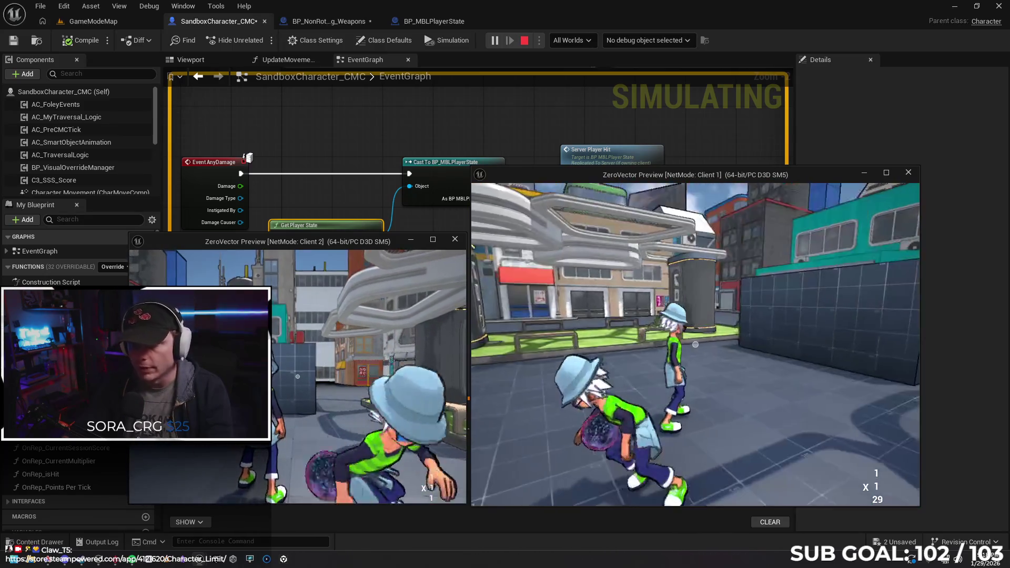
{"action": "key", "text": "w"}
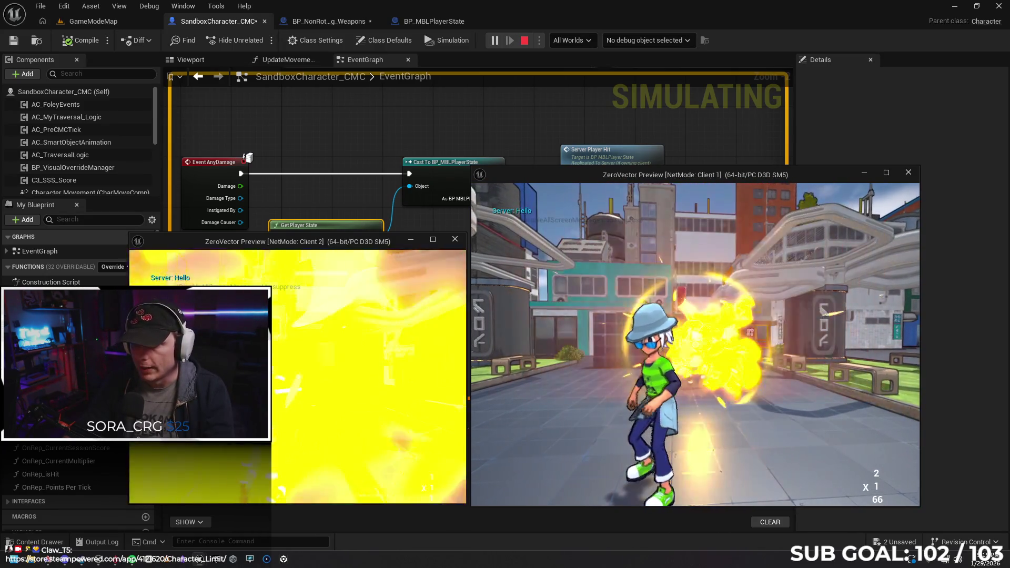
{"action": "key", "text": "s"}
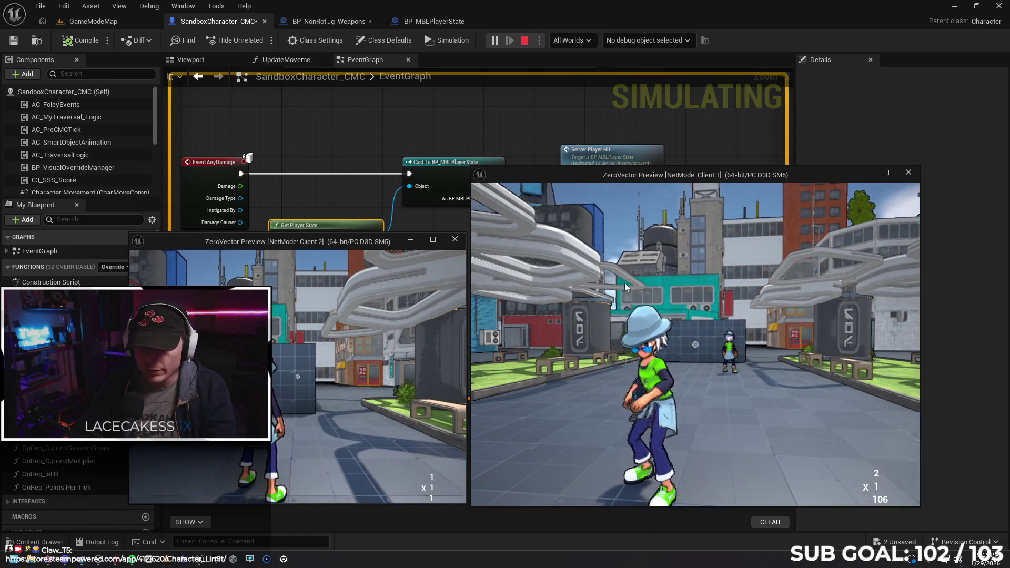
{"action": "key", "text": "w"}
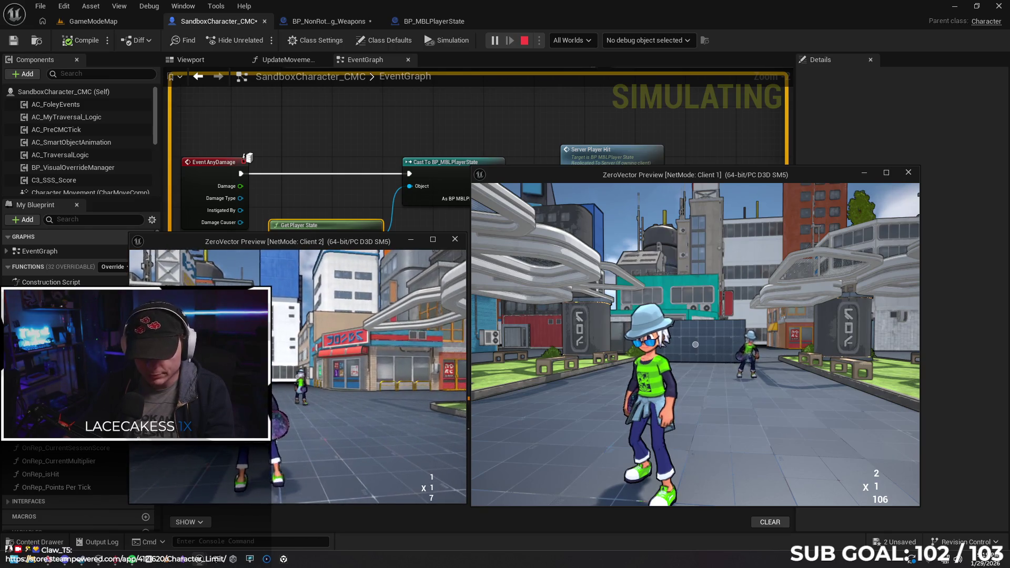
{"action": "key", "text": "f"}
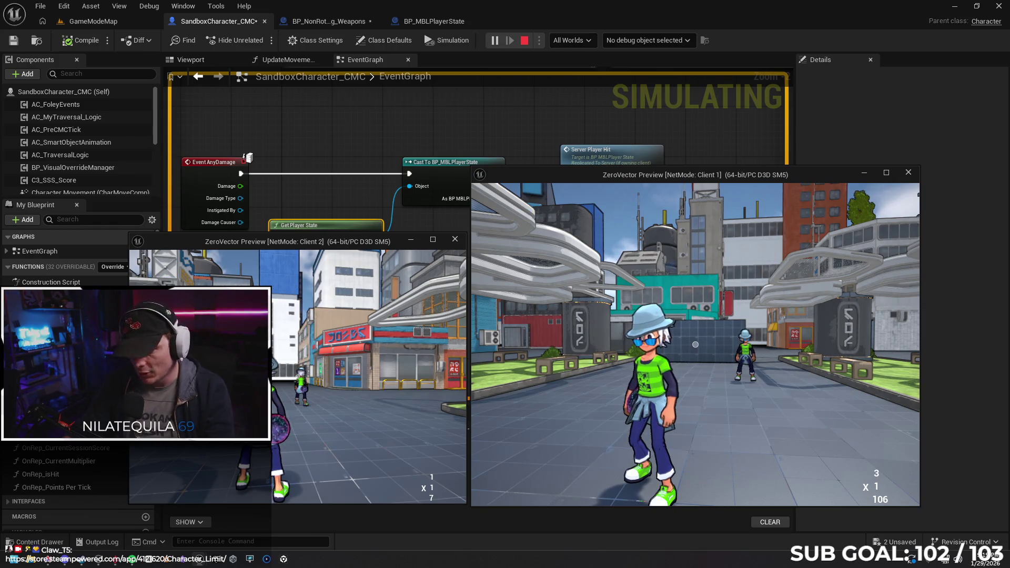
{"action": "key", "text": "Escape"}
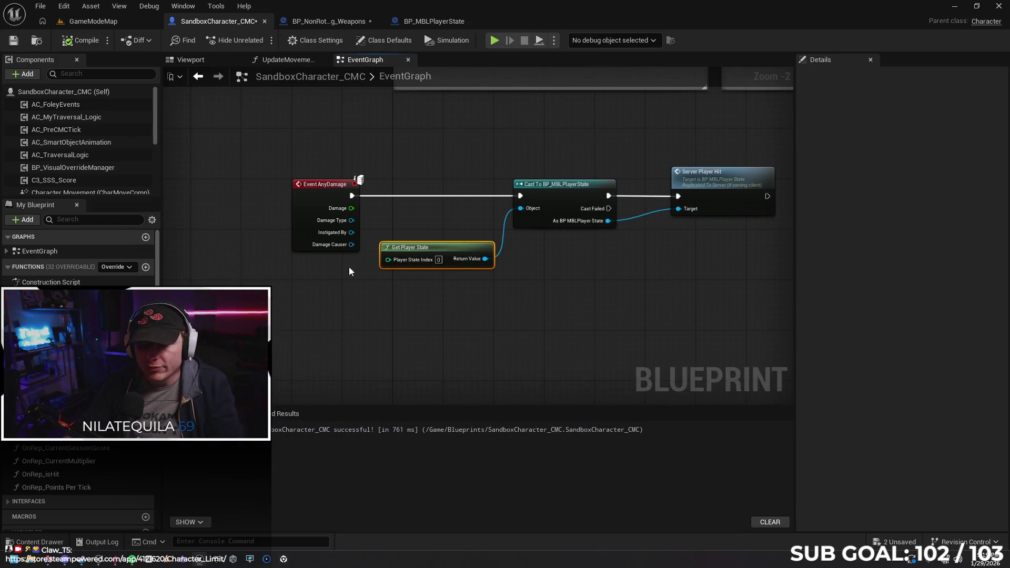
{"action": "scroll", "coordinate": [419, 258], "scroll_direction": "up", "scroll_amount": 1}
{"action": "scroll", "coordinate": [419, 258], "scroll_direction": "up", "scroll_amount": 1}
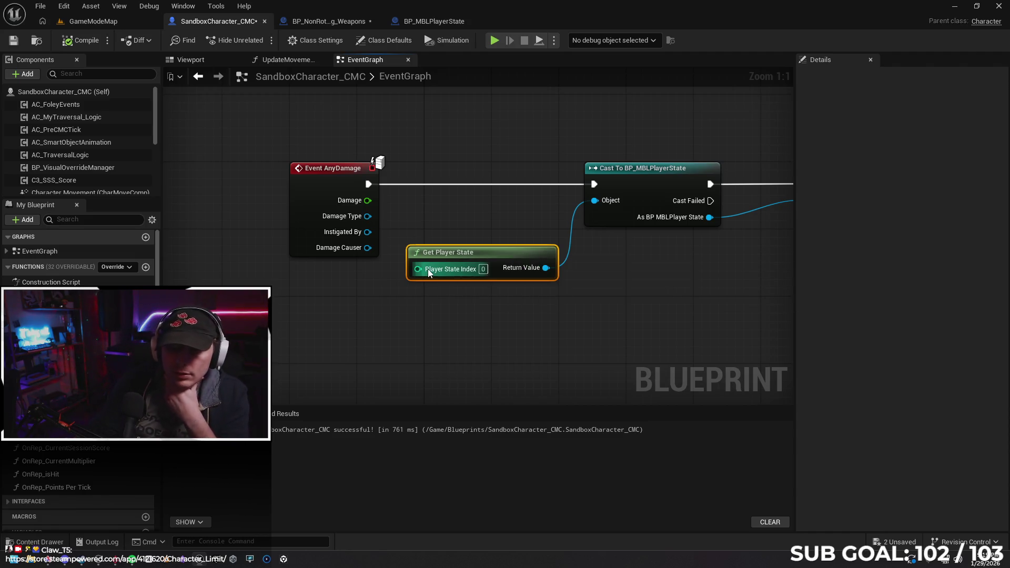
{"action": "mouse_move", "coordinate": [64, 560]}
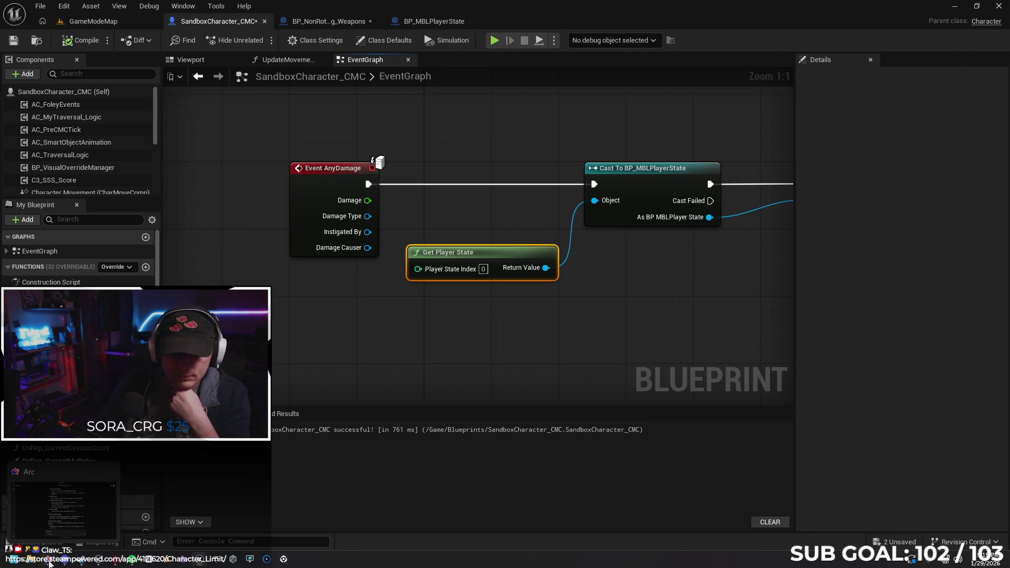
{"action": "left_click", "coordinate": [55, 517]}
Step: Draft a Gemini message: the point system uses an apply damage node but may damage the wrong player
{"action": "scroll", "coordinate": [462, 436], "scroll_direction": "down", "scroll_amount": 2}
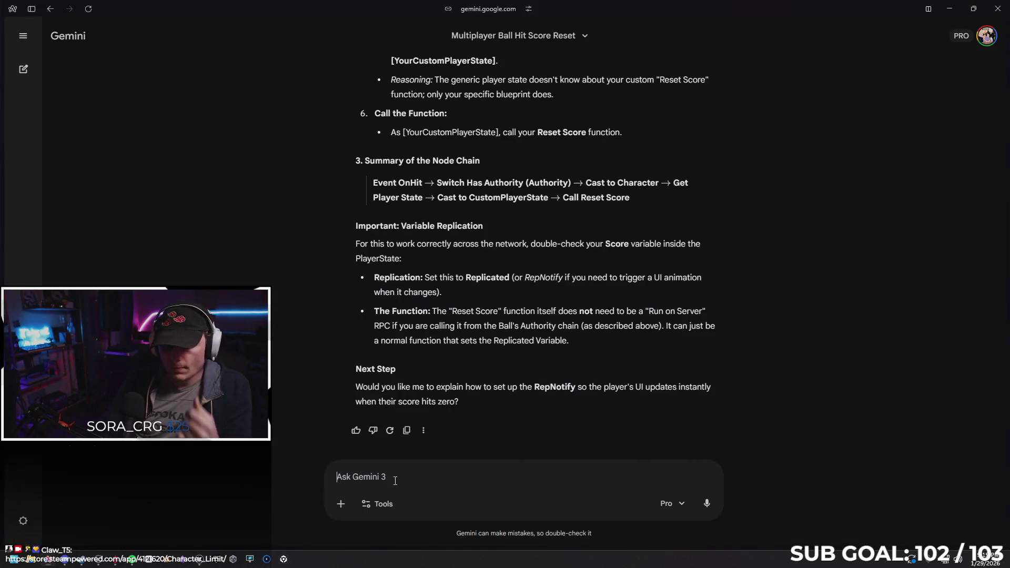
{"action": "type", "text": "new problem. I'"}
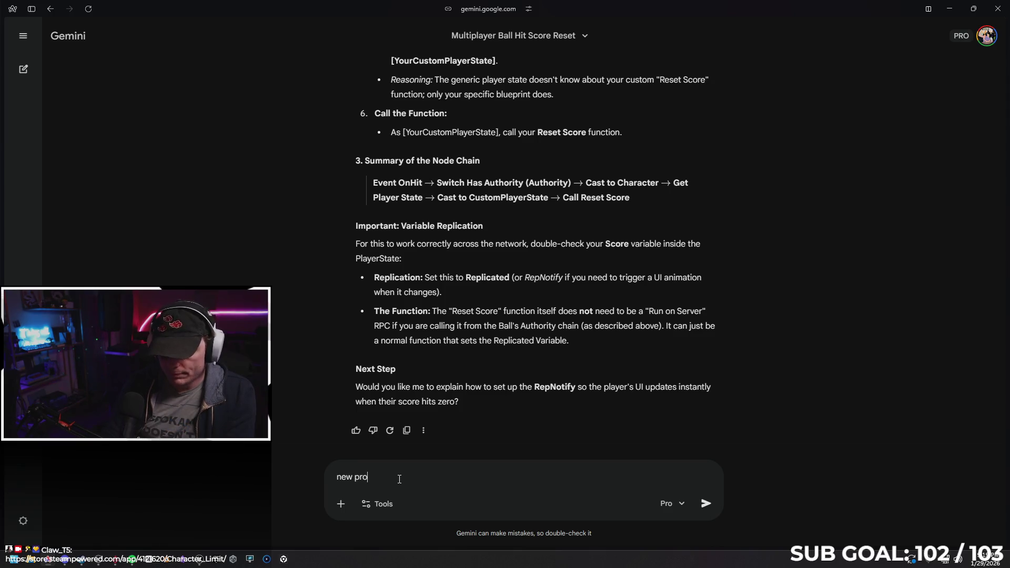
{"action": "type", "text": "ve got a sy"}
{"action": "key", "text": "BackSpace"}
{"action": "key", "text": "BackSpace"}
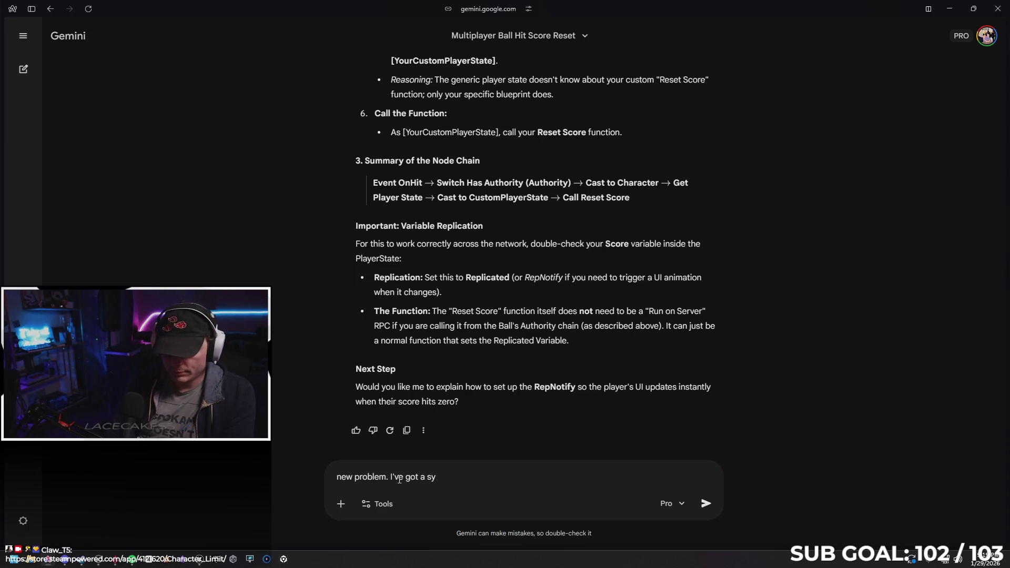
{"action": "type", "text": "that "}
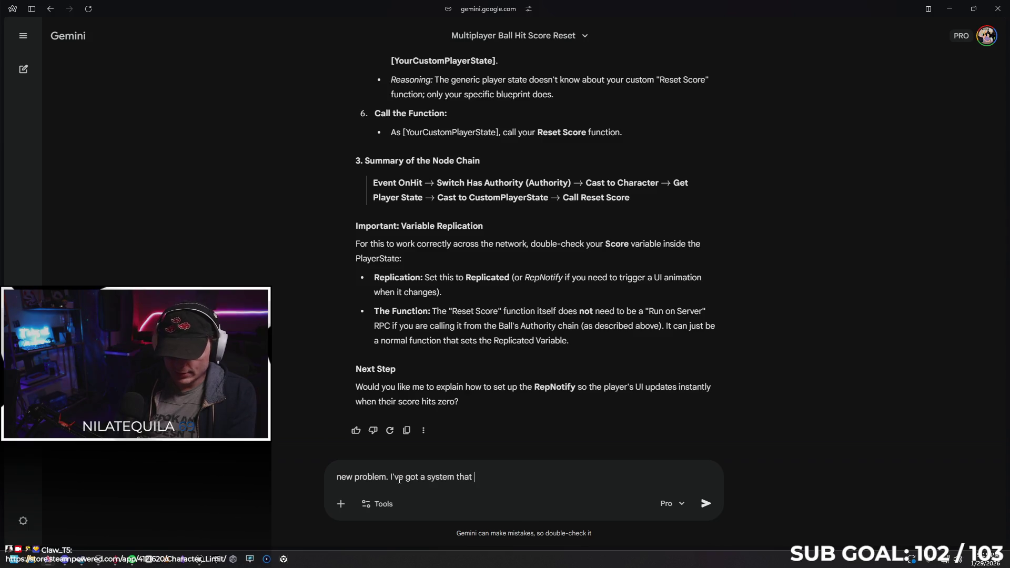
{"action": "type", "text": "adds a "}
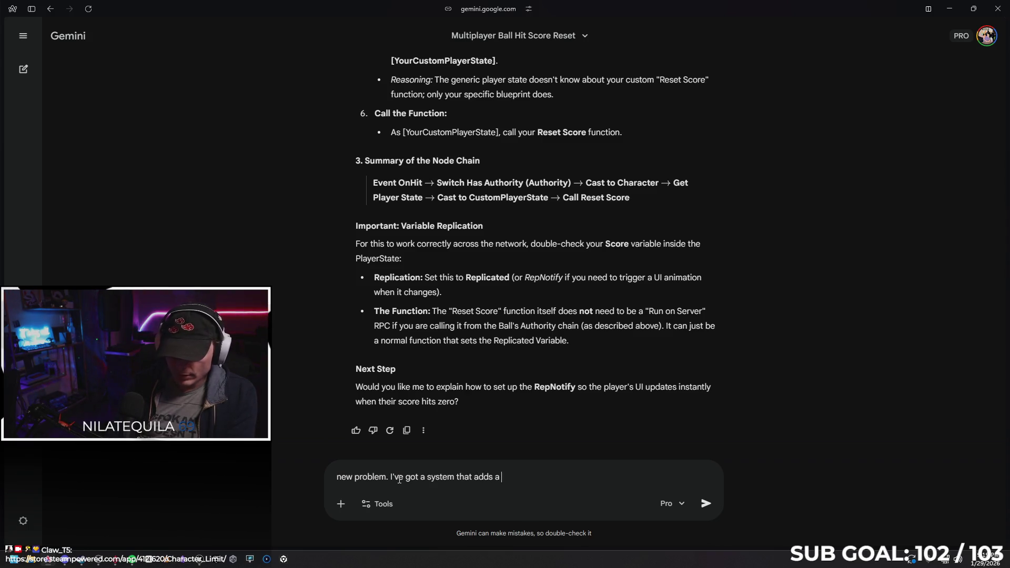
{"action": "type", "text": "point to the player"}
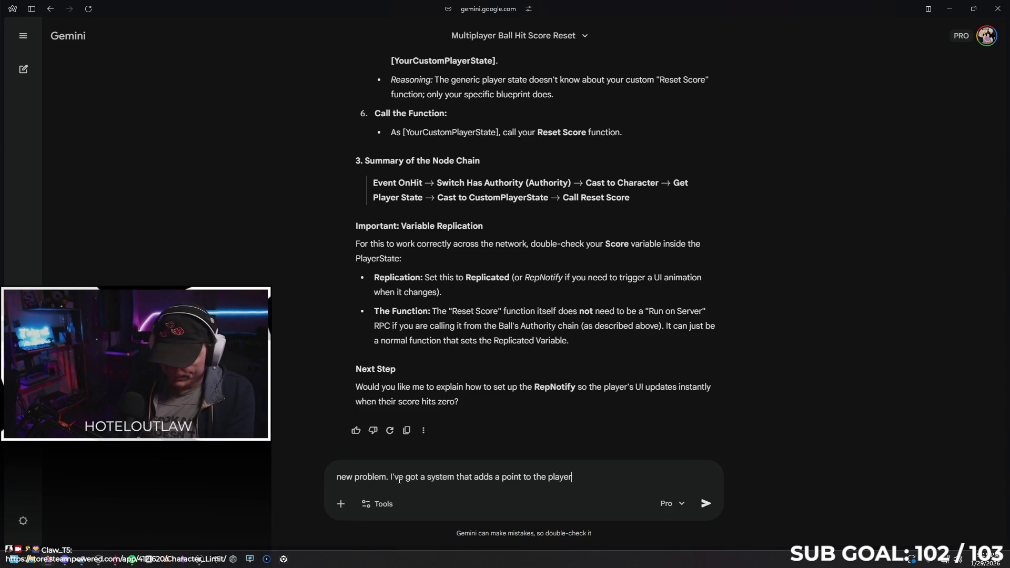
{"action": "type", "text": " if they "}
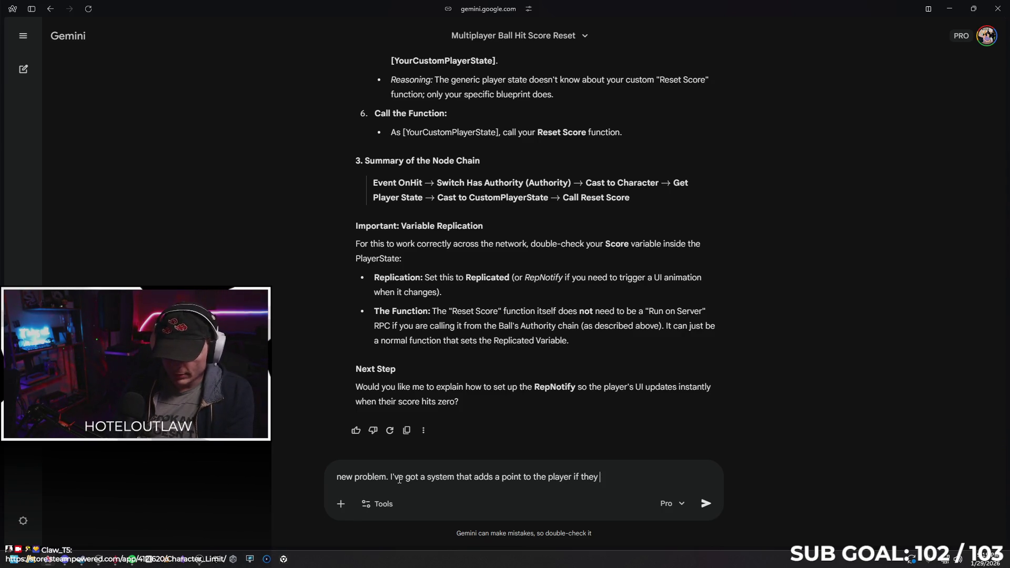
{"action": "type", "text": "hit someone els"}
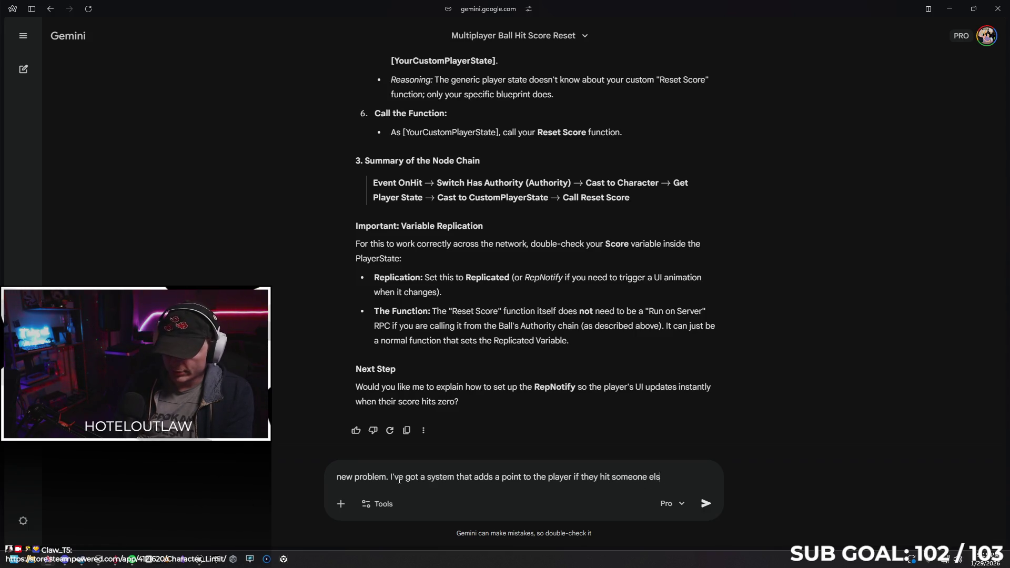
{"action": "type", "text": "e. It works wirth"}
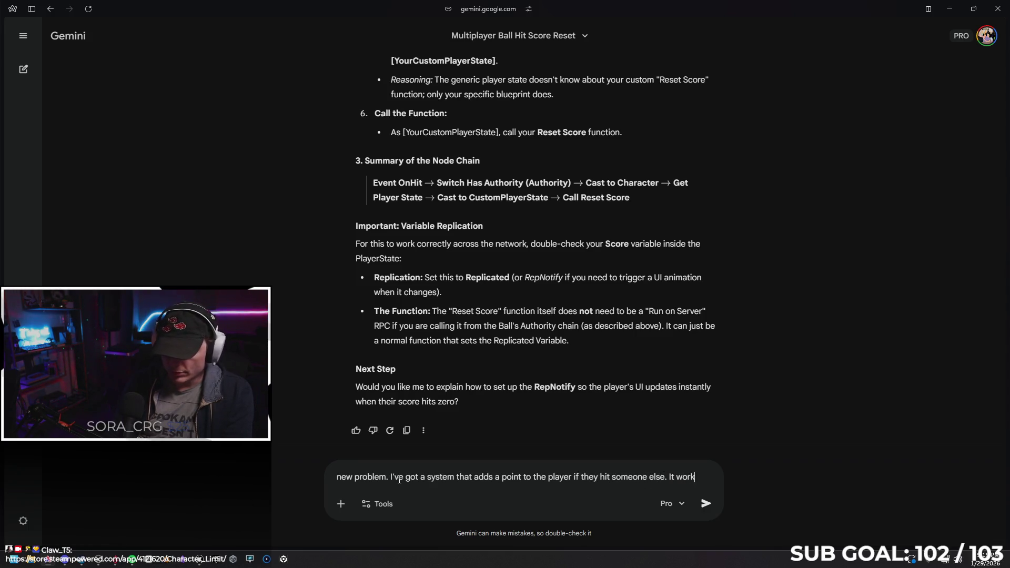
{"action": "key", "text": "BackSpace"}
{"action": "key", "text": "BackSpace"}
{"action": "type", "text": "th an apply"}
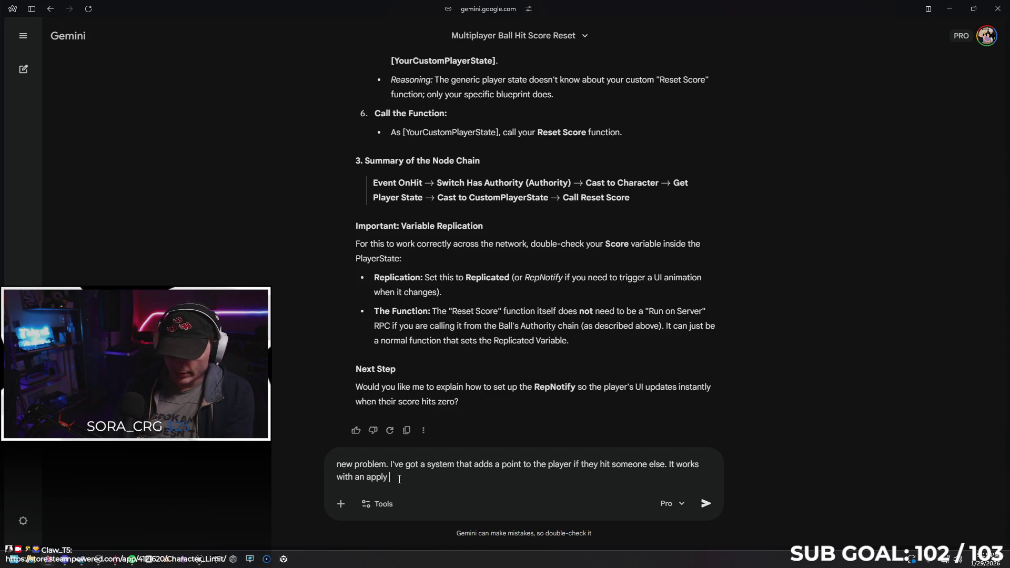
{"action": "type", "text": " damage node (although im ont"}
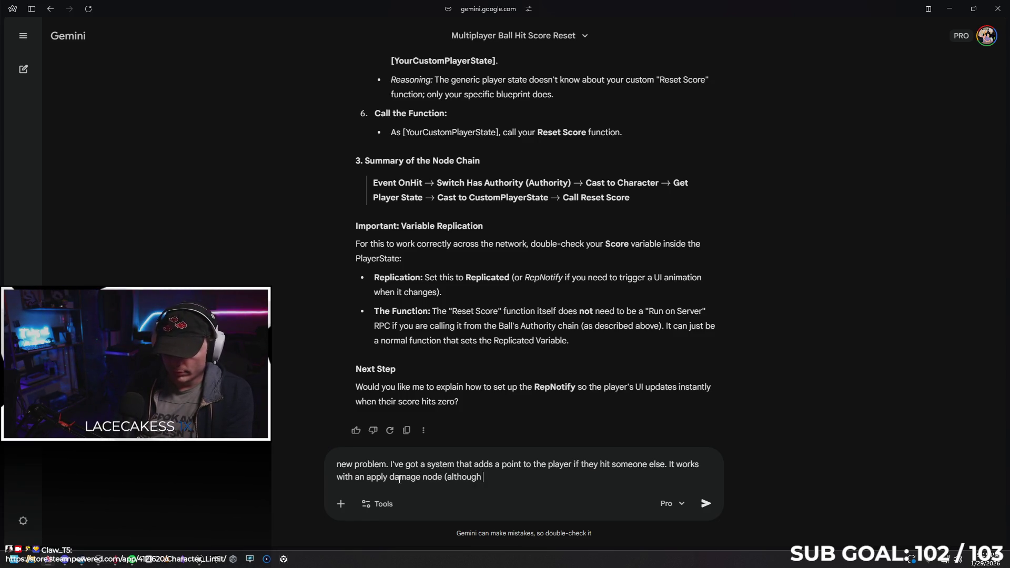
{"action": "key", "text": "BackSpace"}
{"action": "key", "text": "BackSpace"}
{"action": "key", "text": "BackSpace"}
{"action": "type", "text": "not sure itf its currently"}
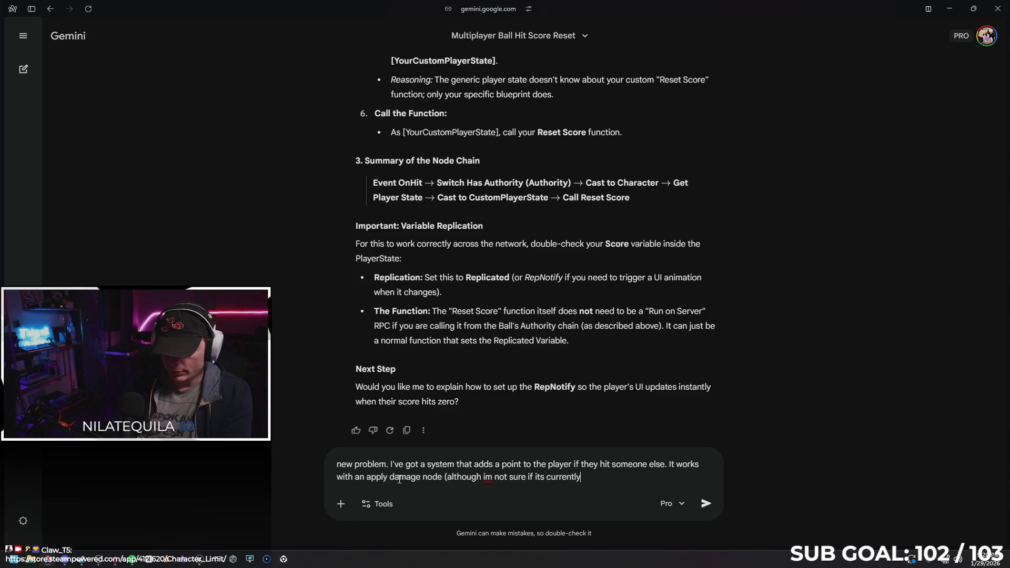
{"action": "type", "text": "ging"}
{"action": "key", "text": "BackSpace"}
{"action": "type", "text": "damage to the"}
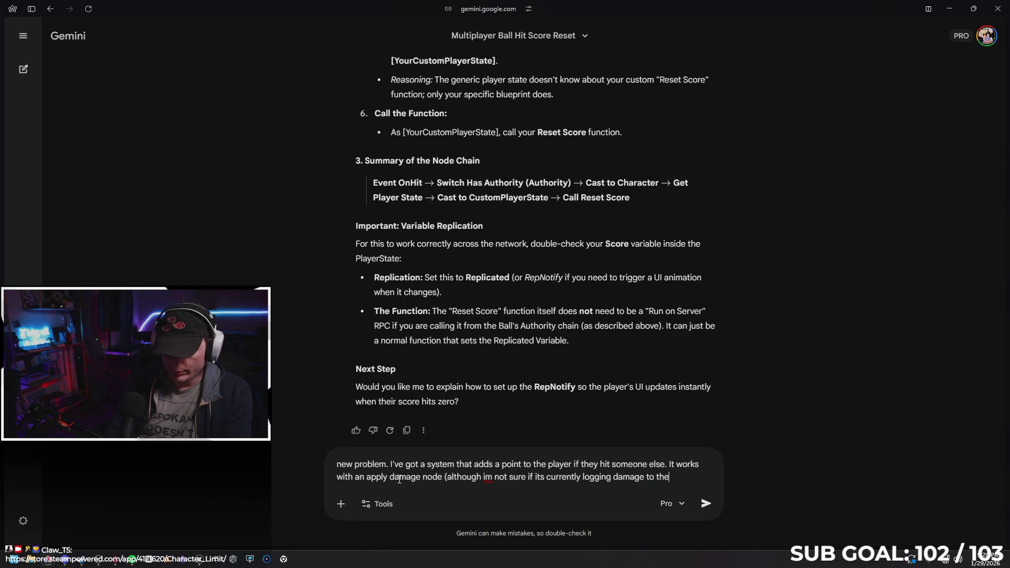
{"action": "type", "text": "giplayer ldff"}
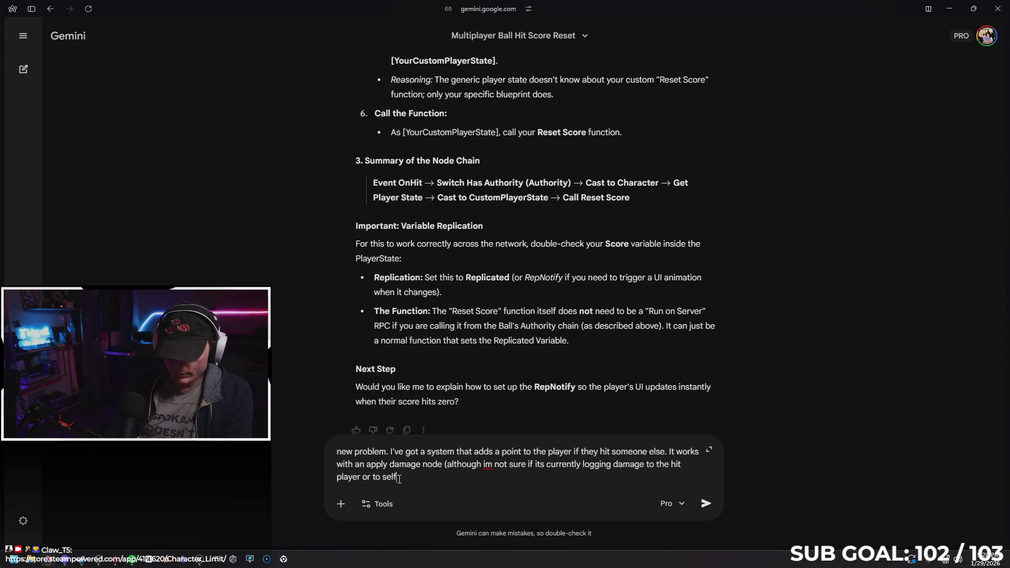
Step: Explain that client 2's hits award points to client 1 via Get Player Controller, and send it
{"action": "key", "text": "shift+Return"}
{"action": "type", "text": "The logic"}
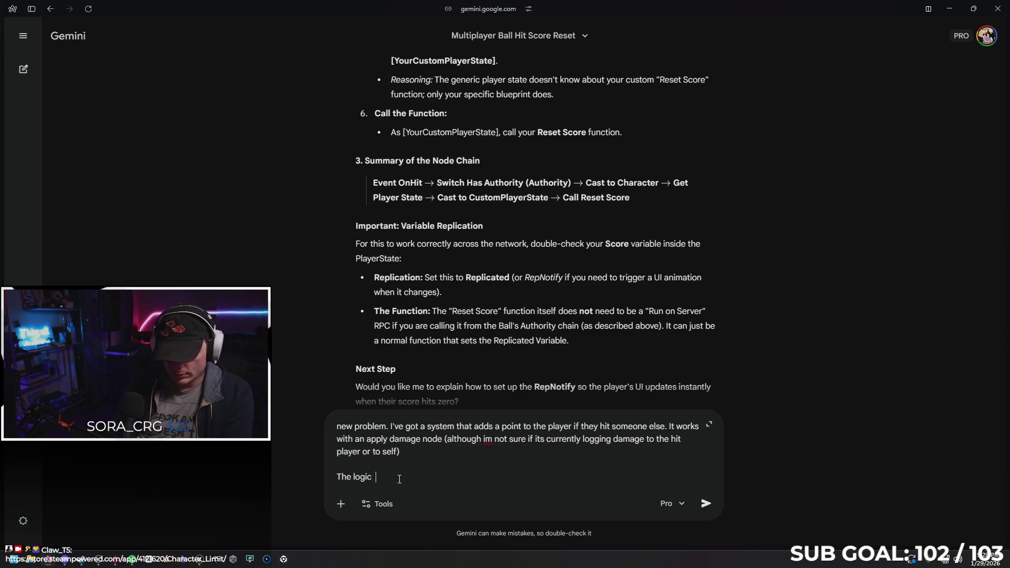
{"action": "type", "text": "works"}
{"action": "type", "text": " but only "}
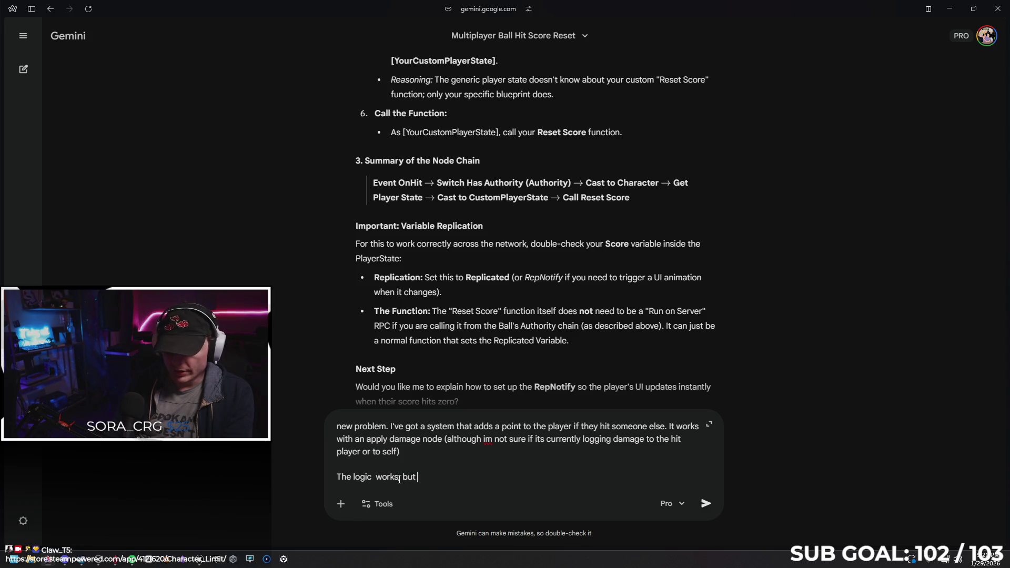
{"action": "type", "text": "on the"}
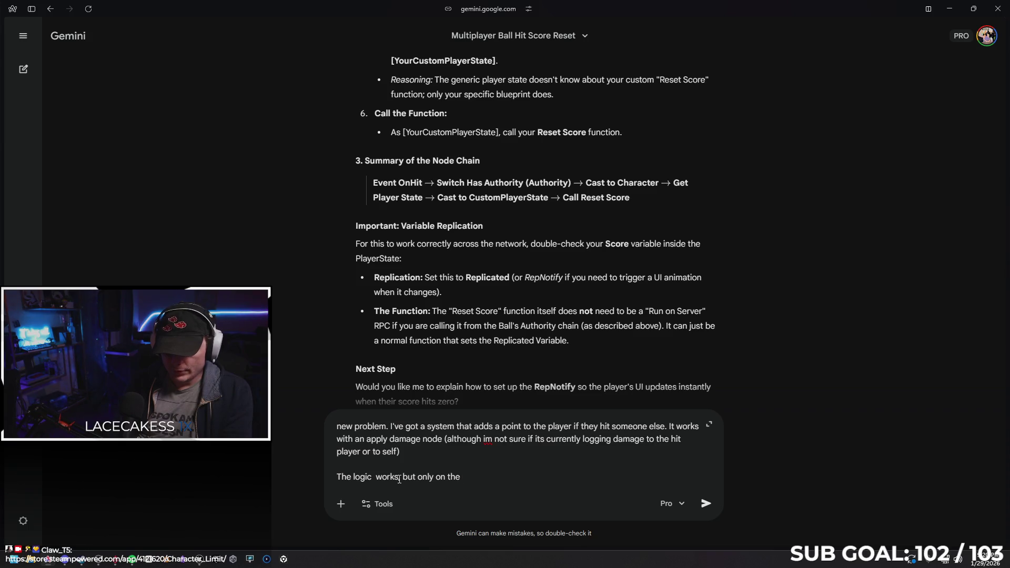
{"action": "key", "text": "BackSpace"}
{"action": "key", "text": "BackSpace"}
{"action": "type", "text": "1 of two "}
{"action": "type", "text": "clo"}
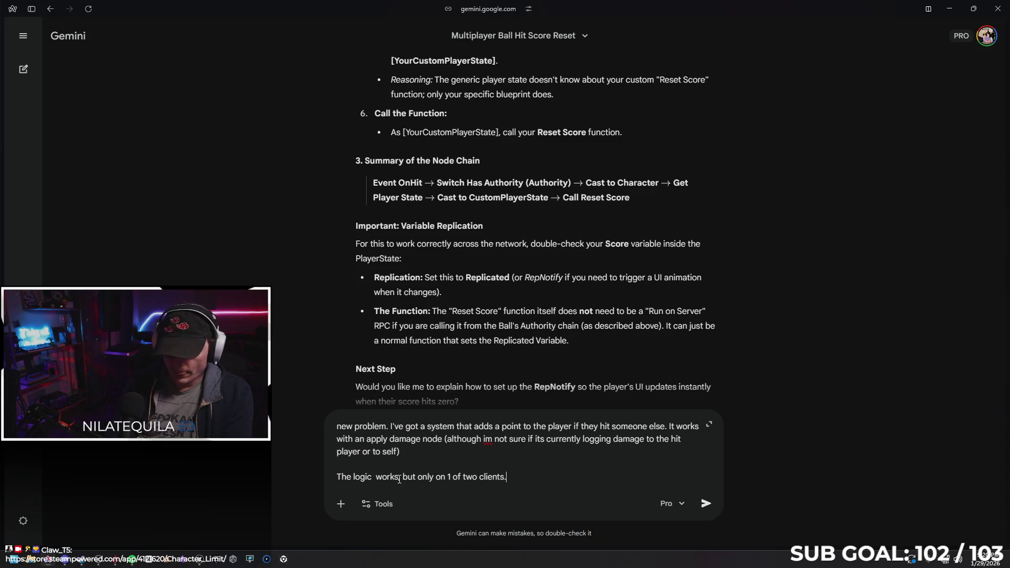
{"action": "type", "text": " If I h"}
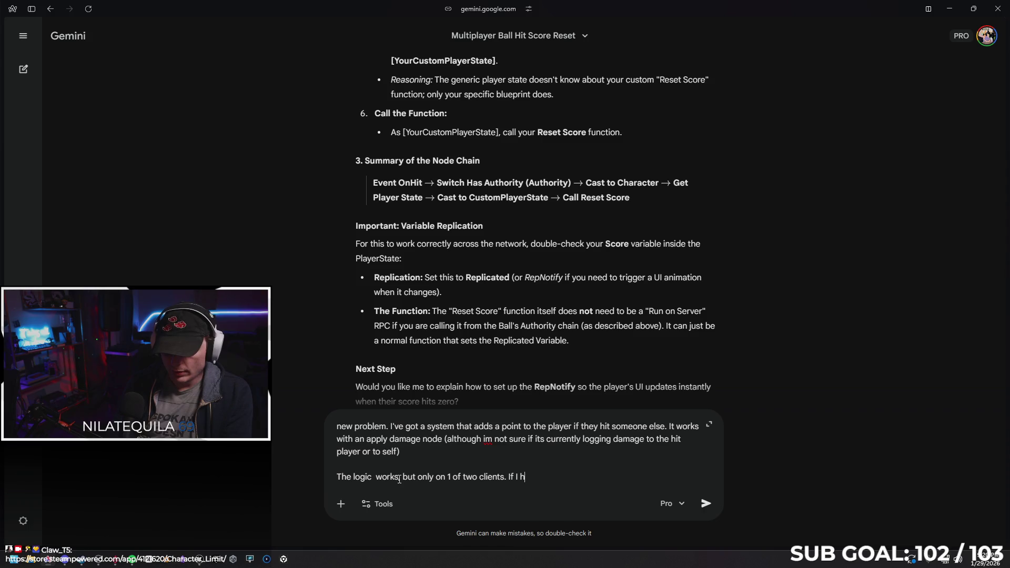
{"action": "type", "text": "it "}
{"action": "type", "text": "a player with "}
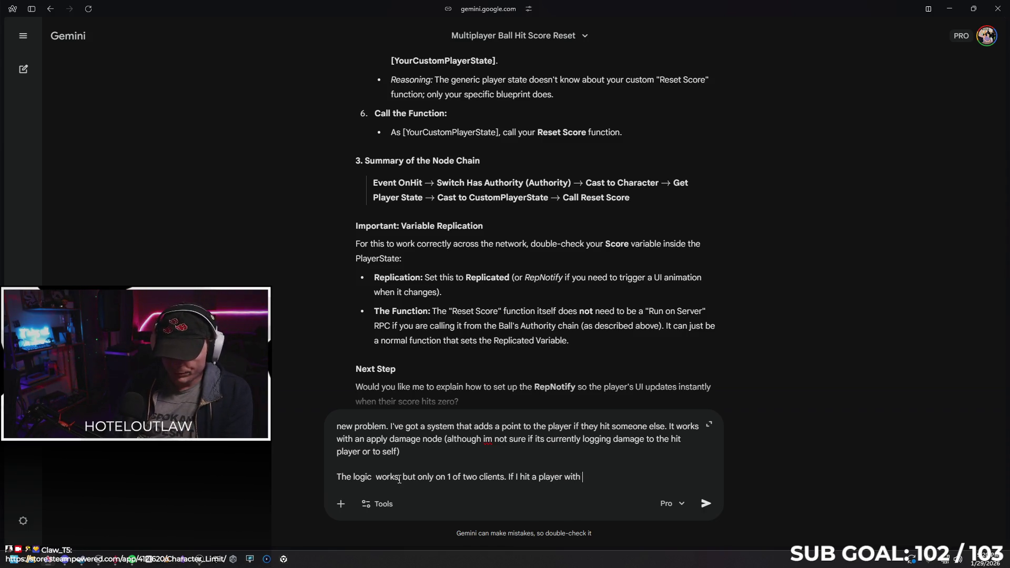
{"action": "type", "text": "client 1, i"}
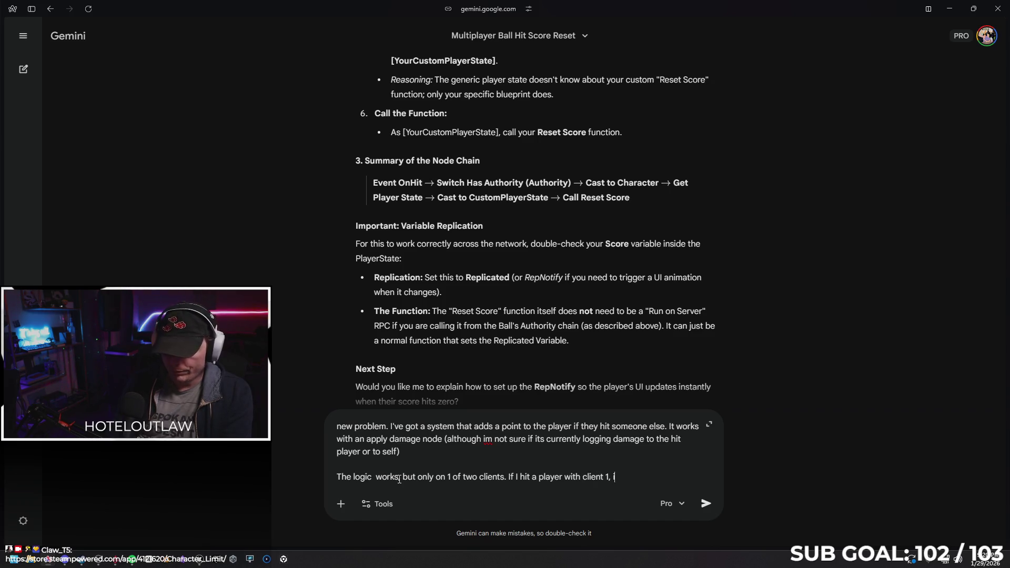
{"action": "type", "text": "t adds a p"}
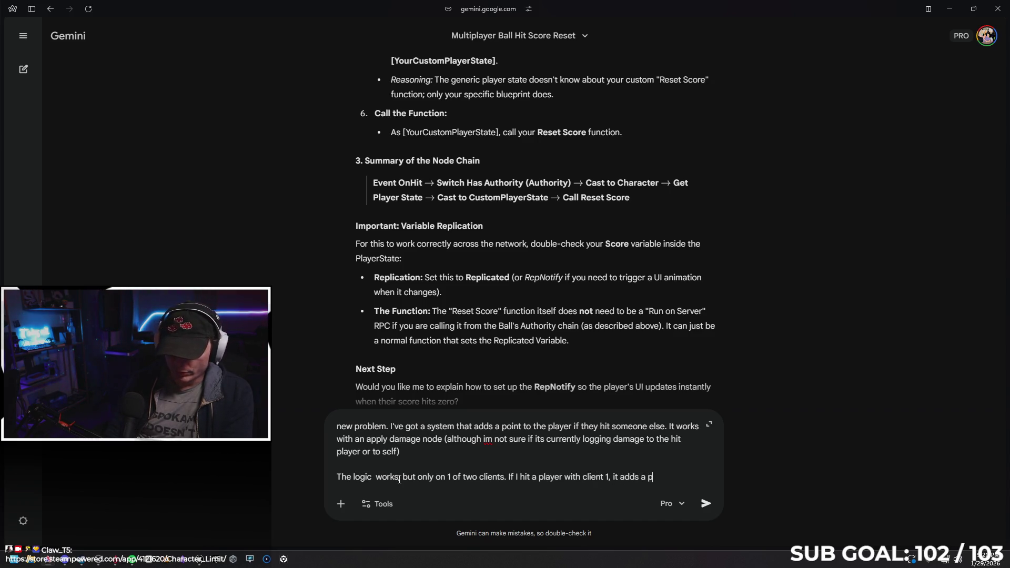
{"action": "type", "text": "oint client"}
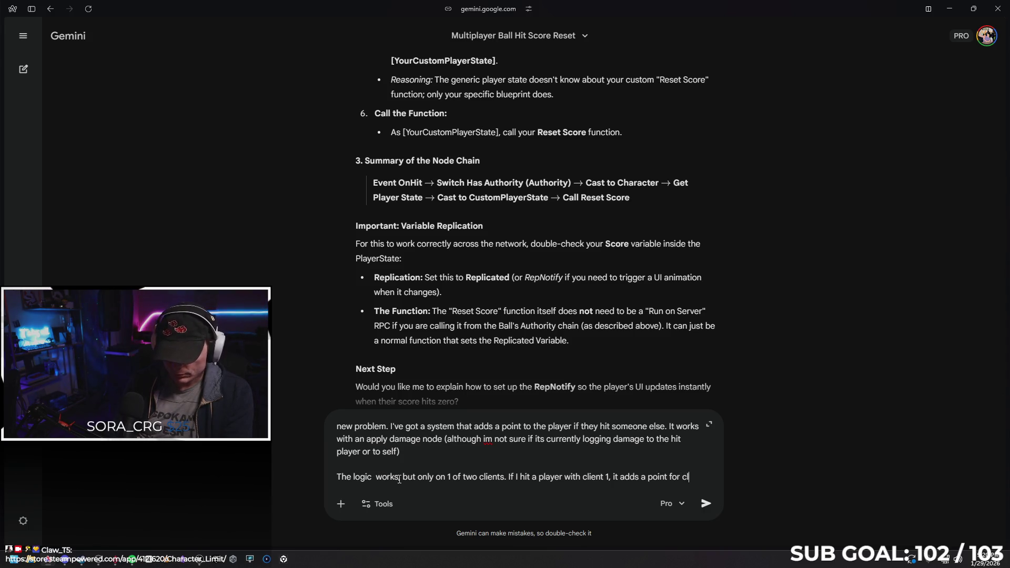
{"action": "type", "text": " 1."}
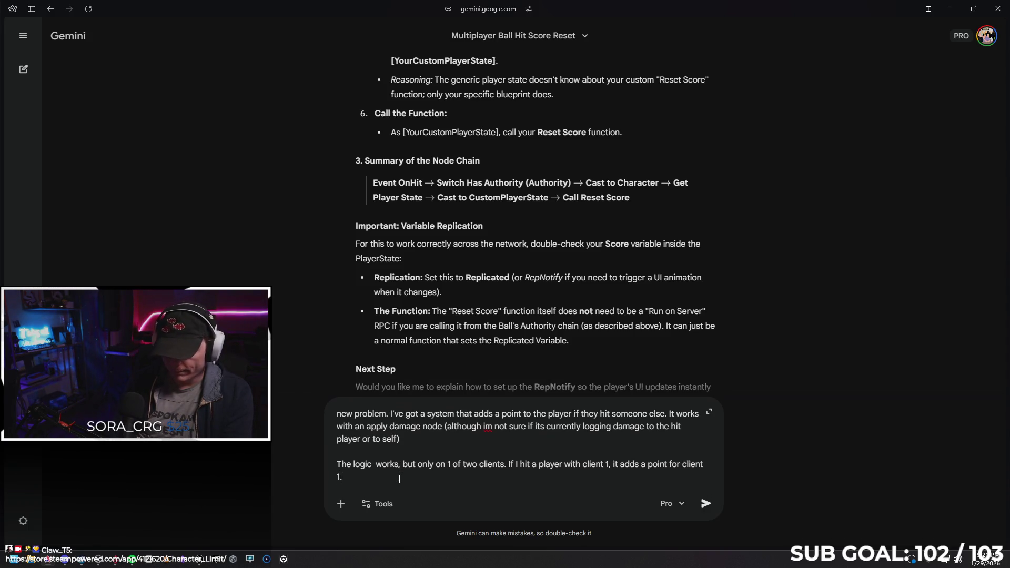
{"action": "type", "text": " If I "}
{"action": "type", "text": "hit a player with"}
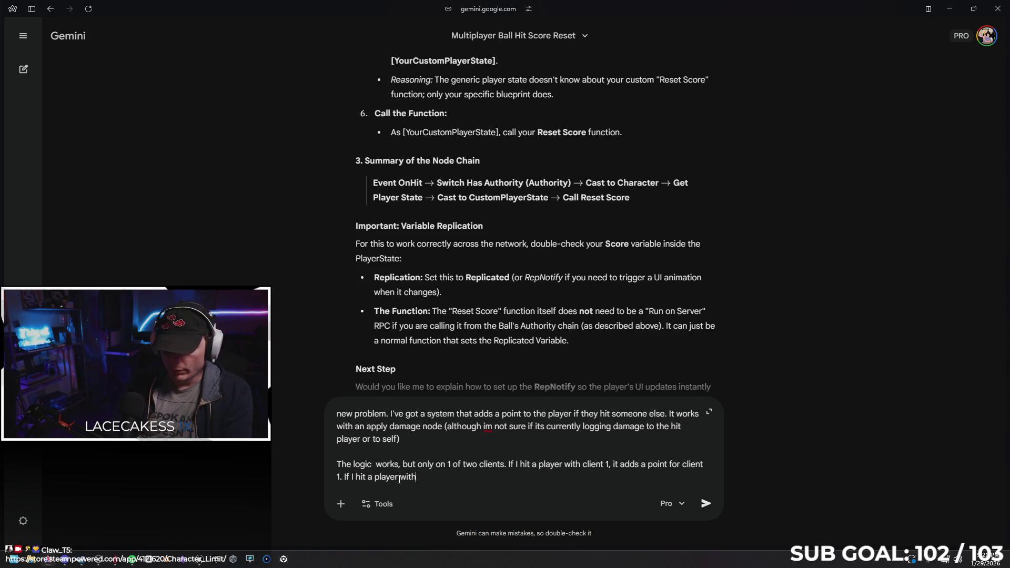
{"action": "type", "text": ", it adds a point for client 1"}
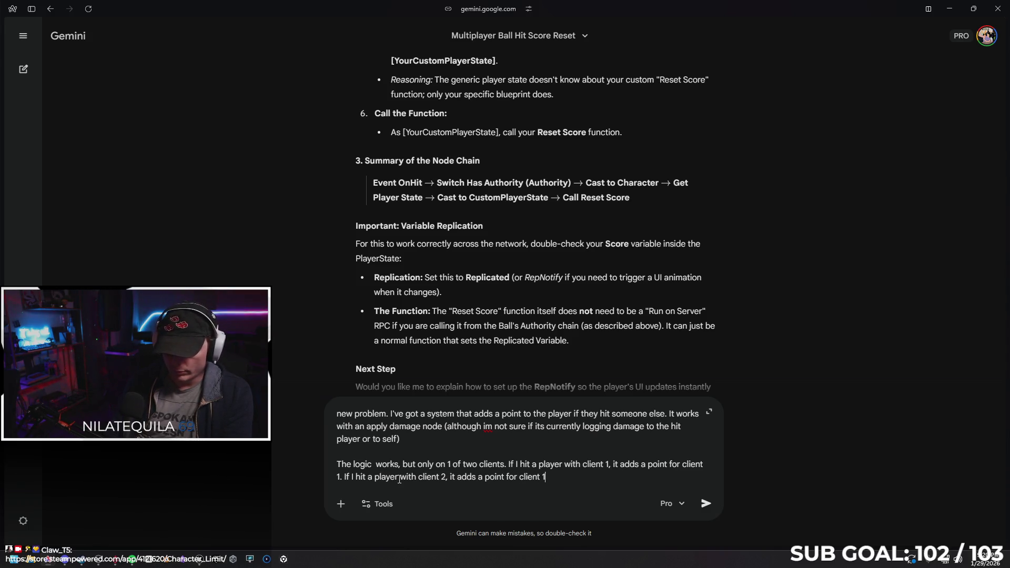
{"action": "type", "text": " inc"}
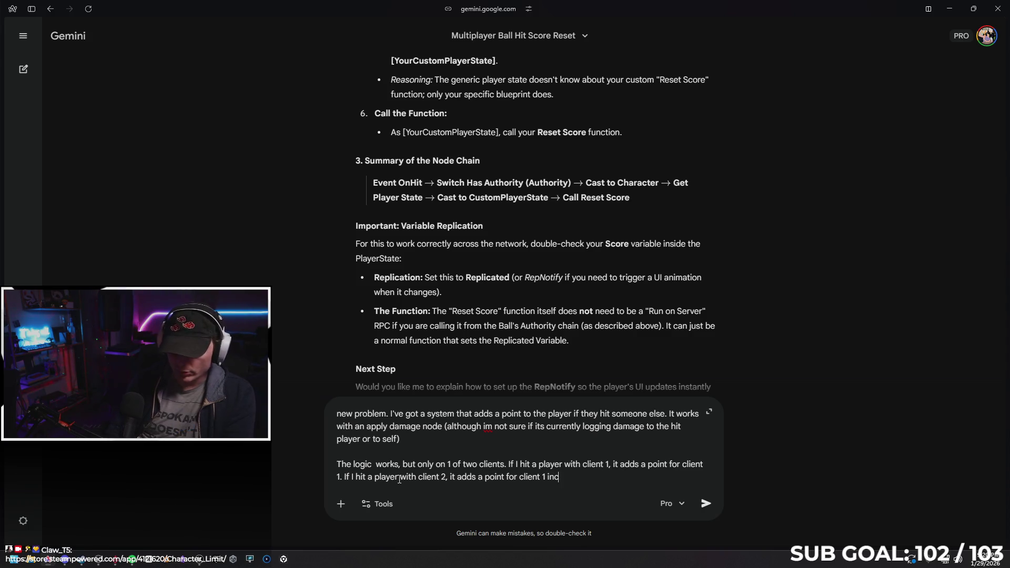
{"action": "type", "text": "orrect"}
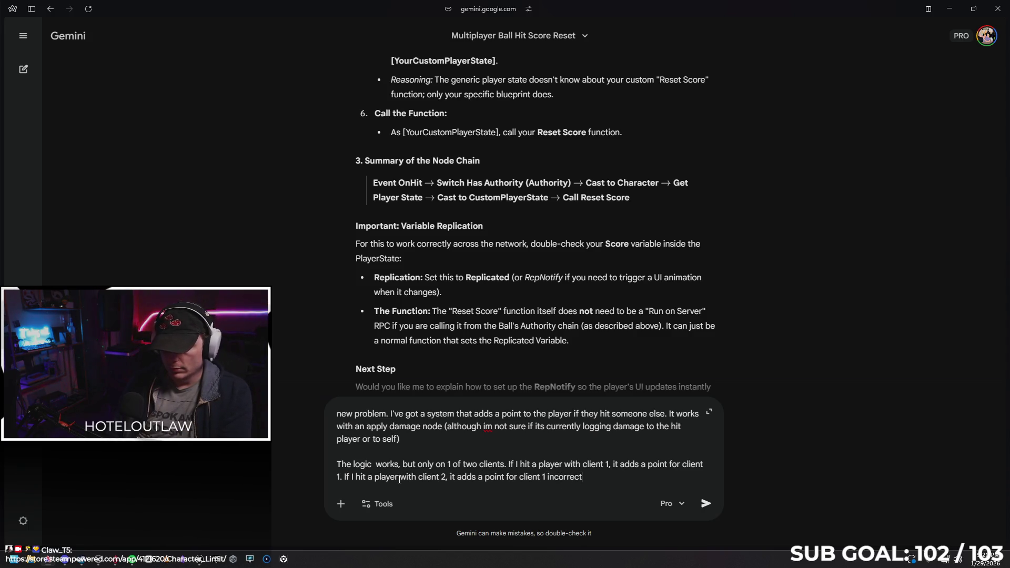
{"action": "key", "text": "shift+Return"}
{"action": "key", "text": "shift+Return"}
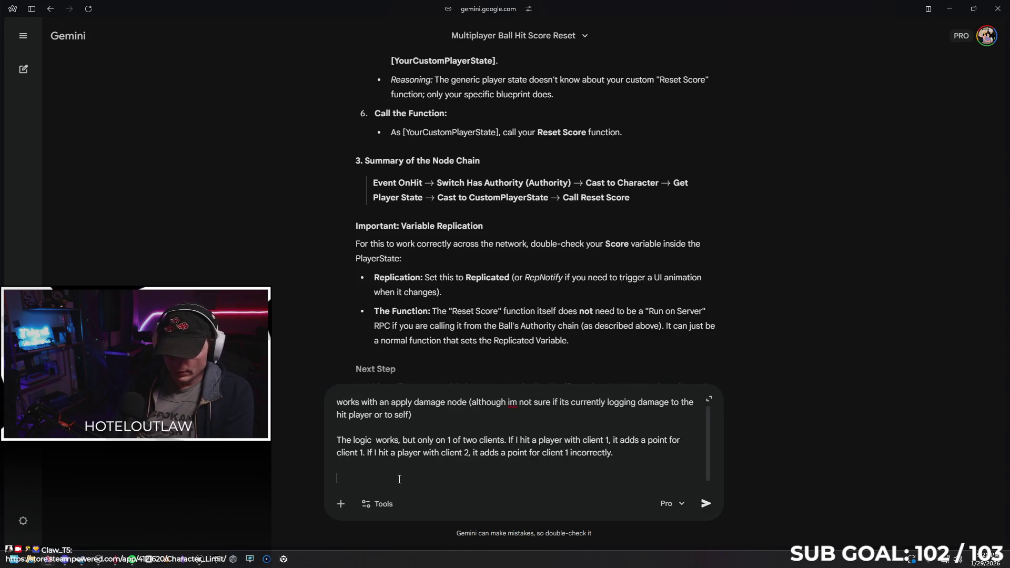
{"action": "type", "text": "In my l"}
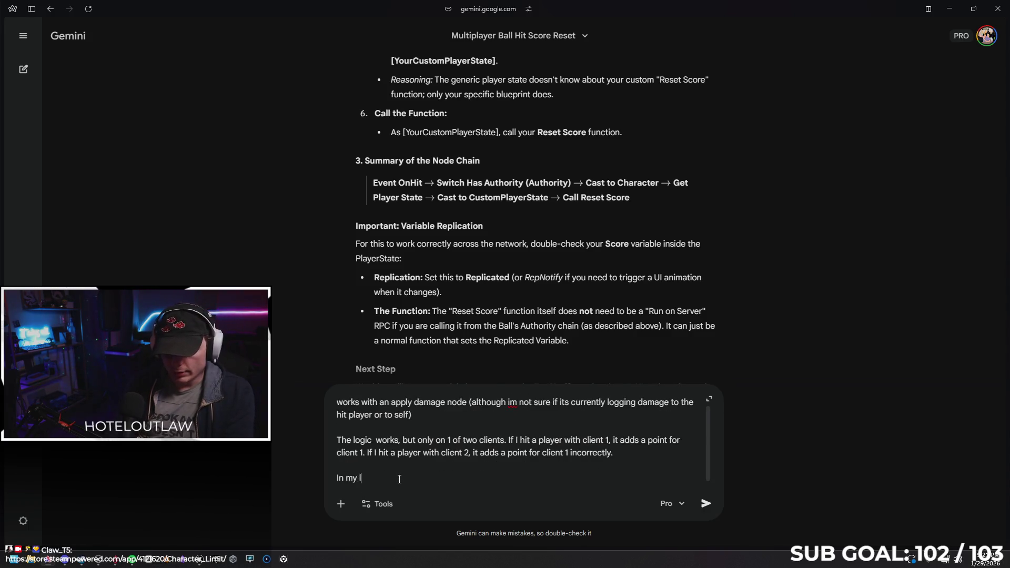
{"action": "type", "text": "ogic there is"}
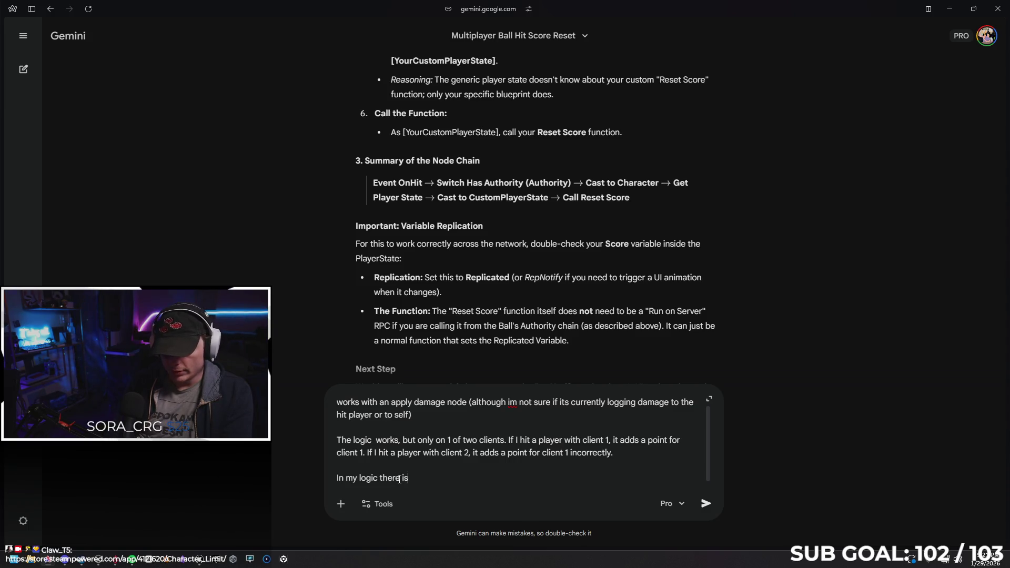
{"action": "type", "text": " get player co"}
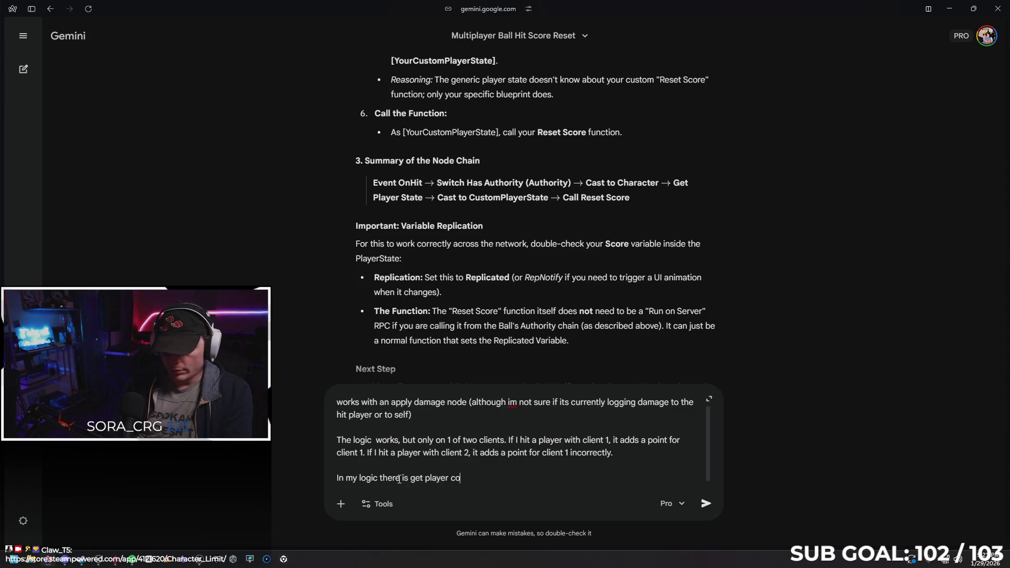
{"action": "type", "text": "ntrollers that ready"}
{"action": "key", "text": "BackSpace"}
{"action": "type", "text": "ayer index 0"}
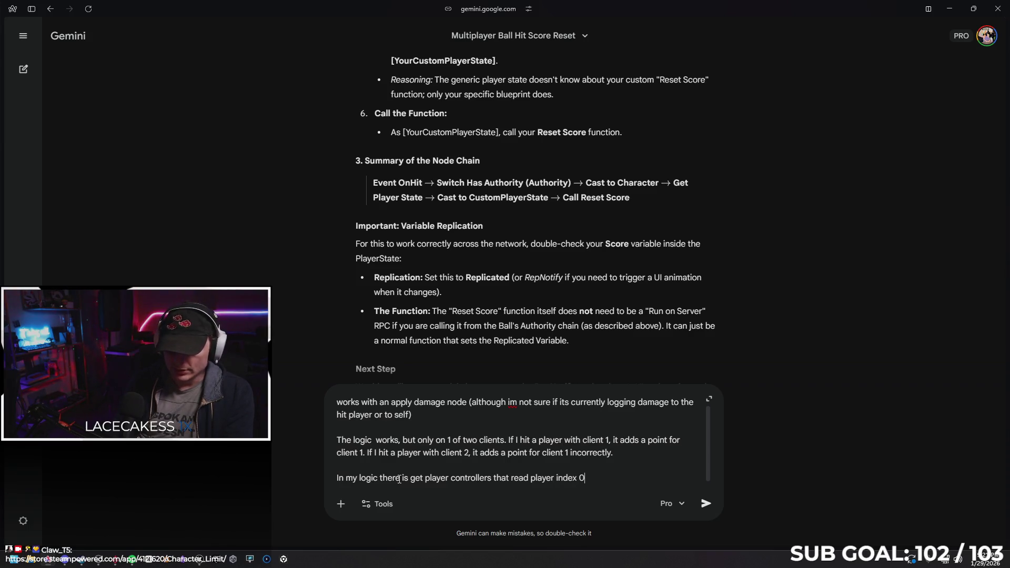
{"action": "type", "text": ". "}
{"action": "type", "text": " needs to be definre"}
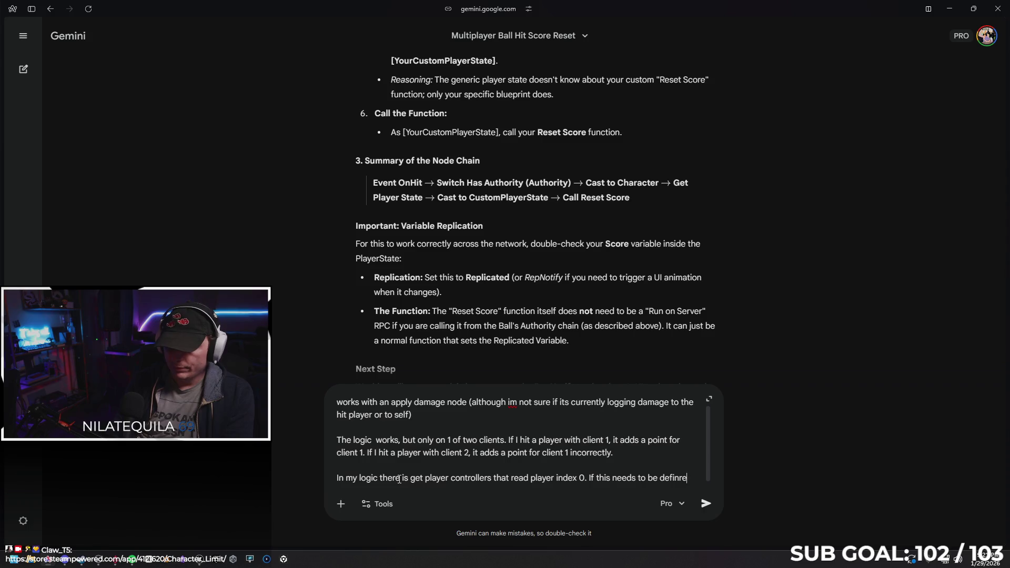
{"action": "type", "text": ", I doknow how to do it"}
{"action": "key", "text": "Return"}
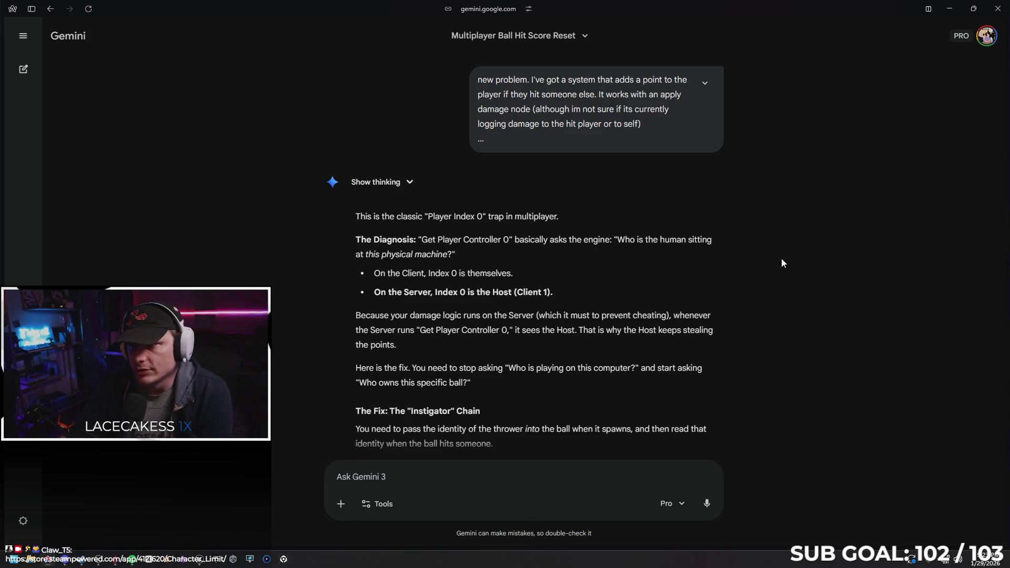
Step: Scroll down to Gemini's Instigator chain fix for the Player Index 0 trap
{"action": "scroll", "coordinate": [494, 213], "scroll_direction": "down", "scroll_amount": 1}
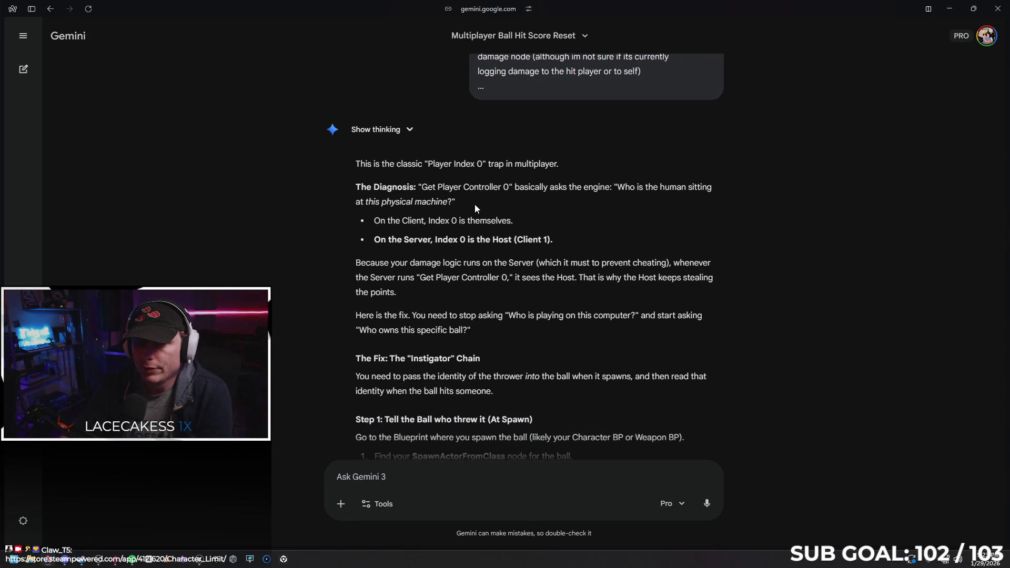
Step: Read Gemini's Step 1 and Step 2 Instigator instructions, then return to Unreal Engine
{"action": "scroll", "coordinate": [460, 154], "scroll_direction": "down", "scroll_amount": 1}
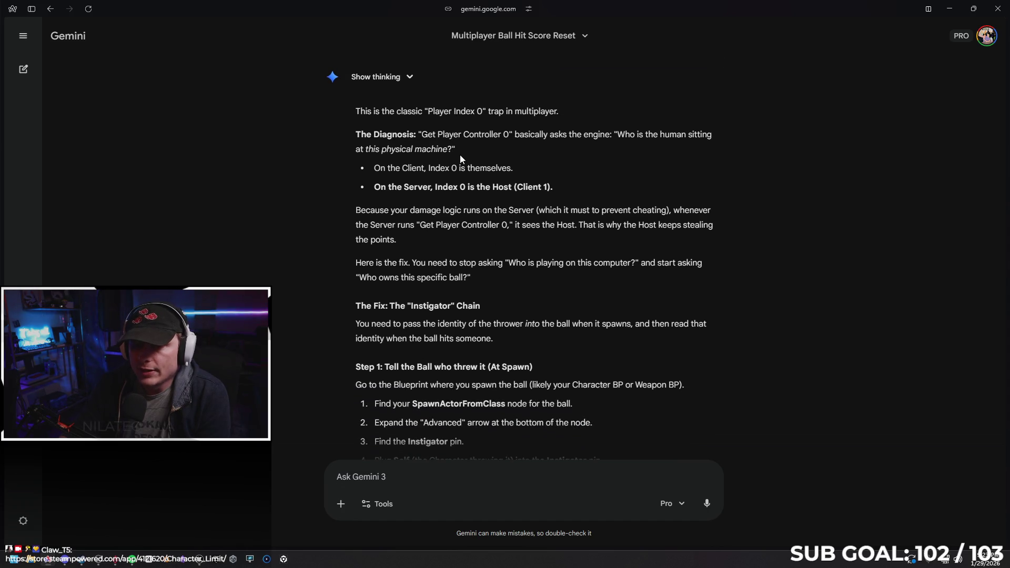
{"action": "scroll", "coordinate": [555, 143], "scroll_direction": "down", "scroll_amount": 1}
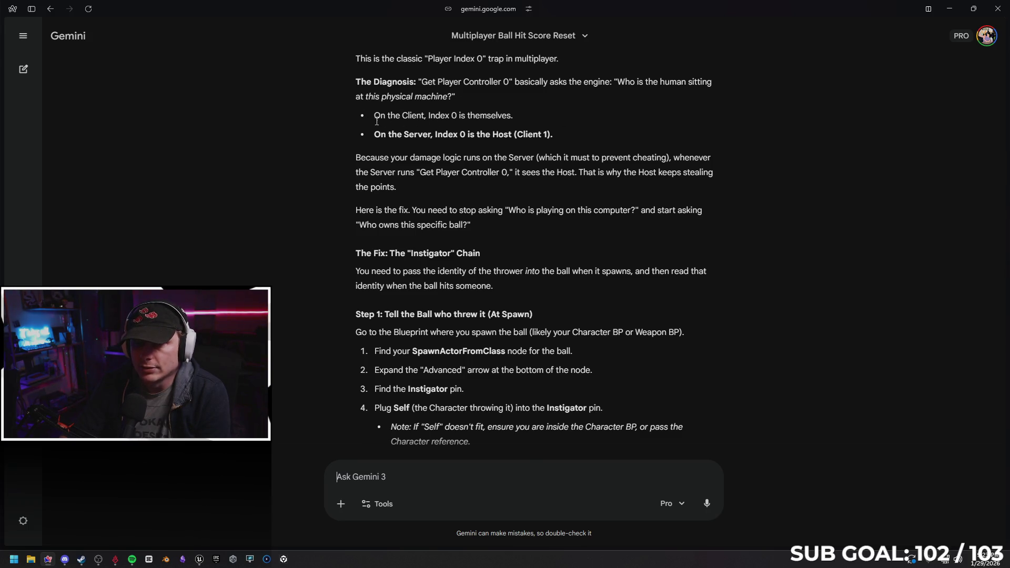
{"action": "scroll", "coordinate": [568, 96], "scroll_direction": "down", "scroll_amount": 1}
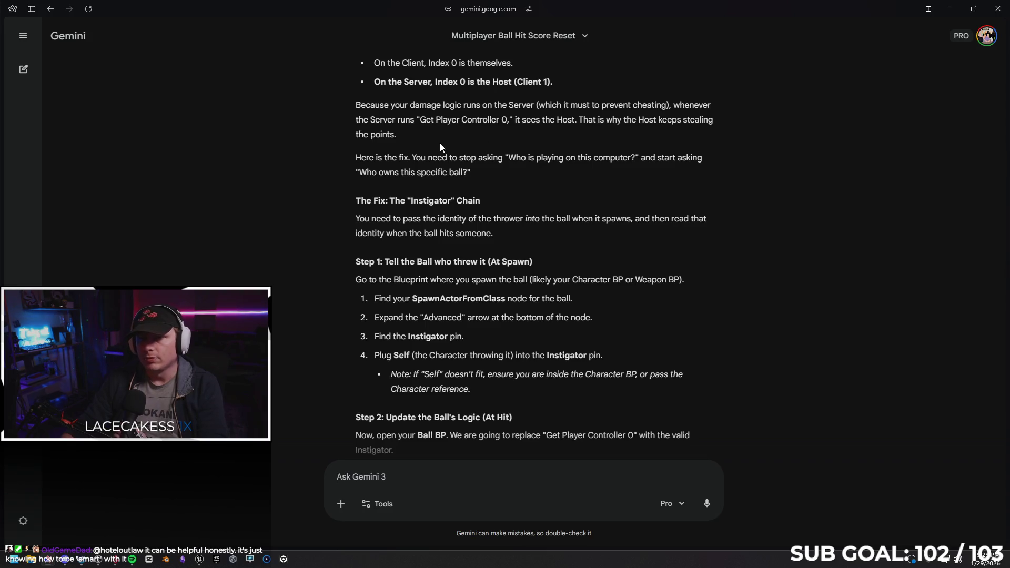
{"action": "scroll", "coordinate": [504, 163], "scroll_direction": "down", "scroll_amount": 1}
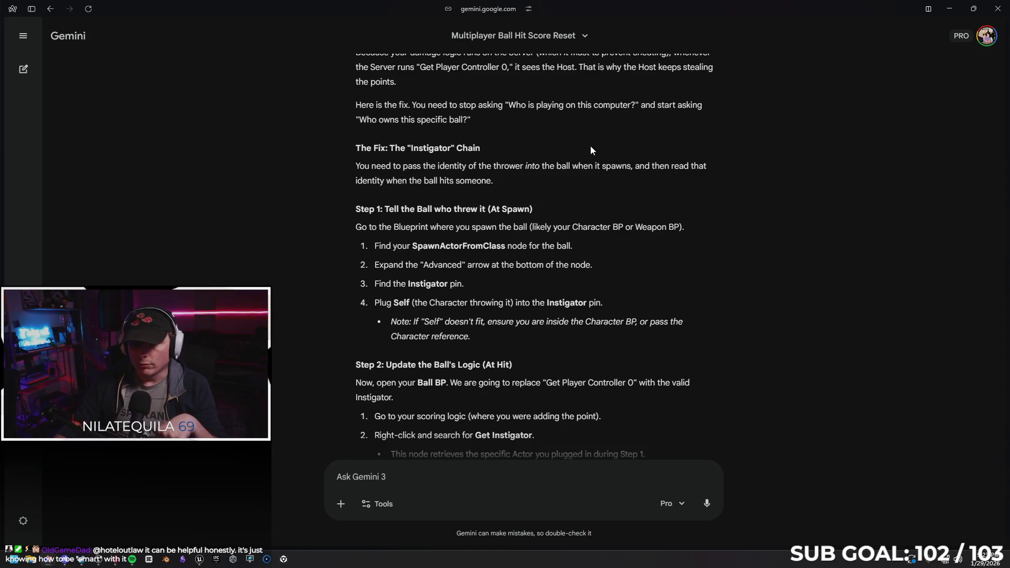
{"action": "scroll", "coordinate": [543, 157], "scroll_direction": "down", "scroll_amount": 1}
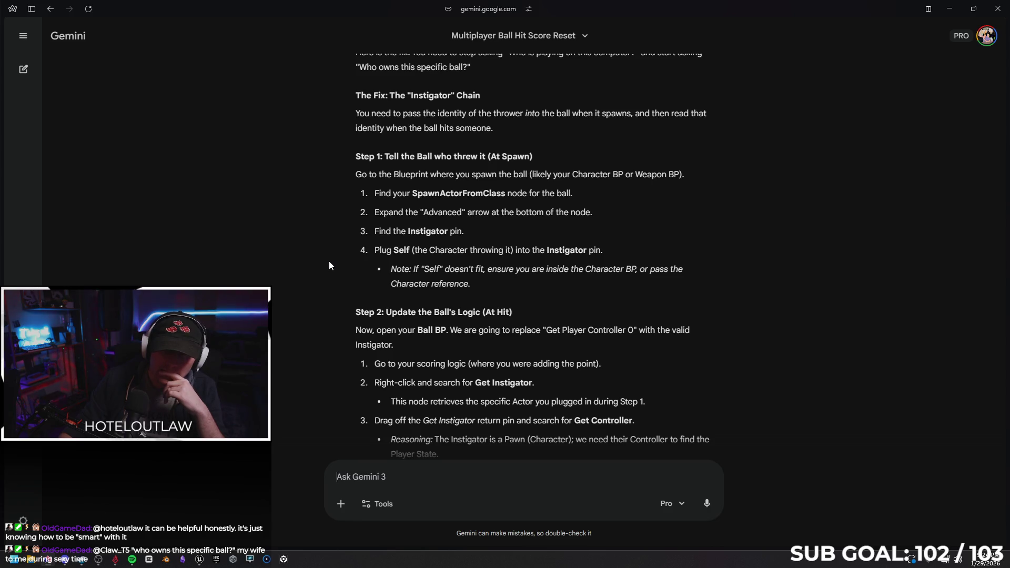
{"action": "key", "text": "alt+Tab"}
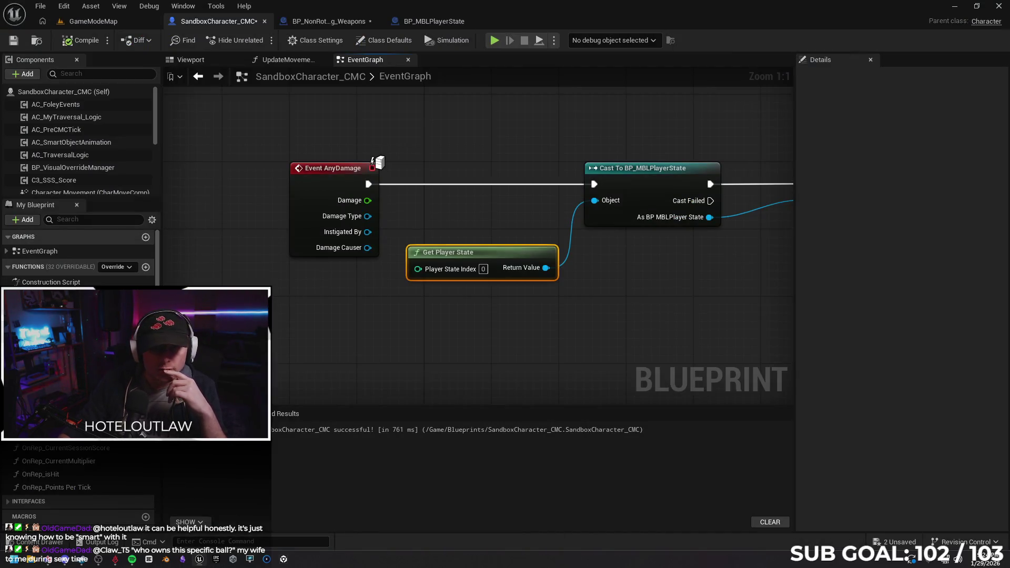
Step: Bring the Spawn Weapon and Throw Weapon sections into view and examine the IA_Spawn event
{"action": "left_click_drag", "start_coordinate": [242, 239], "coordinate": [186, 209]}
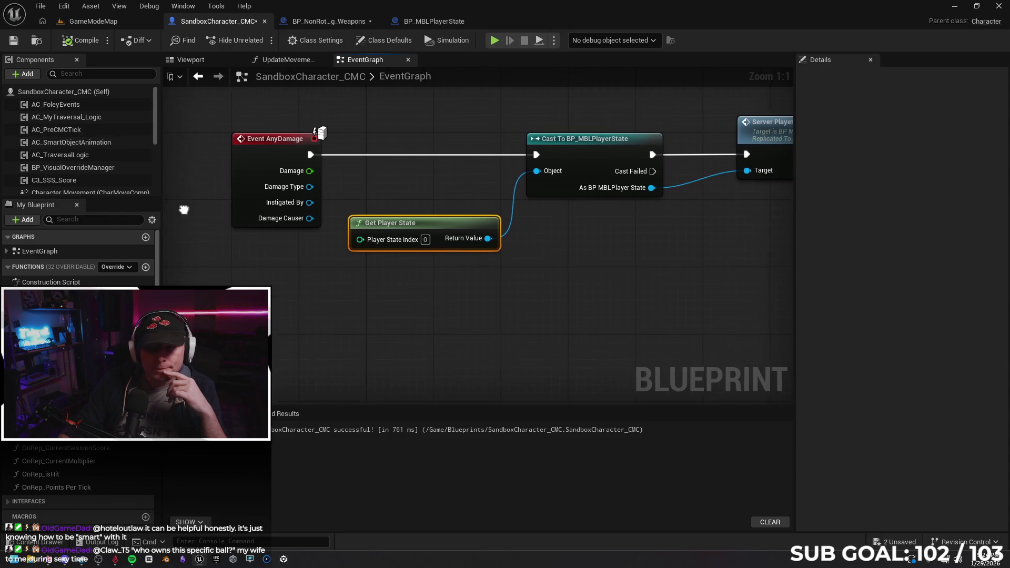
{"action": "scroll", "coordinate": [191, 167], "scroll_direction": "down", "scroll_amount": 3}
{"action": "mouse_move", "coordinate": [199, 172]}
{"action": "left_mouse_down"}
{"action": "mouse_move", "coordinate": [168, 295]}
{"action": "mouse_move", "coordinate": [105, 401]}
{"action": "left_mouse_up"}
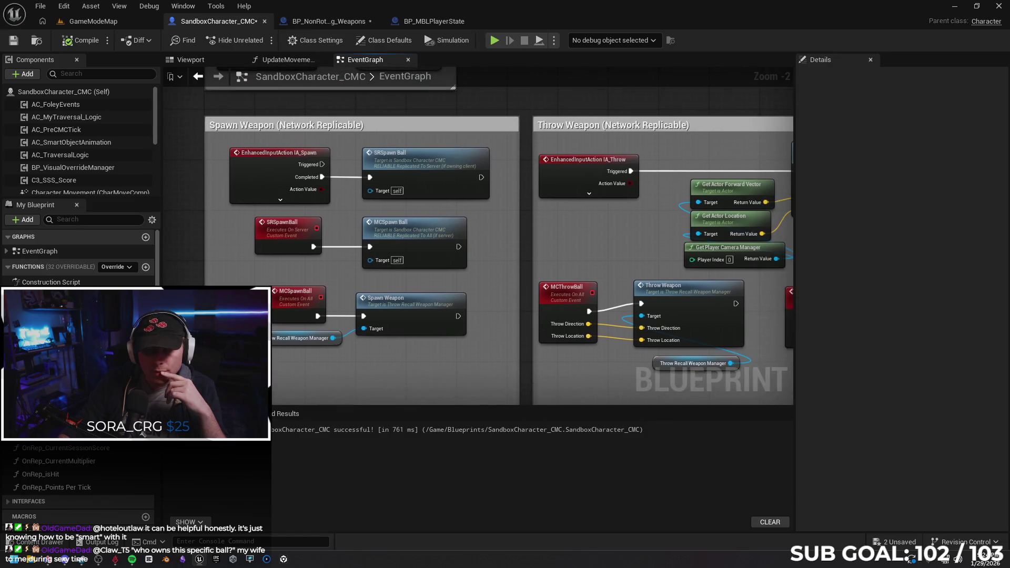
{"action": "left_click", "coordinate": [280, 200]}
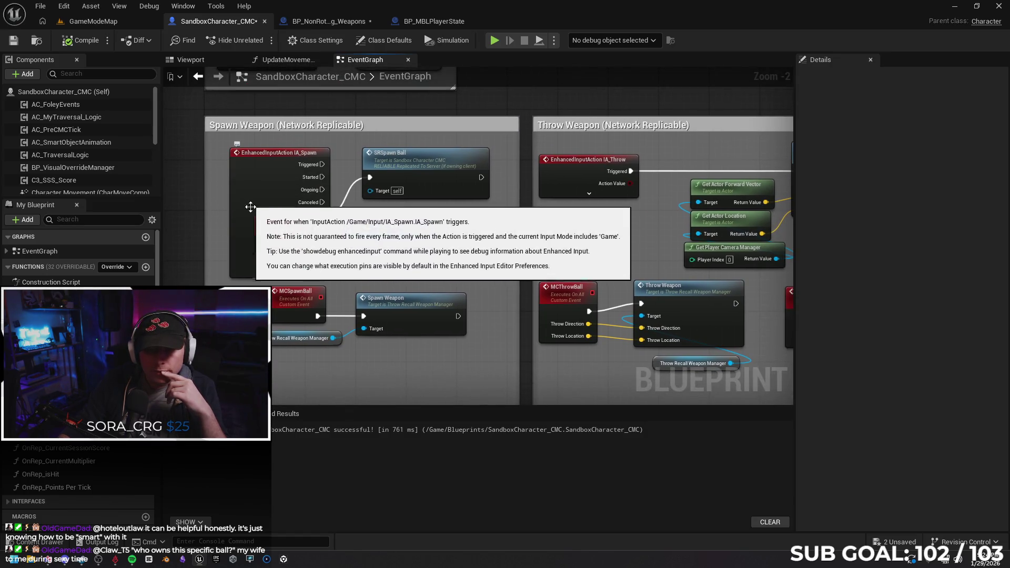
{"action": "mouse_move", "coordinate": [259, 175]}
{"action": "left_mouse_down"}
{"action": "mouse_move", "coordinate": [211, 90]}
{"action": "mouse_move", "coordinate": [207, 132]}
{"action": "mouse_move", "coordinate": [239, 144]}
{"action": "left_mouse_up"}
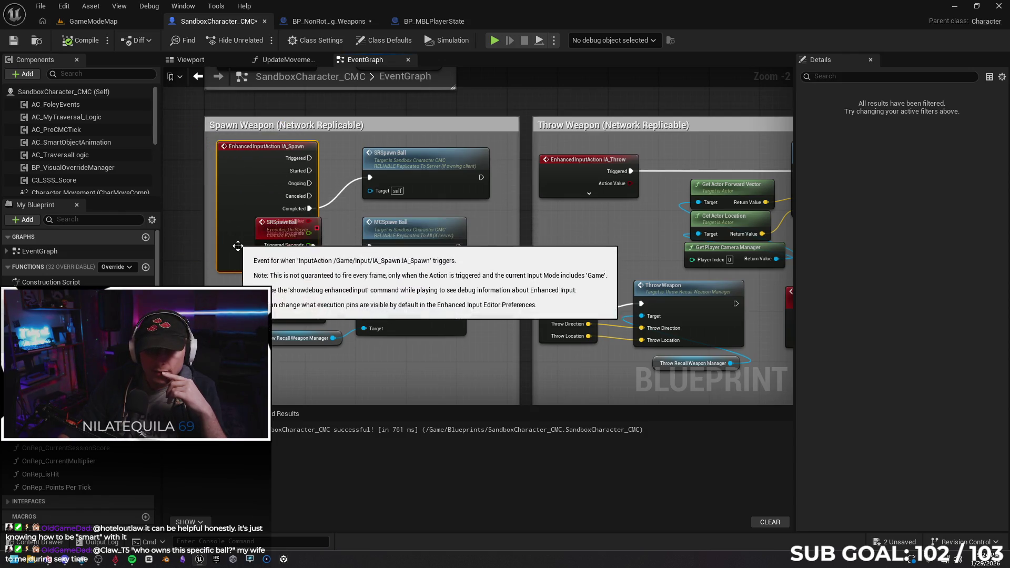
{"action": "left_click", "coordinate": [261, 267]}
Step: Inspect the Throw_Recall_Weapon_Manager component's properties and return to the EventGraph
{"action": "scroll", "coordinate": [78, 174], "scroll_direction": "down", "scroll_amount": 3}
{"action": "scroll", "coordinate": [80, 165], "scroll_direction": "down", "scroll_amount": 2}
{"action": "left_click", "coordinate": [111, 188]}
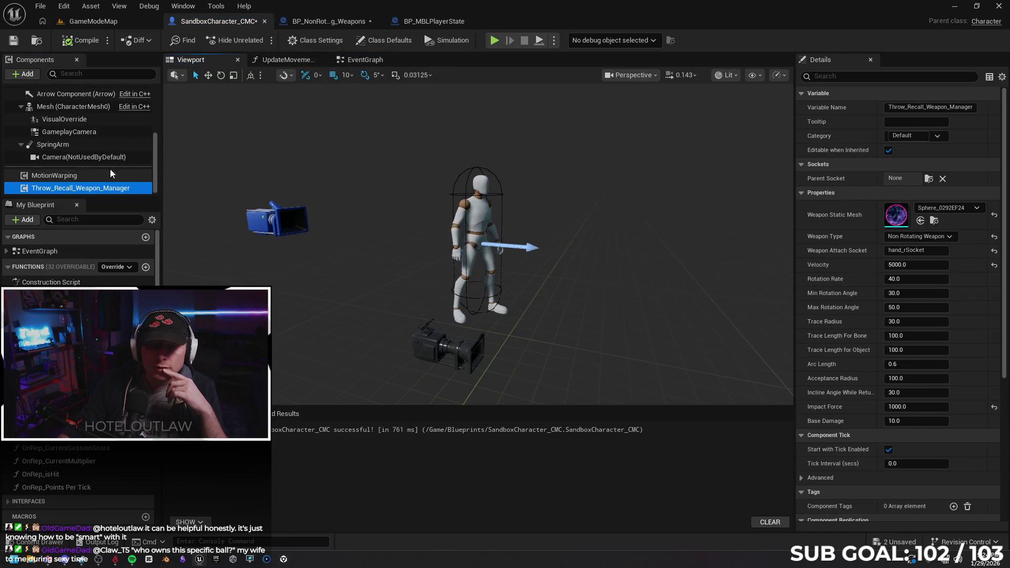
{"action": "left_click", "coordinate": [366, 59]}
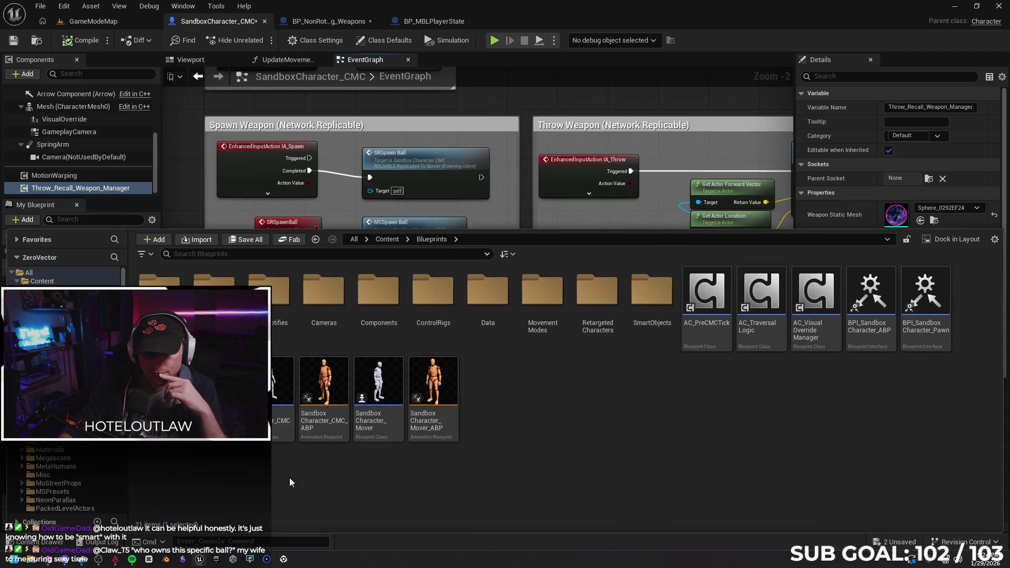
{"action": "left_click", "coordinate": [40, 542]}
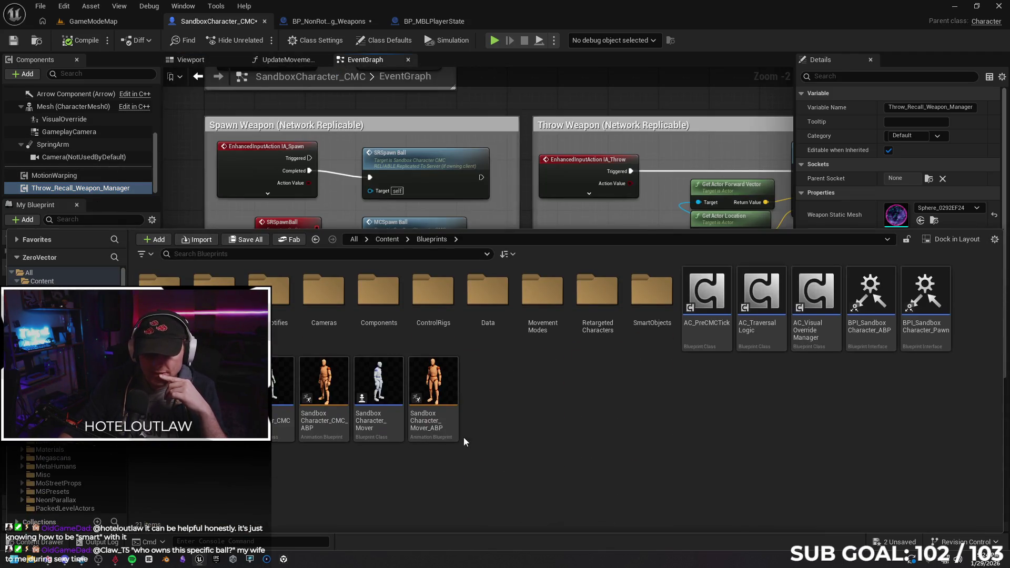
Step: Open the Throw_Recall_Weapon_Manager blueprint from ThrowAndRecallWeapon > Blueprints
{"action": "key", "text": "alt+Left"}
{"action": "left_click", "coordinate": [283, 444]}
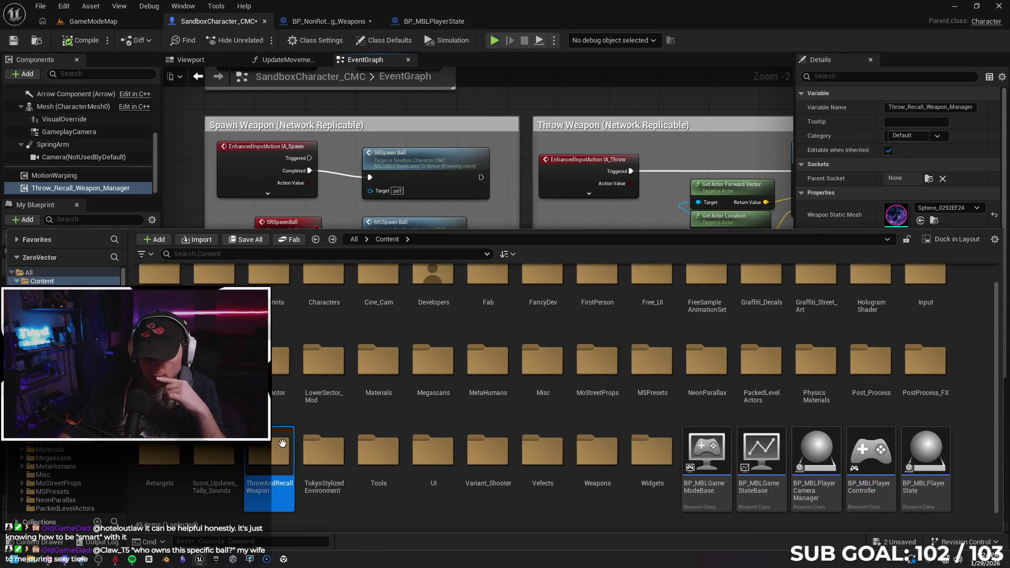
{"action": "double_click", "coordinate": [283, 444]}
{"action": "double_click", "coordinate": [160, 289]}
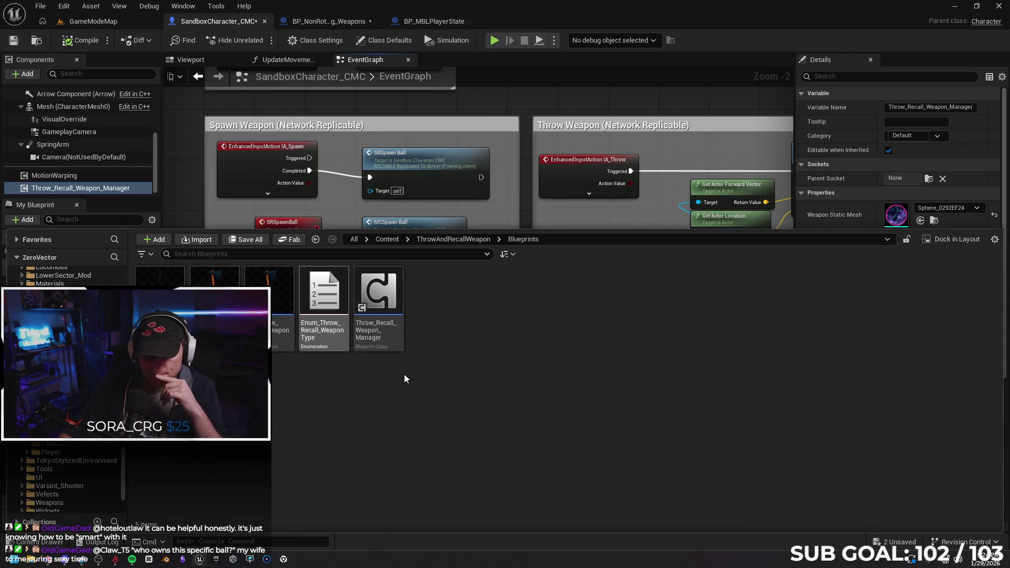
{"action": "double_click", "coordinate": [388, 314]}
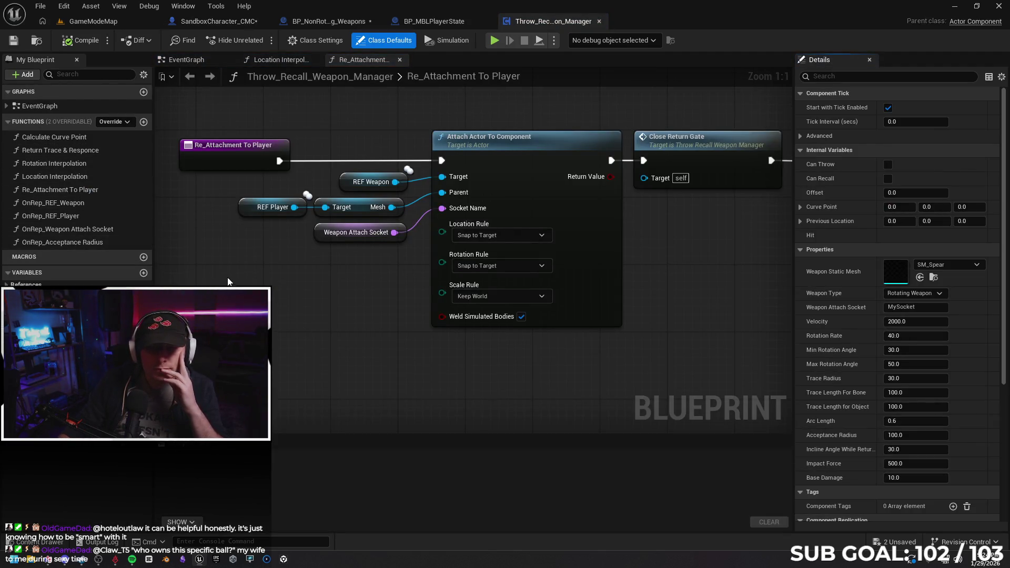
Step: Find the weapon spawn section in the manager's EventGraph and compare it with Gemini's Step 1
{"action": "left_click_drag", "start_coordinate": [228, 281], "coordinate": [165, 311]}
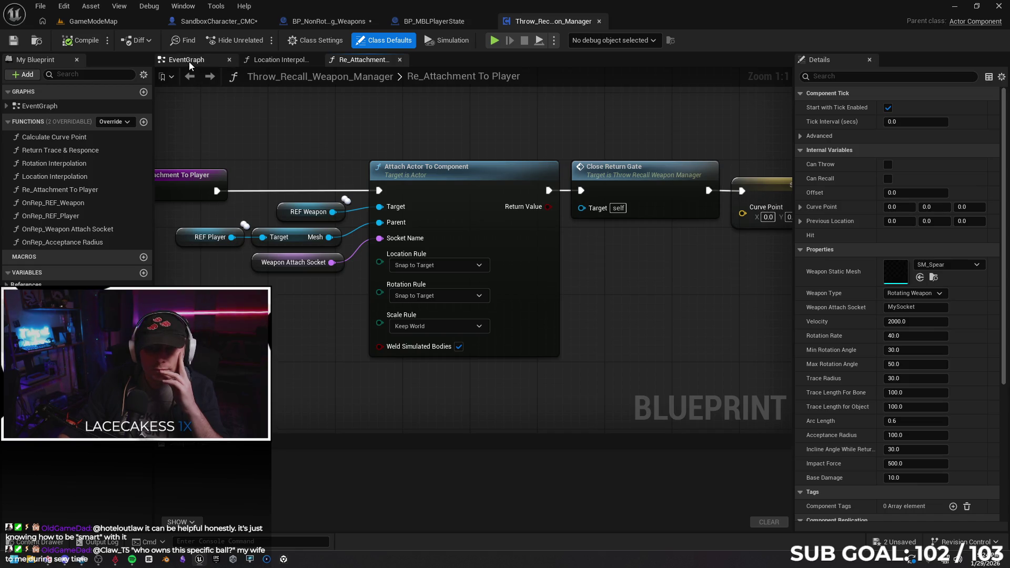
{"action": "left_click", "coordinate": [189, 65]}
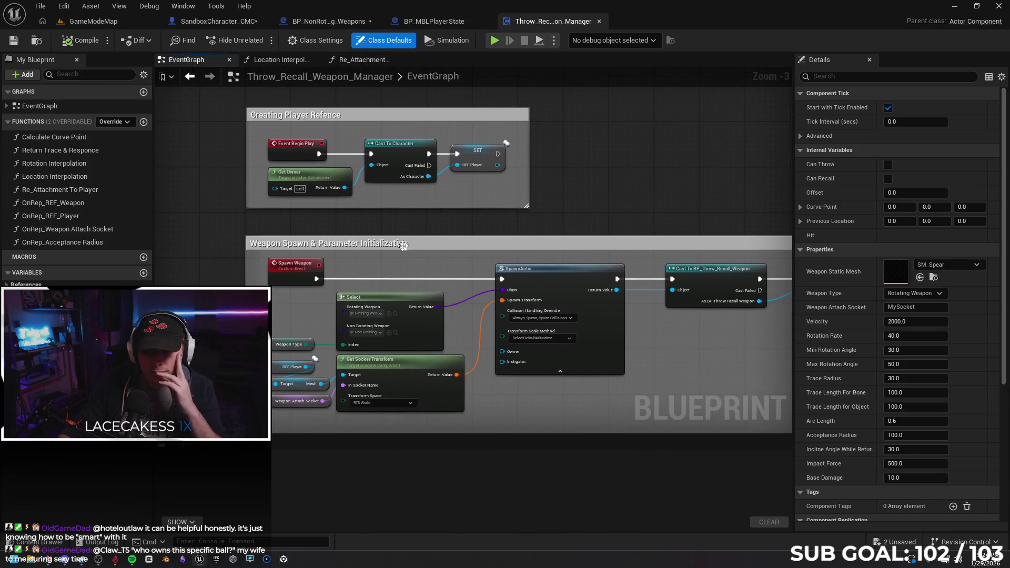
{"action": "left_click_drag", "start_coordinate": [539, 368], "coordinate": [505, 345]}
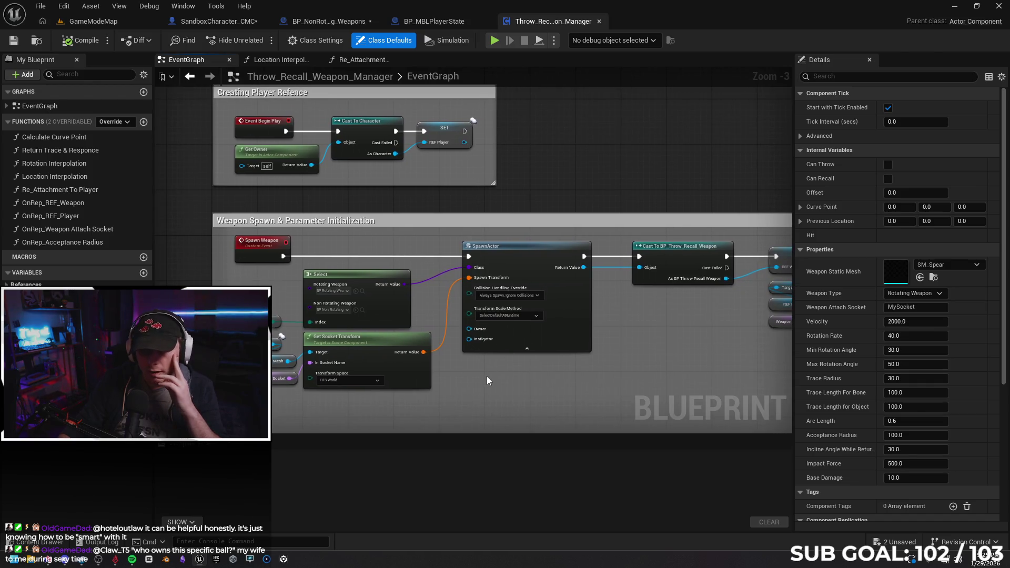
{"action": "scroll", "coordinate": [488, 377], "scroll_direction": "up", "scroll_amount": 2}
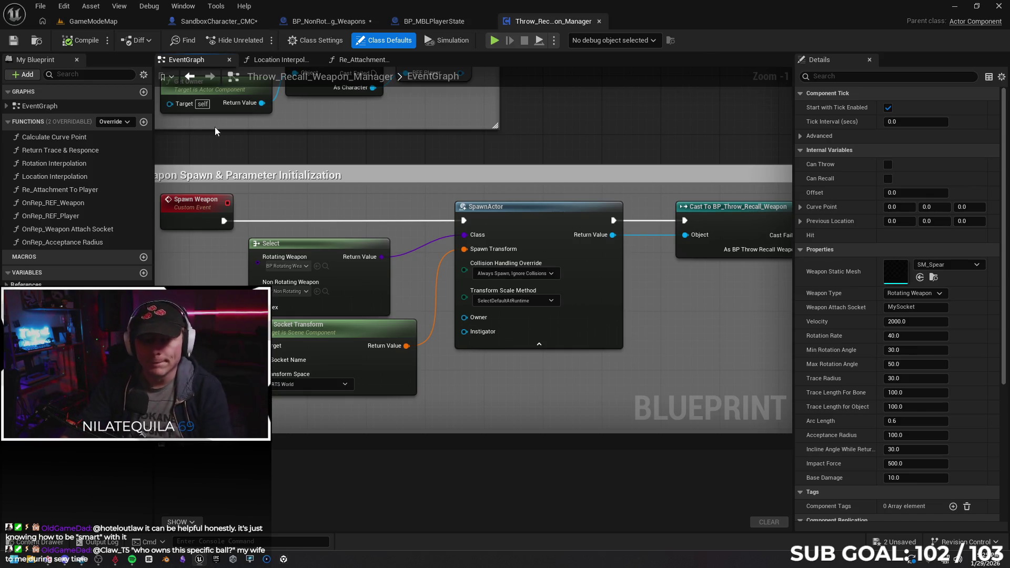
{"action": "left_click", "coordinate": [47, 559]}
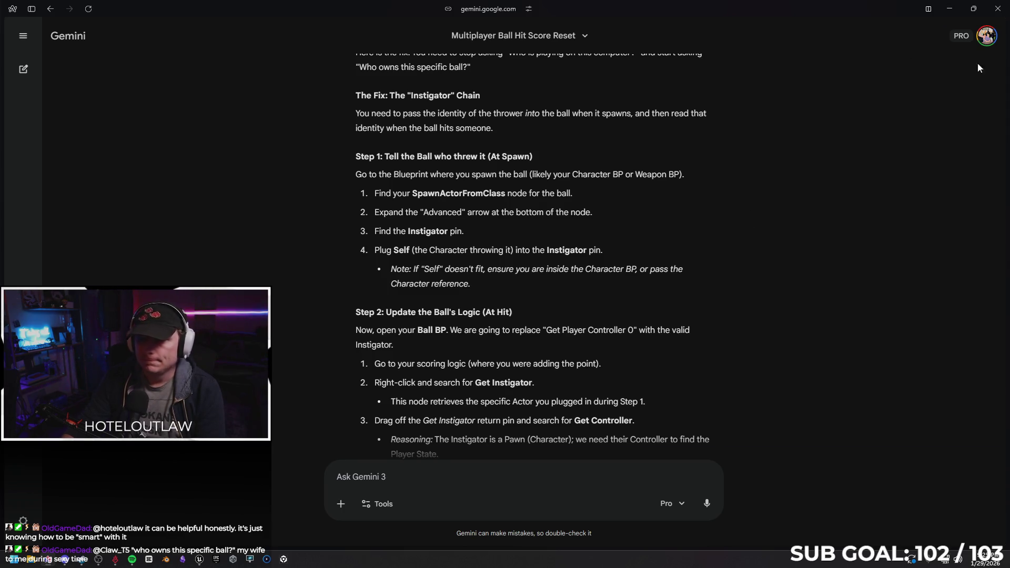
{"action": "left_click", "coordinate": [948, 12]}
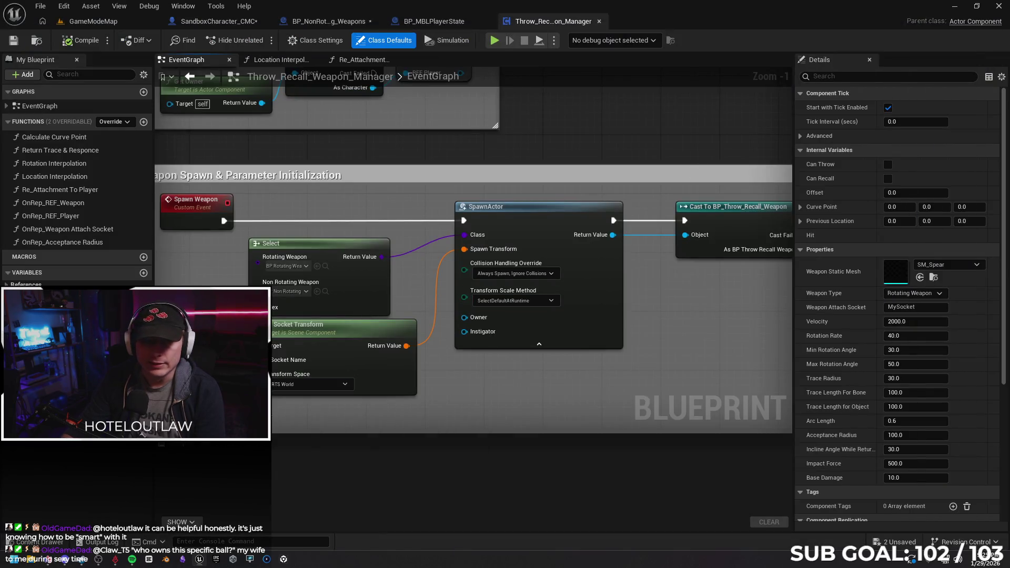
Step: Search for a Self node to feed SpawnActor's Instigator pin, then check Gemini again
{"action": "left_click", "coordinate": [43, 546]}
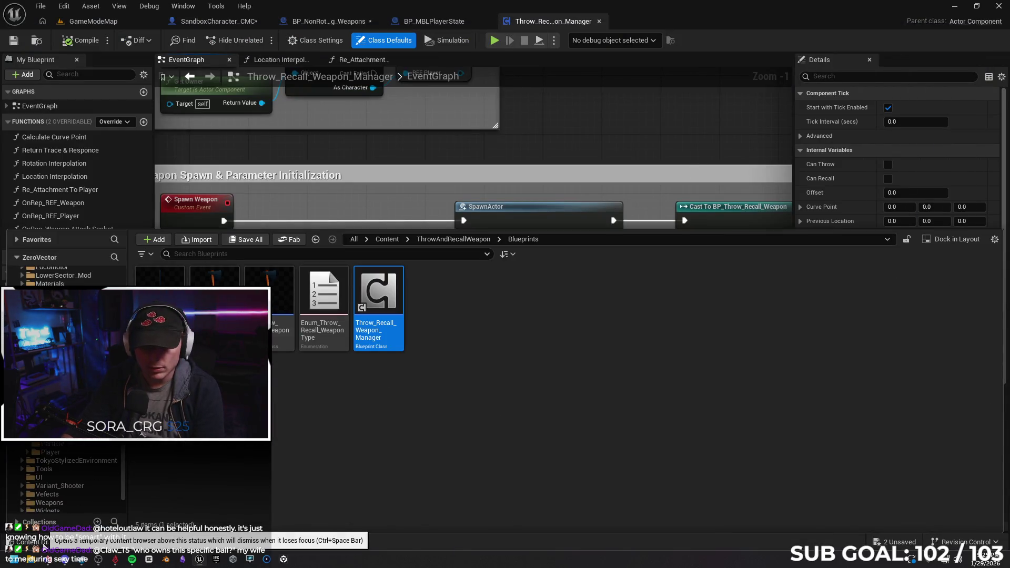
{"action": "left_click", "coordinate": [227, 541]}
{"action": "left_click_drag", "start_coordinate": [464, 331], "coordinate": [453, 395]}
{"action": "type", "text": "self"}
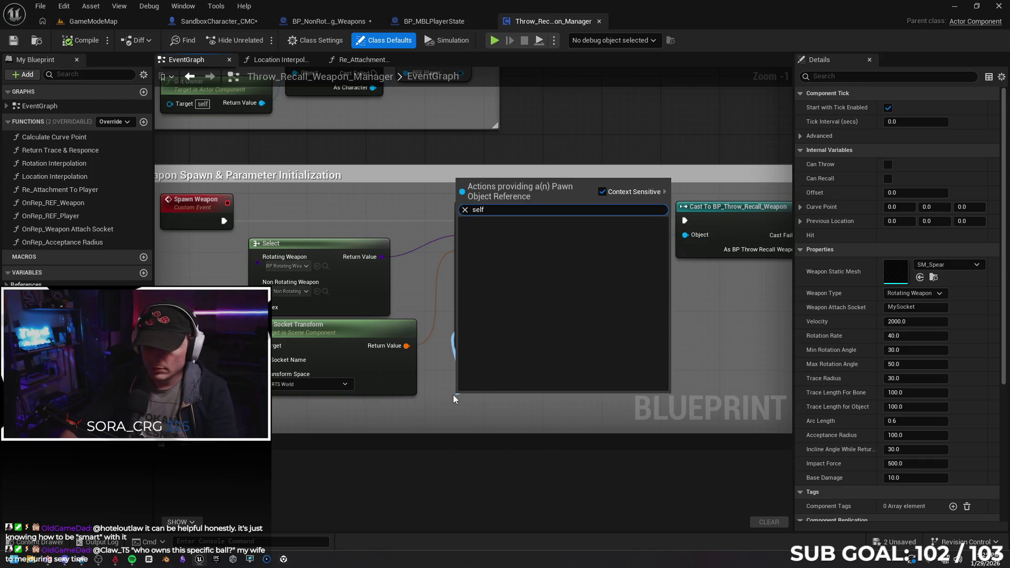
{"action": "key", "text": "BackSpace"}
{"action": "key", "text": "BackSpace"}
{"action": "type", "text": "spawn actor"}
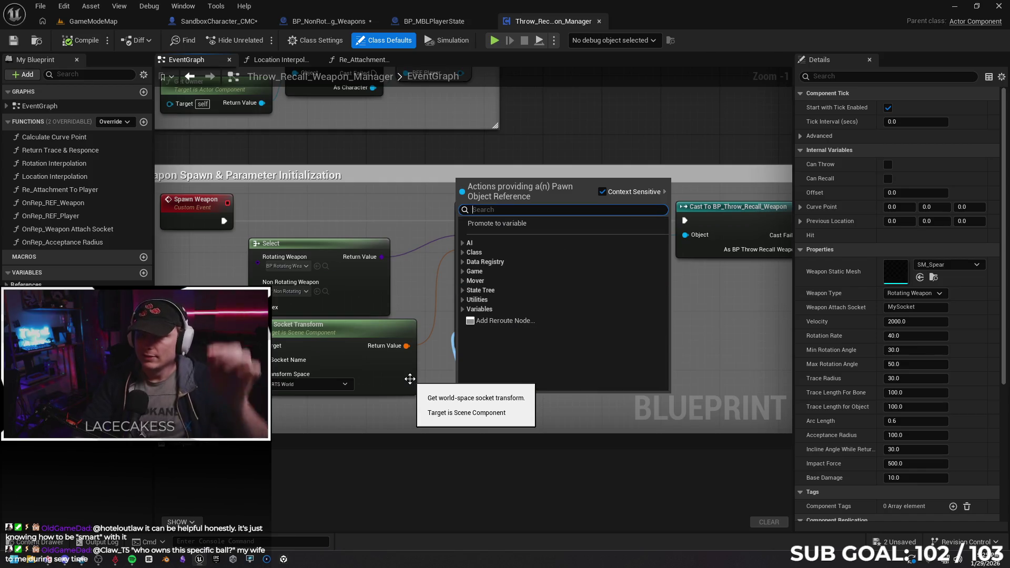
{"action": "key", "text": "Return"}
{"action": "left_click", "coordinate": [47, 543]}
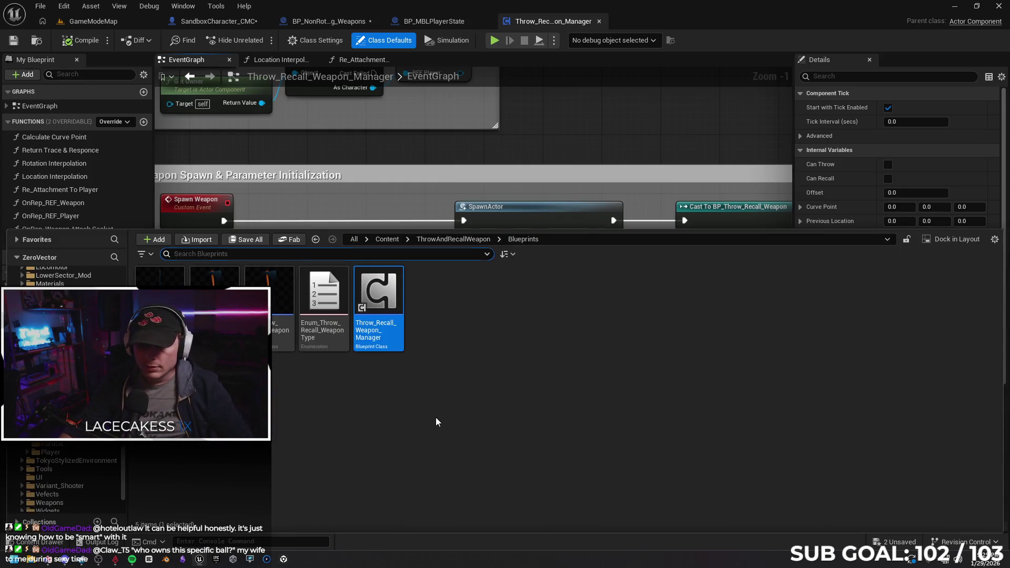
{"action": "left_click", "coordinate": [47, 561]}
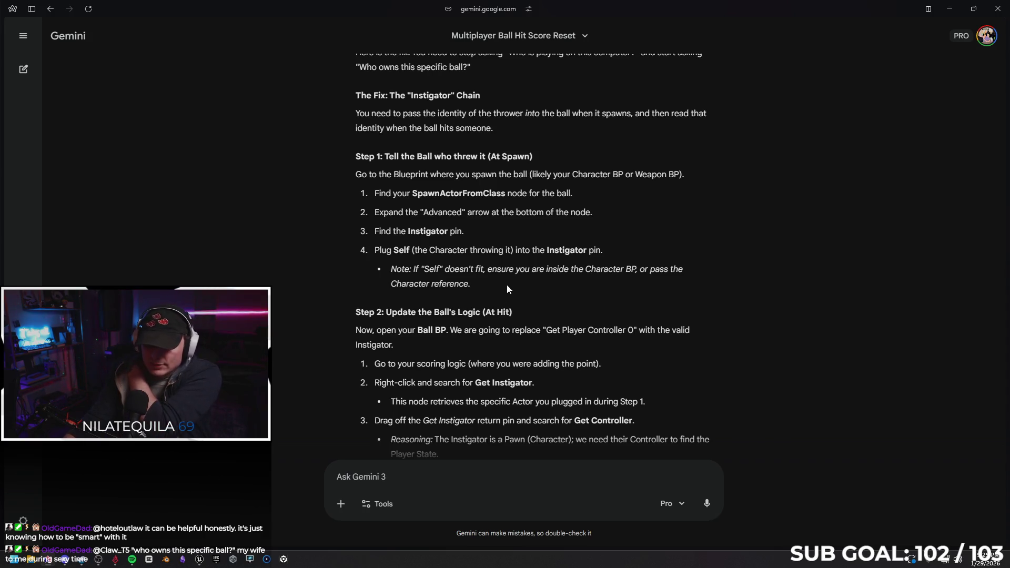
Step: Copy Gemini's note about Self into the prompt and add "It's not there"
{"action": "left_click_drag", "start_coordinate": [471, 285], "coordinate": [386, 274]}
{"action": "key", "text": "ctrl+c"}
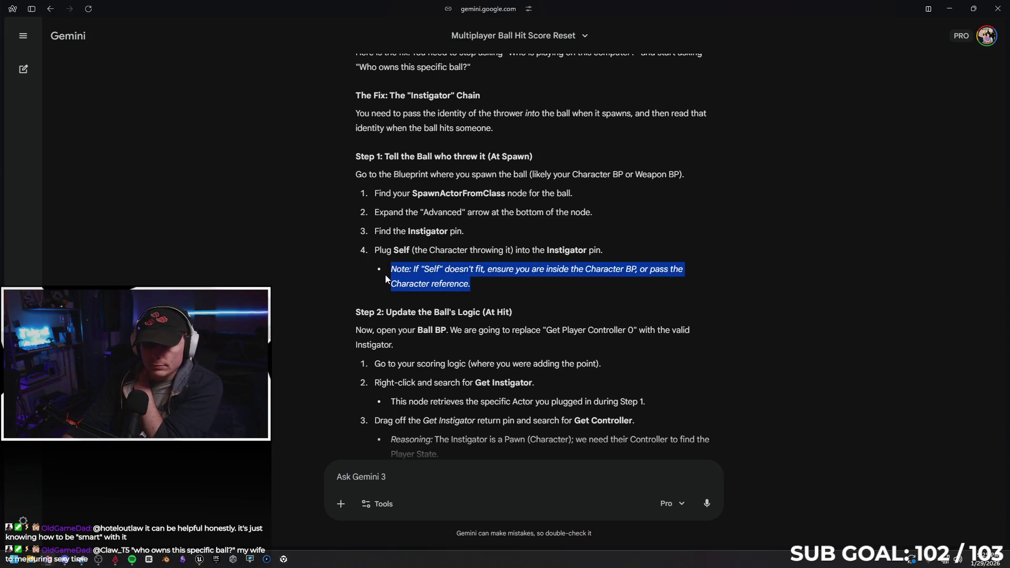
{"action": "right_click", "coordinate": [396, 278]}
{"action": "left_click", "coordinate": [428, 285]}
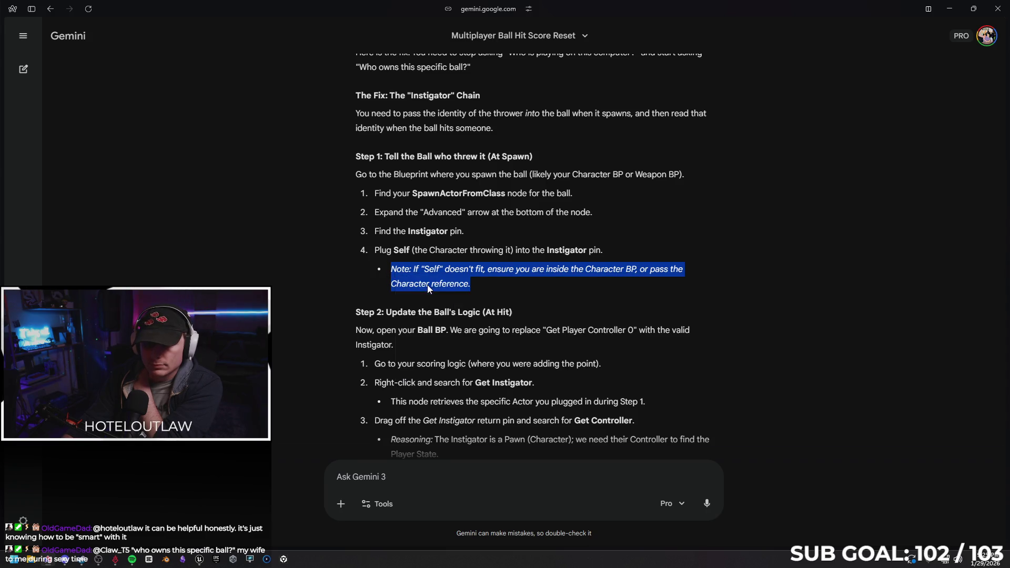
{"action": "left_click", "coordinate": [714, 296]}
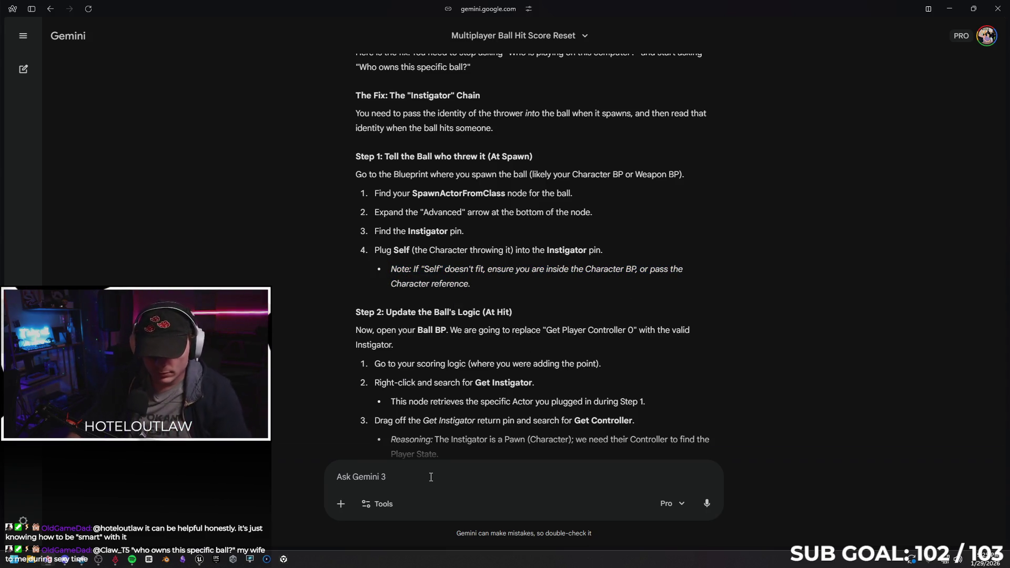
{"action": "key", "text": "ctrl+v"}
{"action": "type", "text": "\" "}
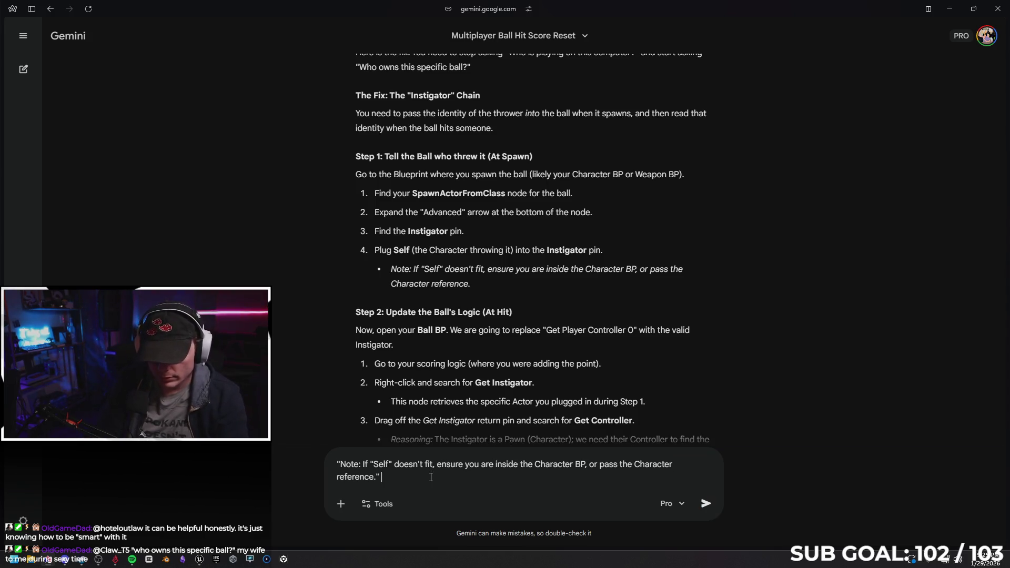
{"action": "type", "text": "It's not there"}
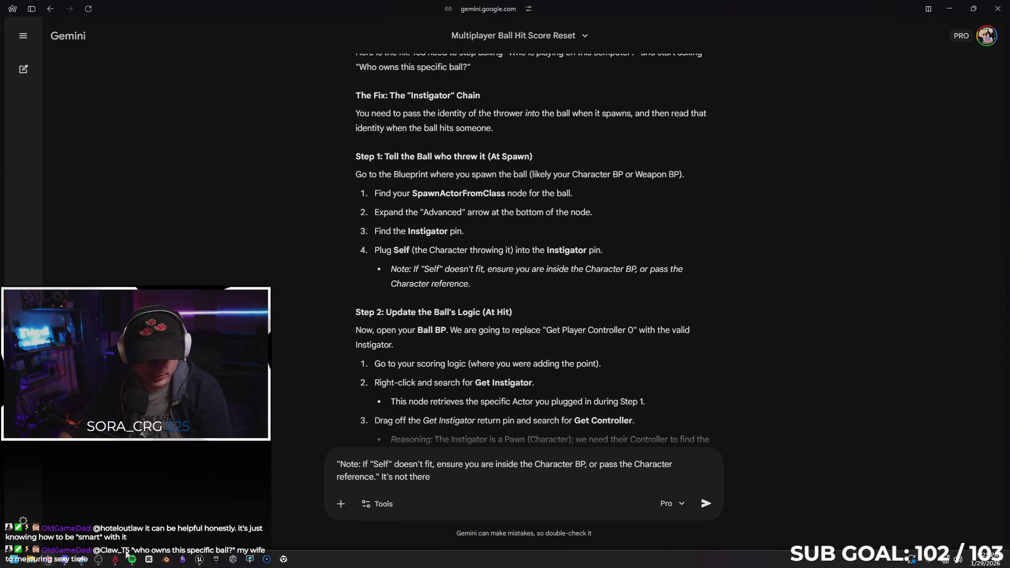
Step: Explain the weapon spawns inside a blueprint class called from the player BP, and send
{"action": "left_click", "coordinate": [199, 560]}
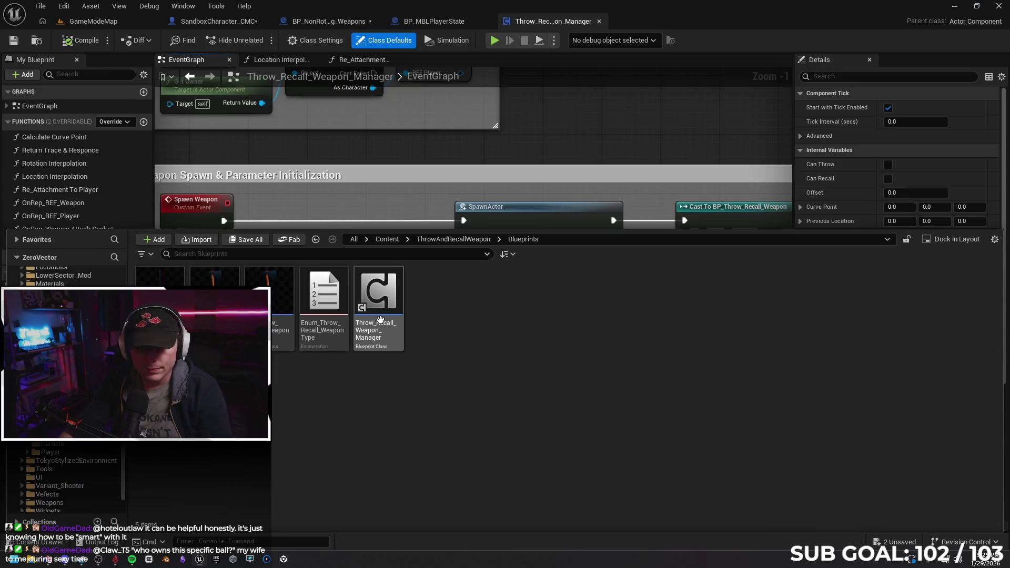
{"action": "left_click", "coordinate": [955, 8]}
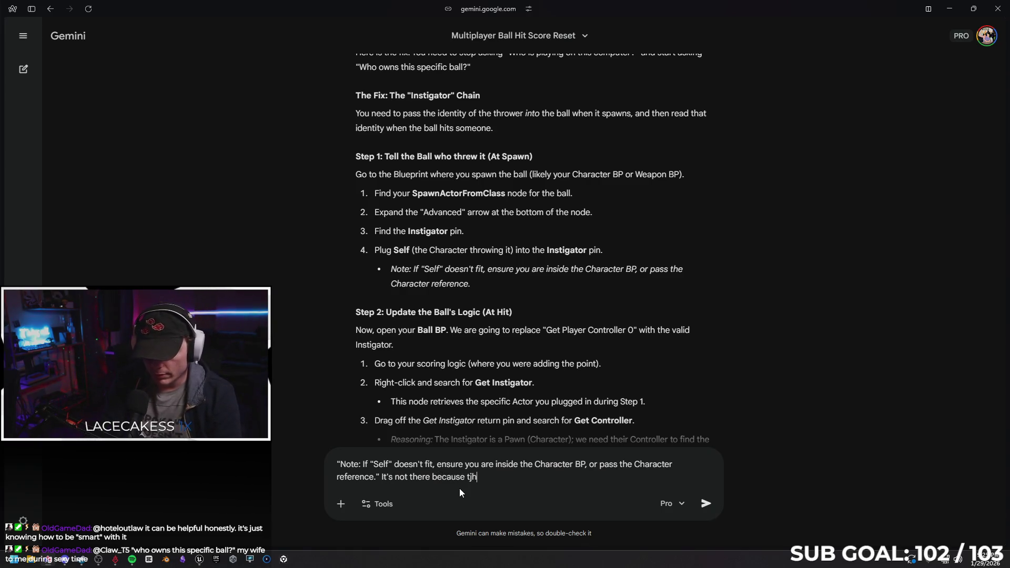
{"action": "key", "text": "BackSpace"}
{"action": "key", "text": "BackSpace"}
{"action": "type", "text": "wea"}
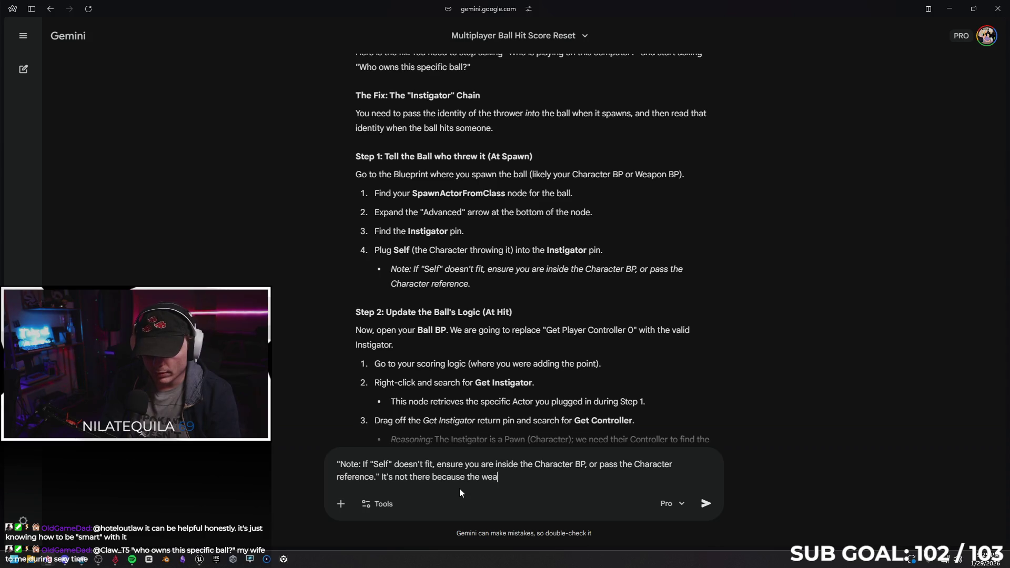
{"action": "type", "text": "pon "}
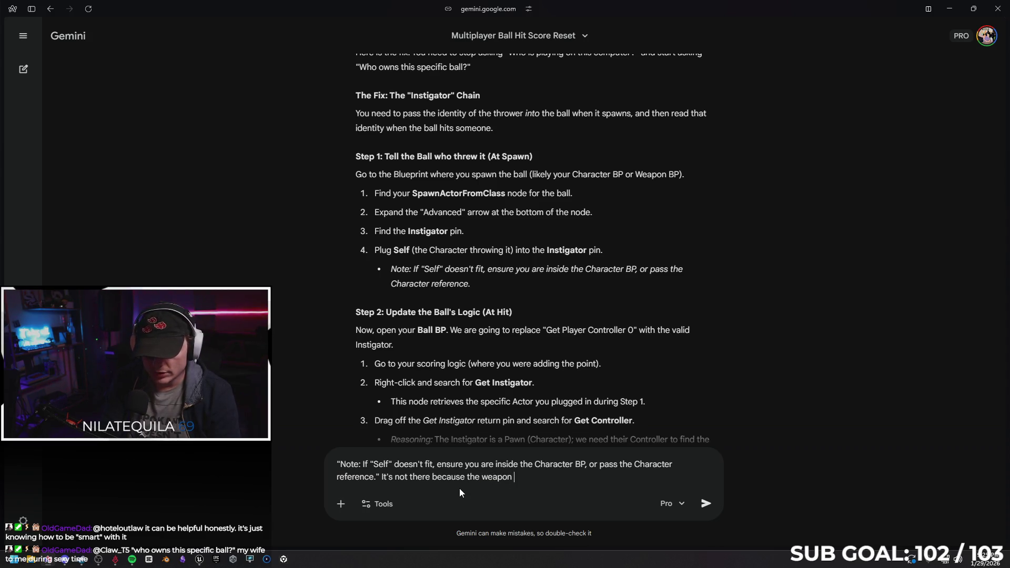
{"action": "type", "text": "spawn happes"}
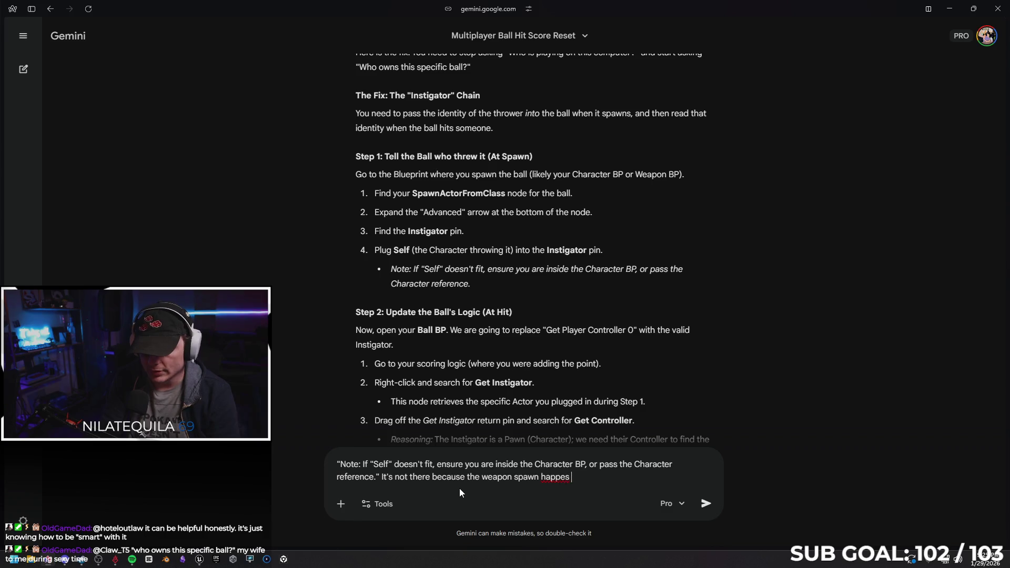
{"action": "key", "text": "BackSpace"}
{"action": "type", "text": "ns in"}
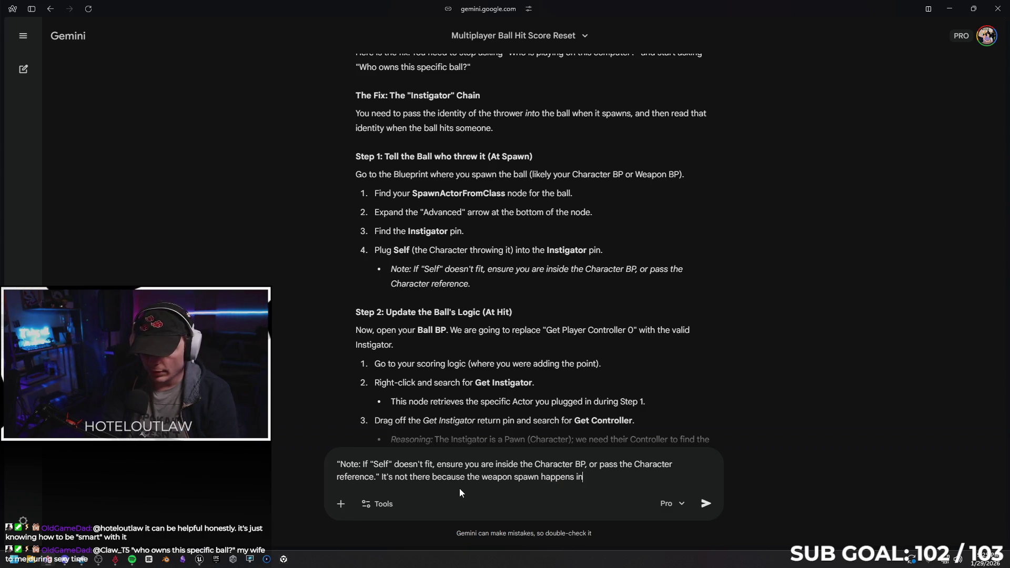
{"action": "type", "text": "side a bl"}
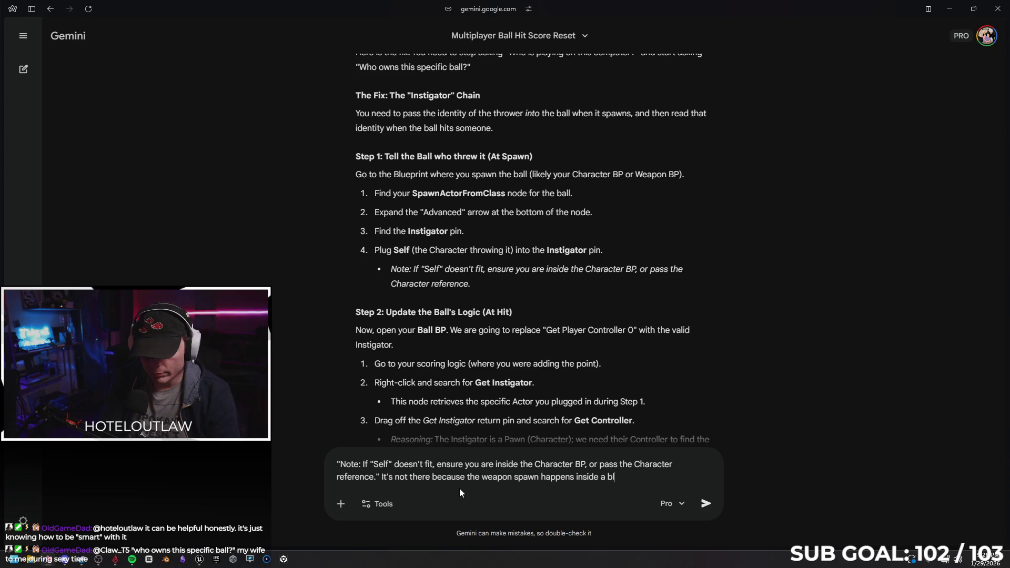
{"action": "type", "text": "ueprint class, whe"}
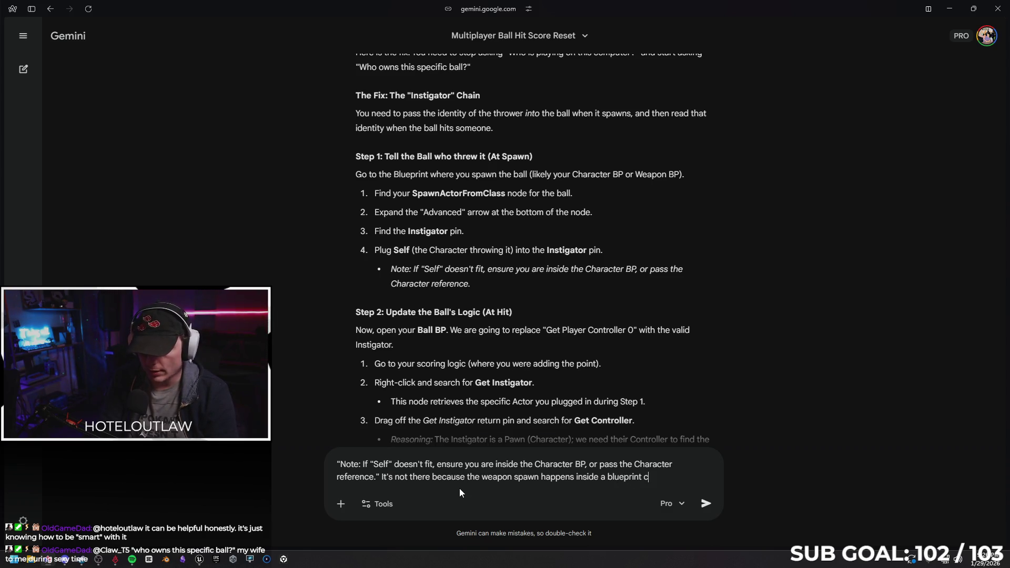
{"action": "key", "text": "BackSpace"}
{"action": "type", "text": "ich is then "}
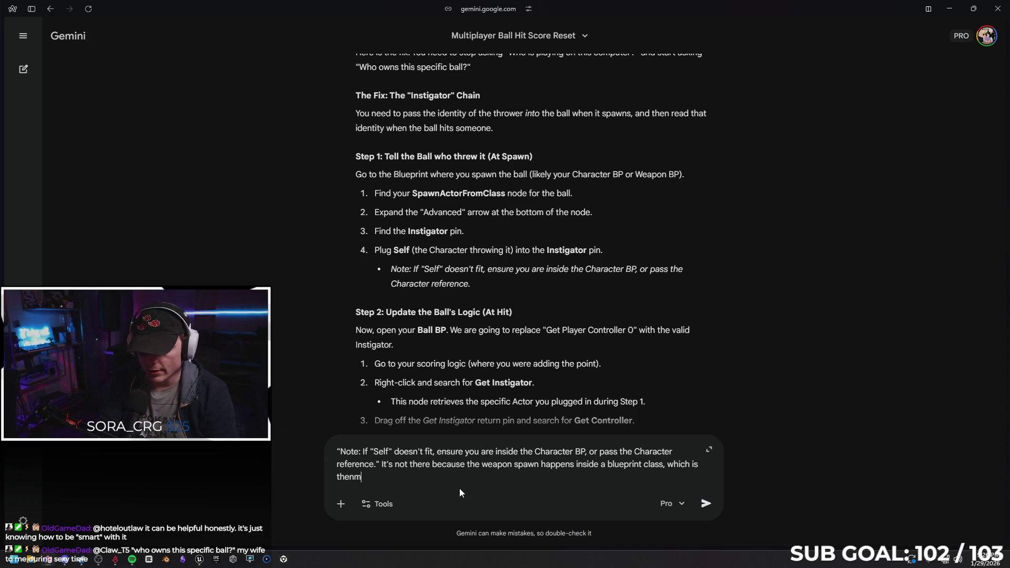
{"action": "type", "text": "ca"}
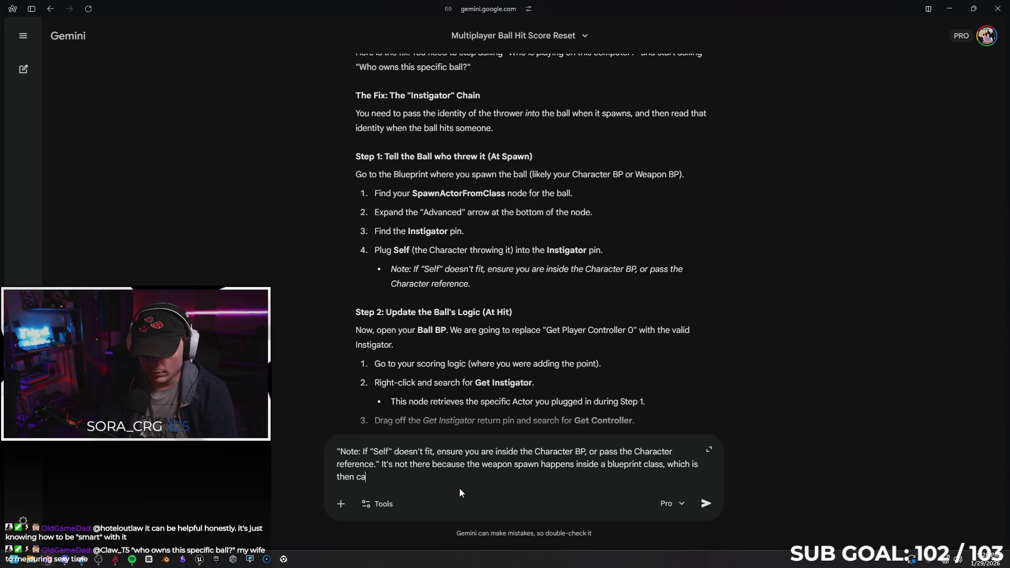
{"action": "type", "text": "lled in the player bp"}
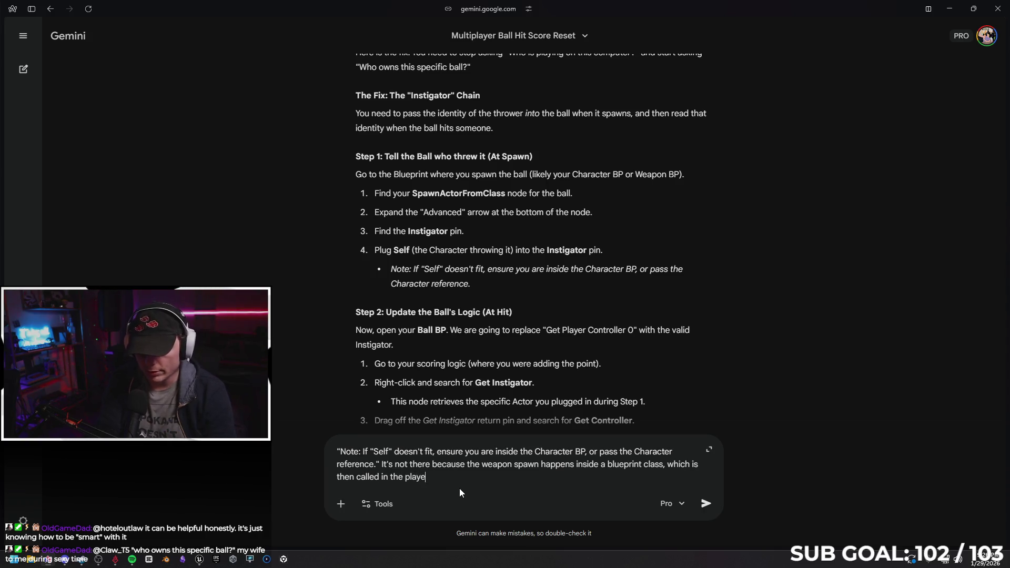
{"action": "key", "text": "Return"}
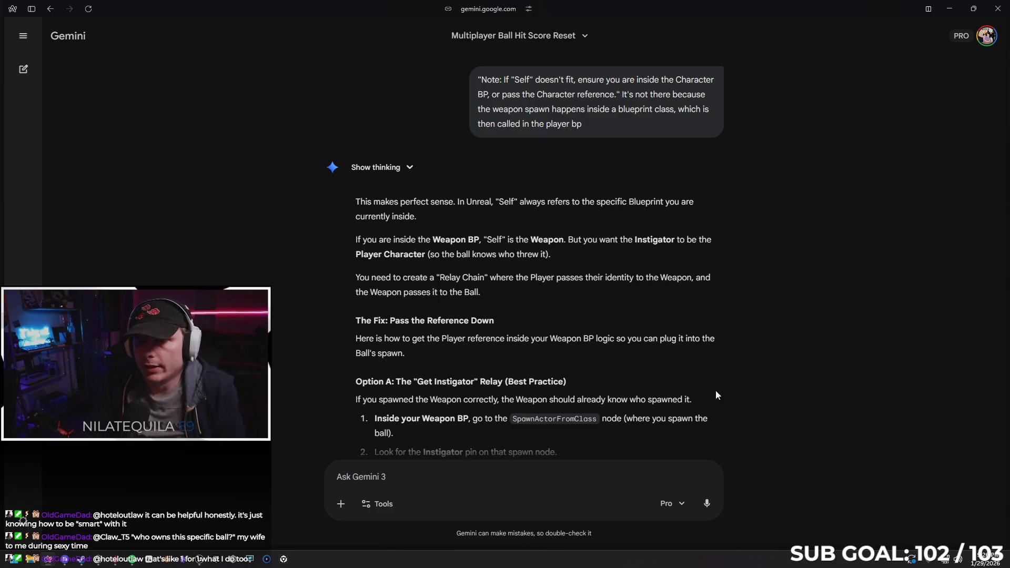
Step: Read Gemini's Option A Get Instigator relay and Option B Get Owner fallback, then minimize the browser
{"action": "scroll", "coordinate": [509, 265], "scroll_direction": "down", "scroll_amount": 1}
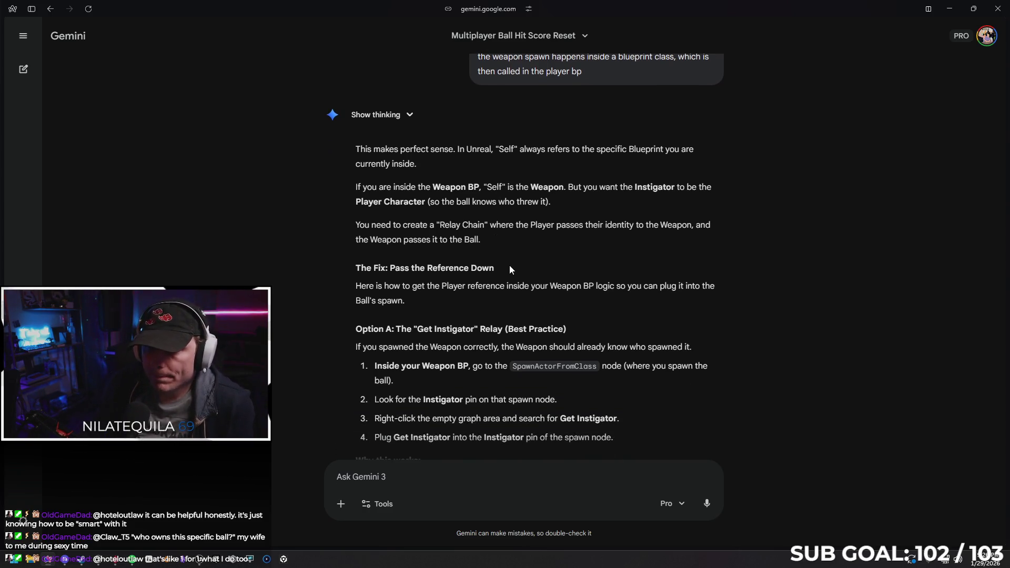
{"action": "scroll", "coordinate": [482, 206], "scroll_direction": "down", "scroll_amount": 1}
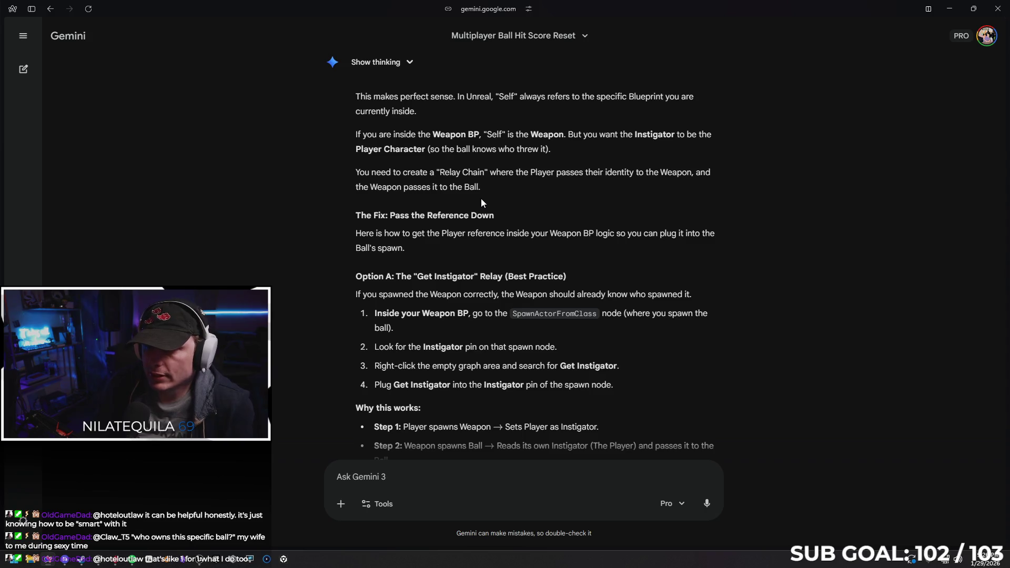
{"action": "scroll", "coordinate": [488, 140], "scroll_direction": "down", "scroll_amount": 1}
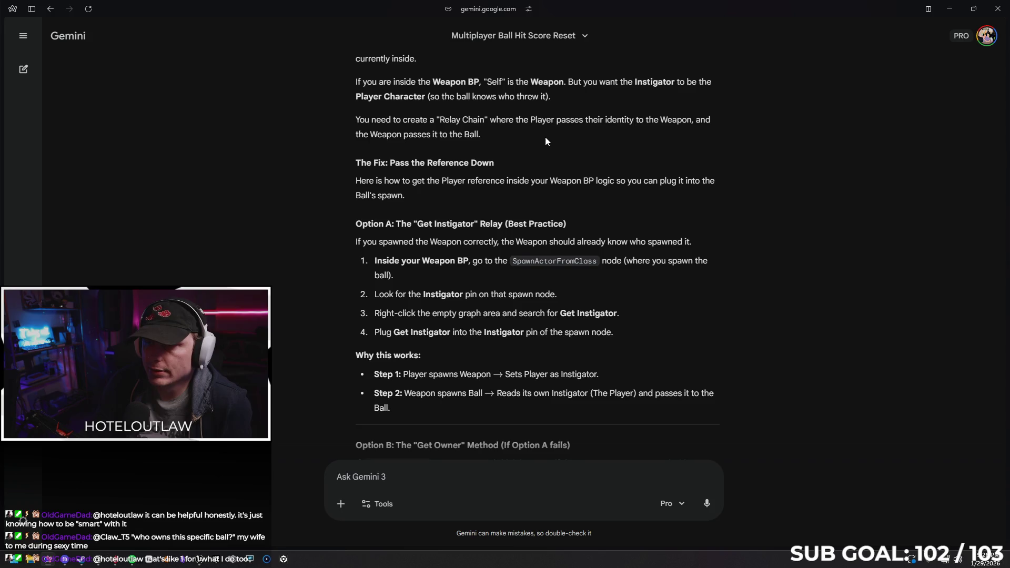
{"action": "scroll", "coordinate": [348, 152], "scroll_direction": "down", "scroll_amount": 1}
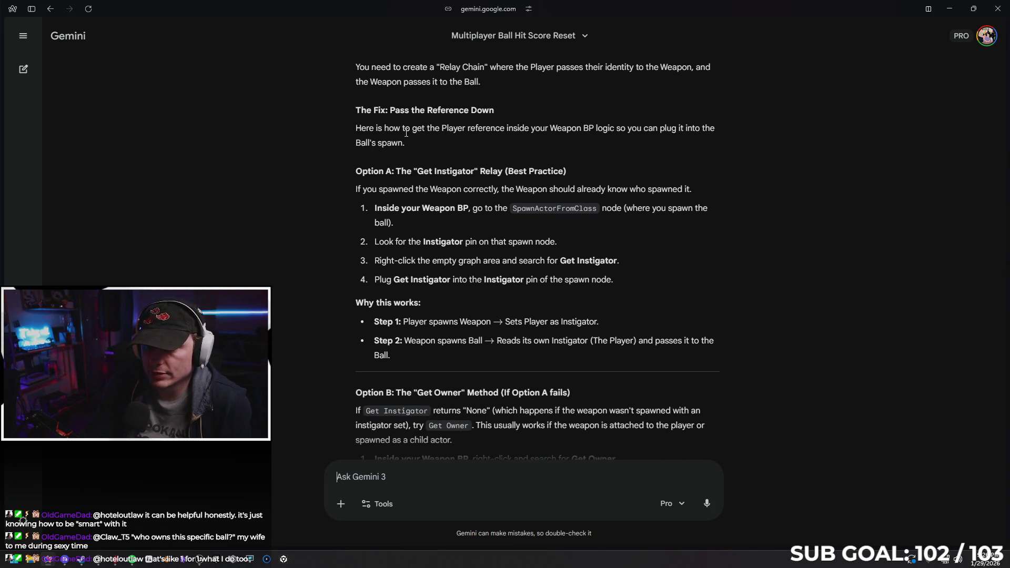
{"action": "scroll", "coordinate": [422, 131], "scroll_direction": "down", "scroll_amount": 1}
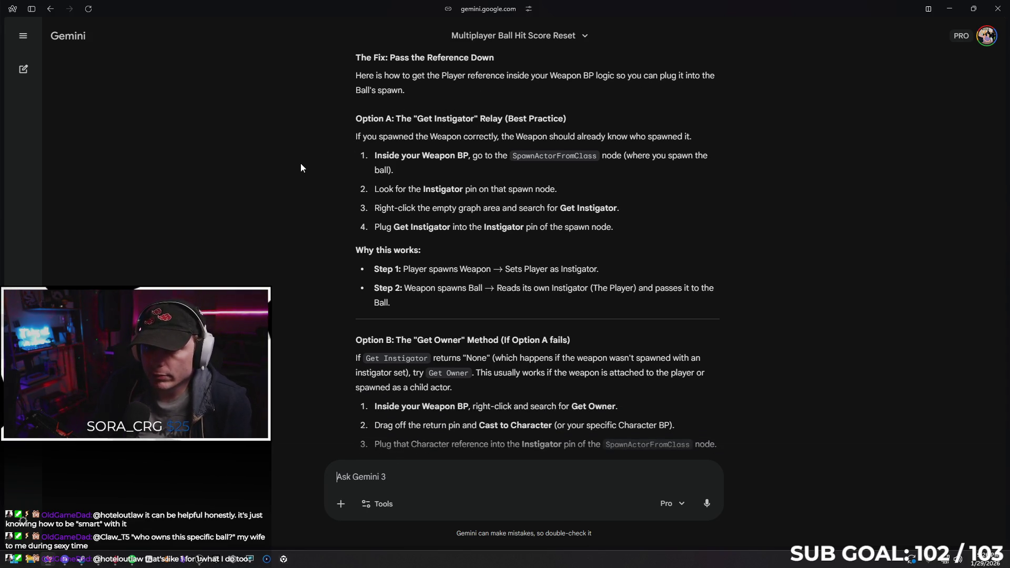
{"action": "scroll", "coordinate": [371, 150], "scroll_direction": "down", "scroll_amount": 1}
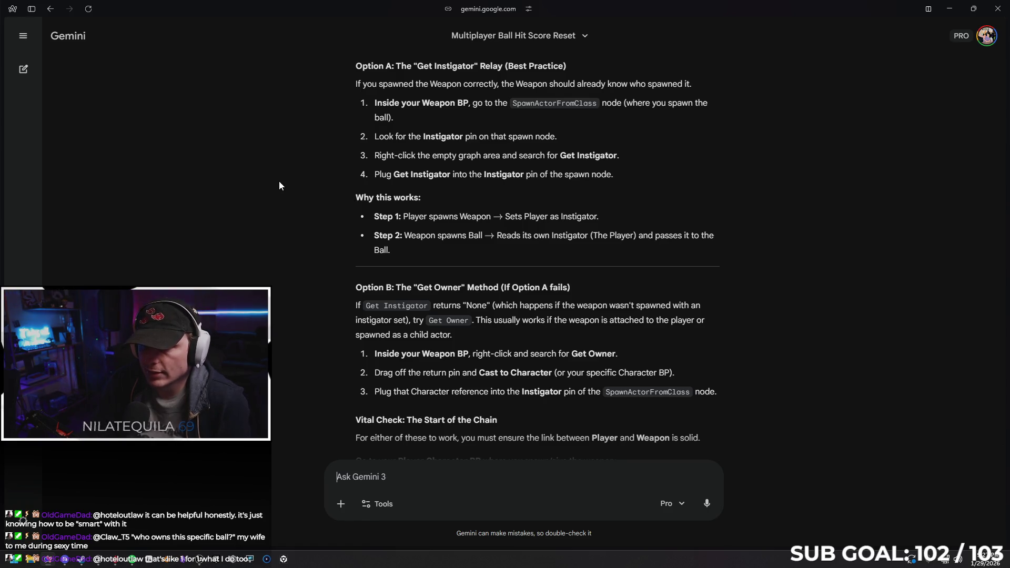
{"action": "left_click", "coordinate": [950, 8]}
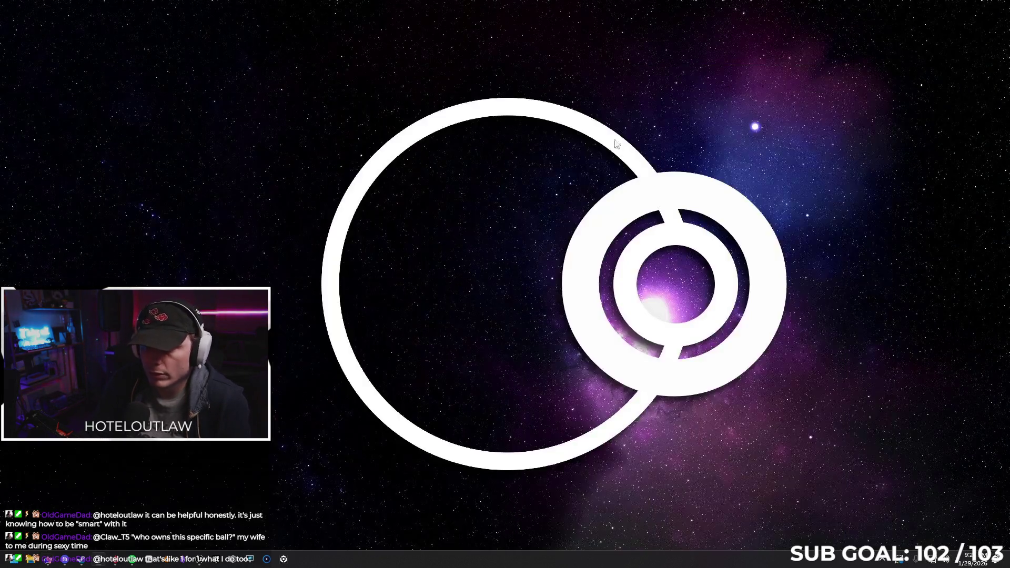
Step: Wire a REF Player getter into SpawnActor's Instigator pin and compile Throw_Recall_Weapon_Manager
{"action": "left_click", "coordinate": [49, 563]}
{"action": "key", "text": "alt+Tab"}
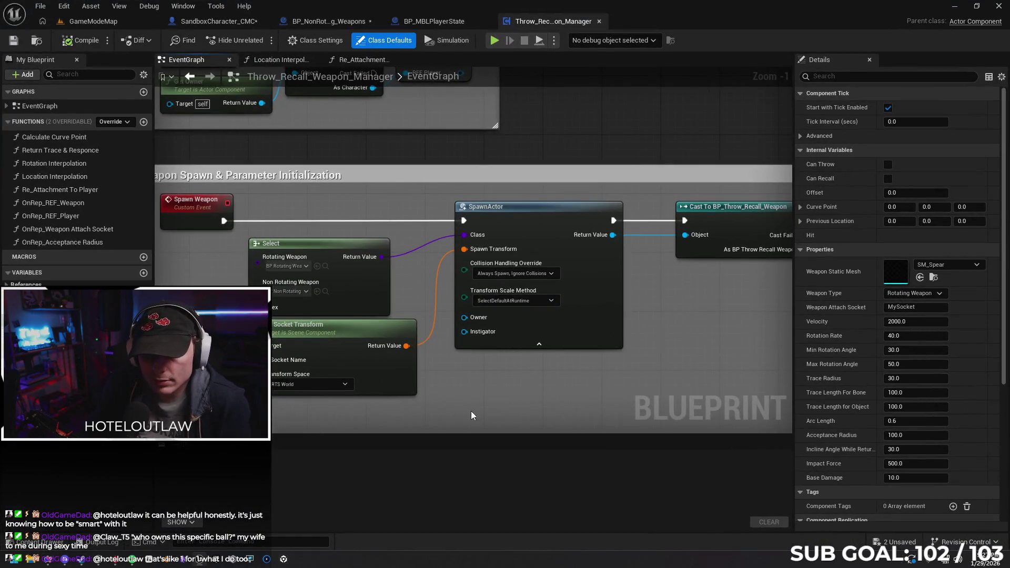
{"action": "right_click", "coordinate": [540, 300]}
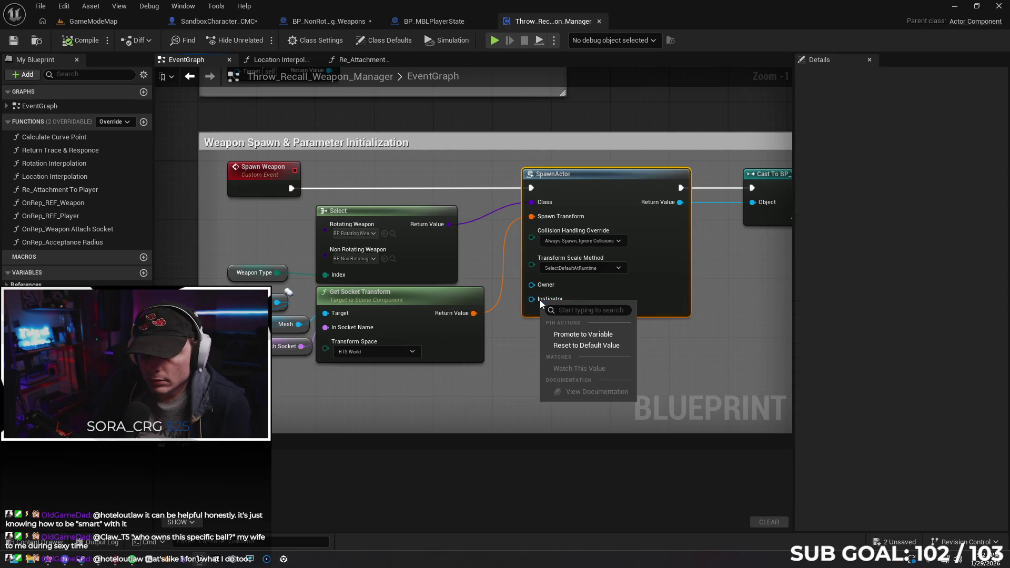
{"action": "right_click", "coordinate": [532, 300]}
{"action": "left_click", "coordinate": [518, 331]}
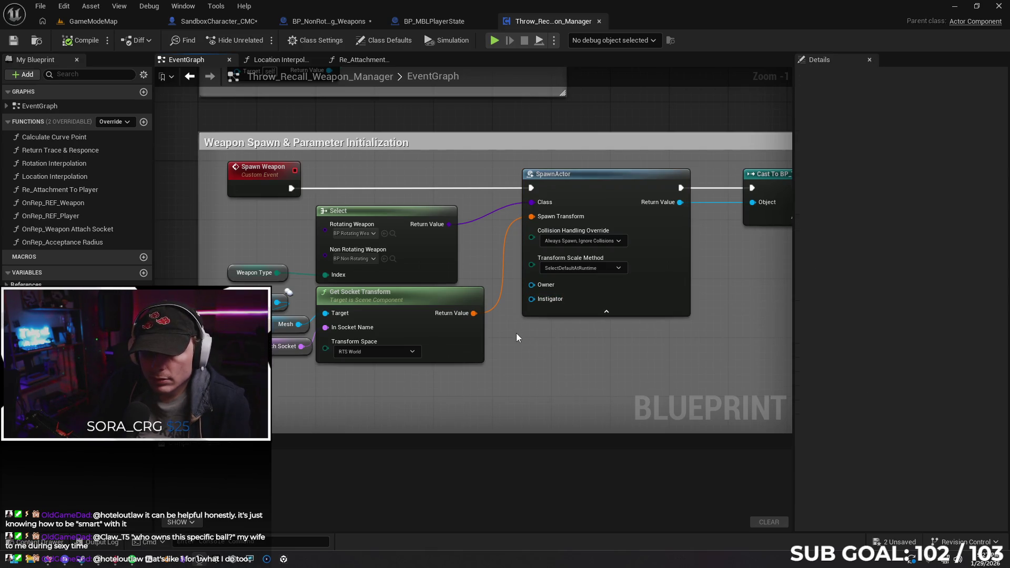
{"action": "scroll", "coordinate": [516, 336], "scroll_direction": "down", "scroll_amount": 1}
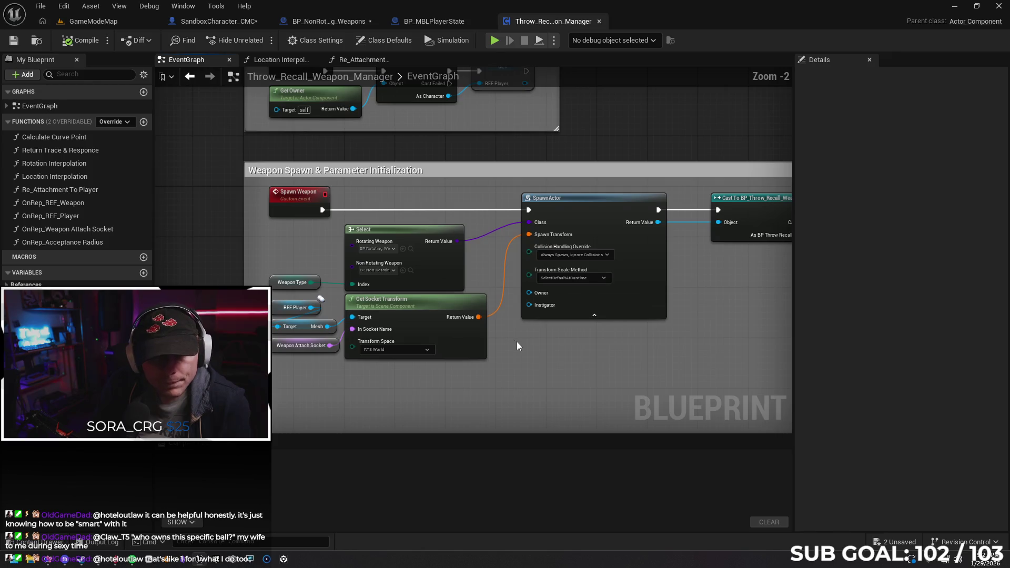
{"action": "left_click", "coordinate": [278, 309]}
{"action": "left_click", "coordinate": [501, 375]}
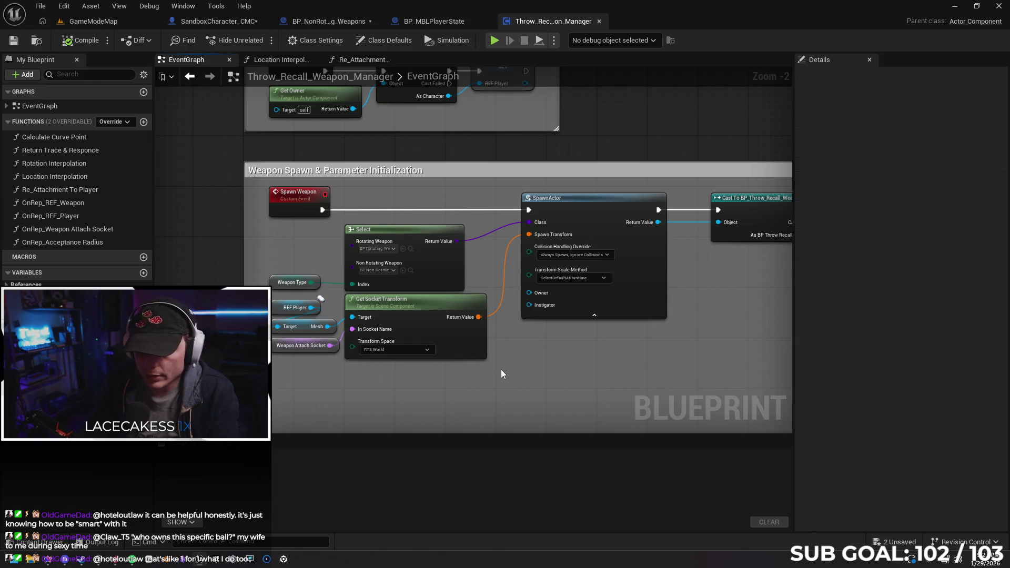
{"action": "key", "text": "ctrl+v"}
{"action": "mouse_move", "coordinate": [538, 370]}
{"action": "left_mouse_down"}
{"action": "mouse_move", "coordinate": [529, 305]}
{"action": "mouse_move", "coordinate": [544, 333]}
{"action": "left_mouse_up"}
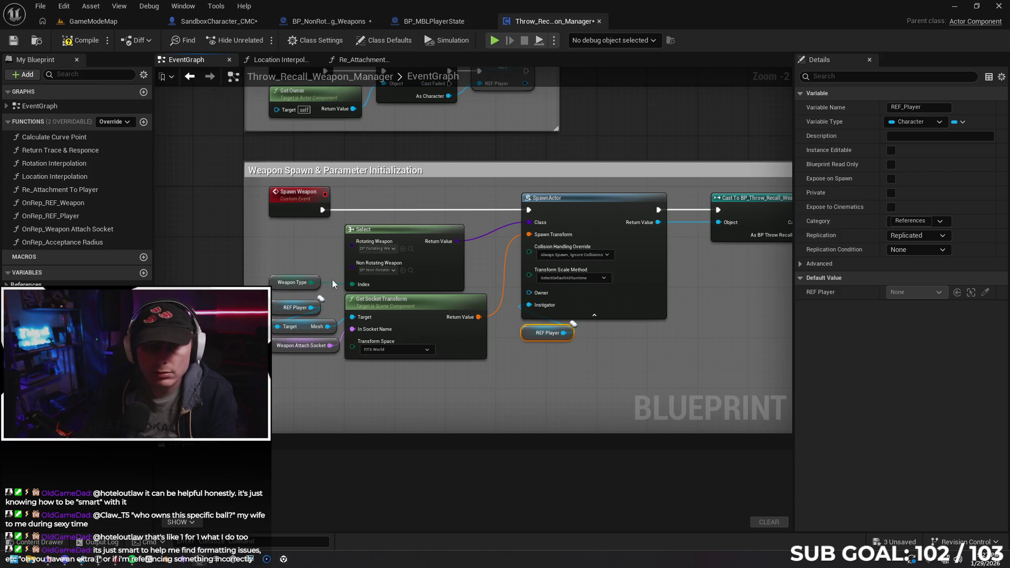
{"action": "left_click", "coordinate": [79, 44]}
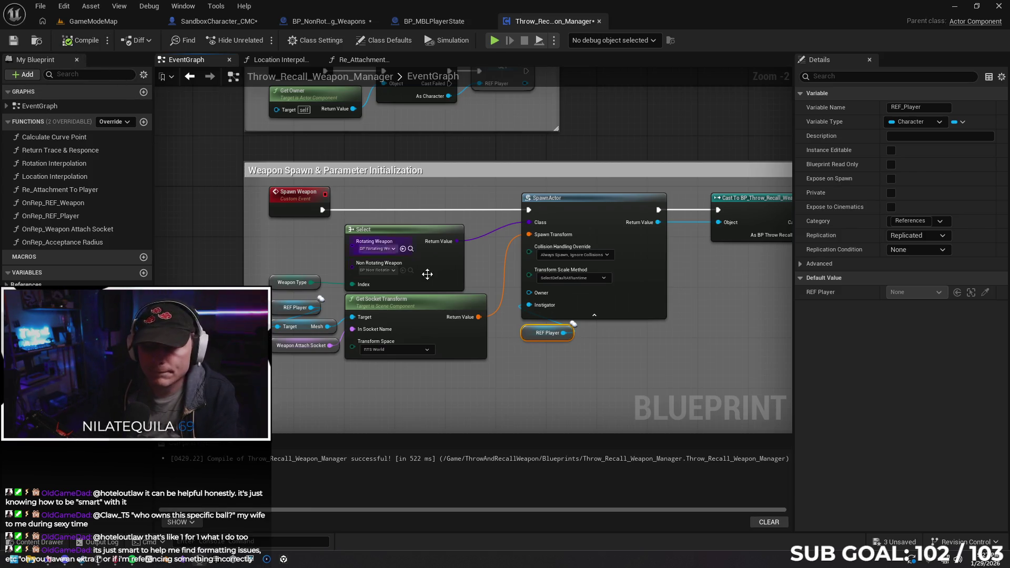
Step: Look over the SET node after the cast and the spawn section, then return to Gemini
{"action": "left_click_drag", "start_coordinate": [626, 363], "coordinate": [600, 353]}
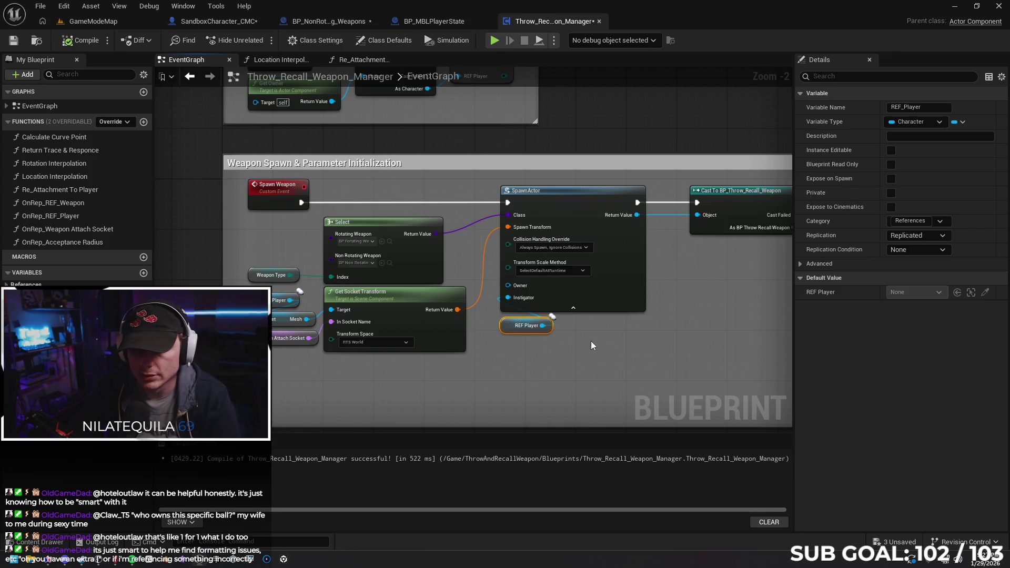
{"action": "left_click_drag", "start_coordinate": [610, 349], "coordinate": [484, 340]}
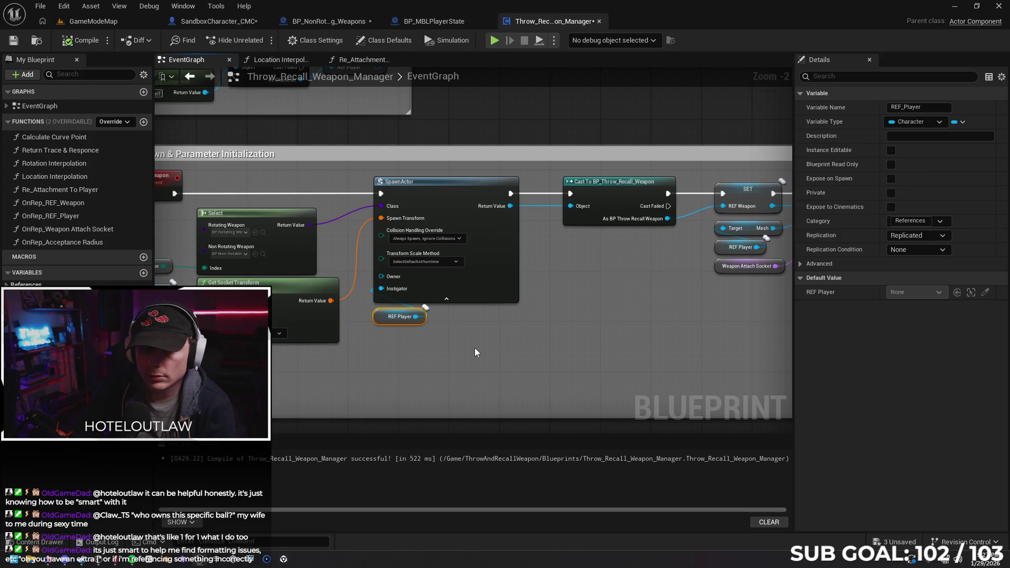
{"action": "mouse_move", "coordinate": [60, 551]}
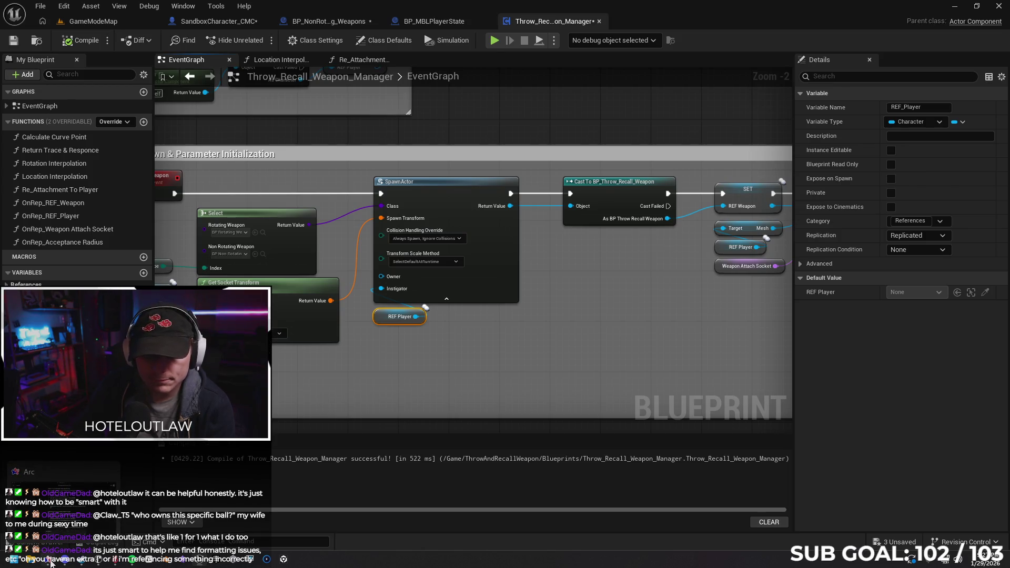
{"action": "left_click", "coordinate": [7, 107]}
{"action": "left_click", "coordinate": [7, 106]}
{"action": "left_click_drag", "start_coordinate": [368, 397], "coordinate": [451, 395]}
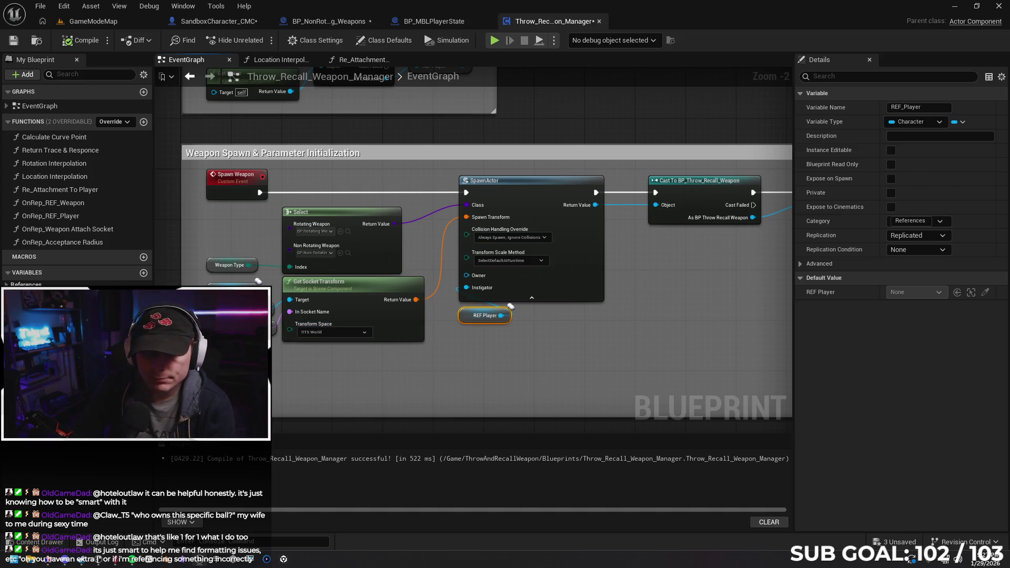
{"action": "left_click", "coordinate": [60, 562]}
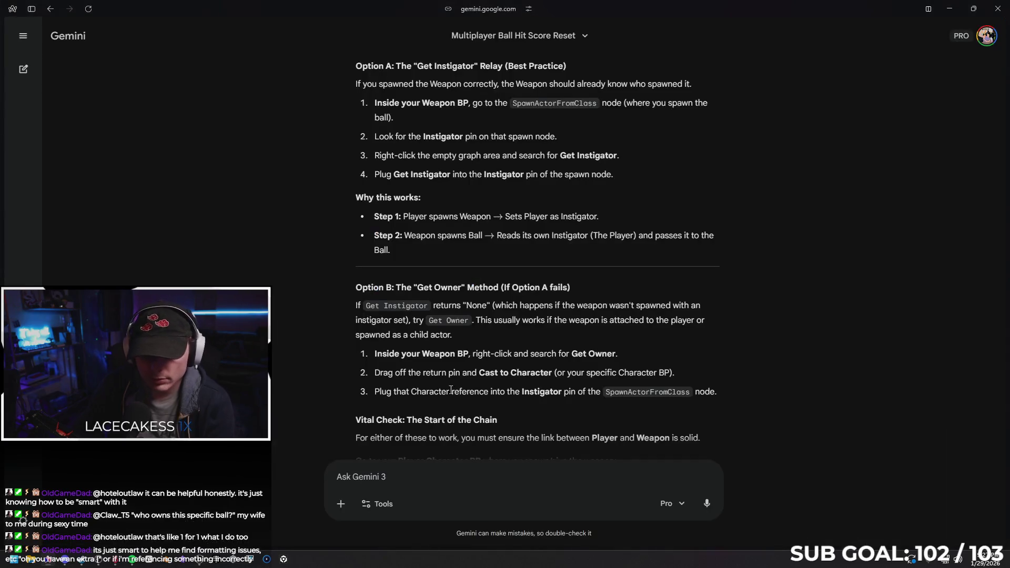
Step: Tell Gemini the weapon blueprint's existing REF Player was plugged into the Instigator pin
{"action": "scroll", "coordinate": [479, 436], "scroll_direction": "down", "scroll_amount": 5}
{"action": "type", "text": "Ther "}
{"action": "type", "text": "is a"}
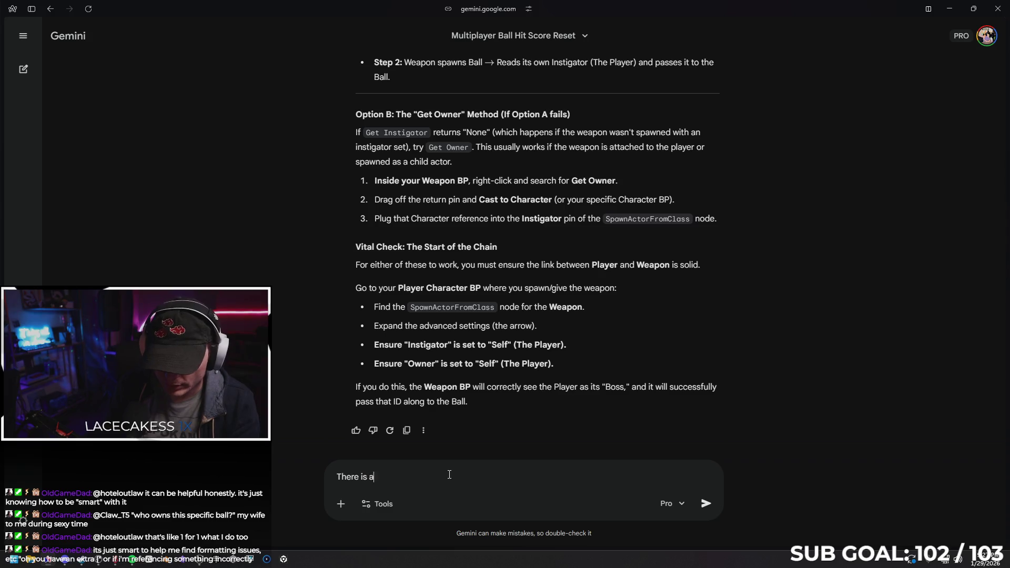
{"action": "type", "text": "lread"}
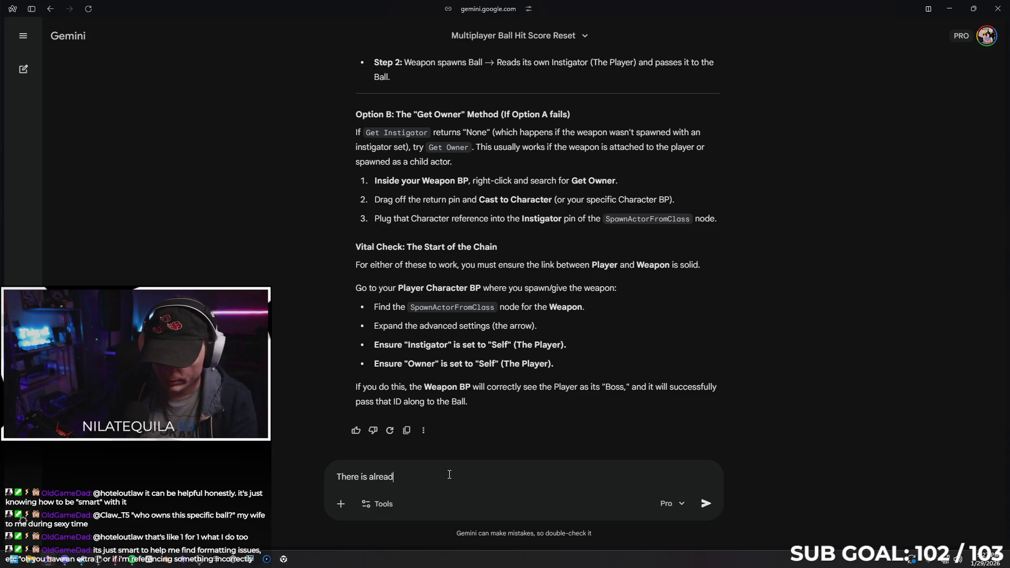
{"action": "type", "text": "y a “RE"}
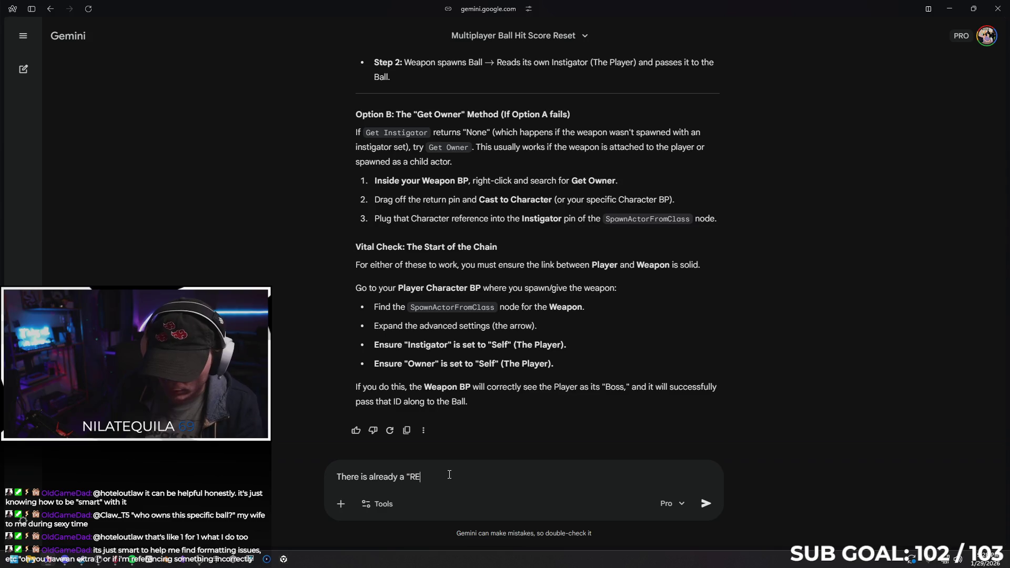
{"action": "type", "text": "F Player"}
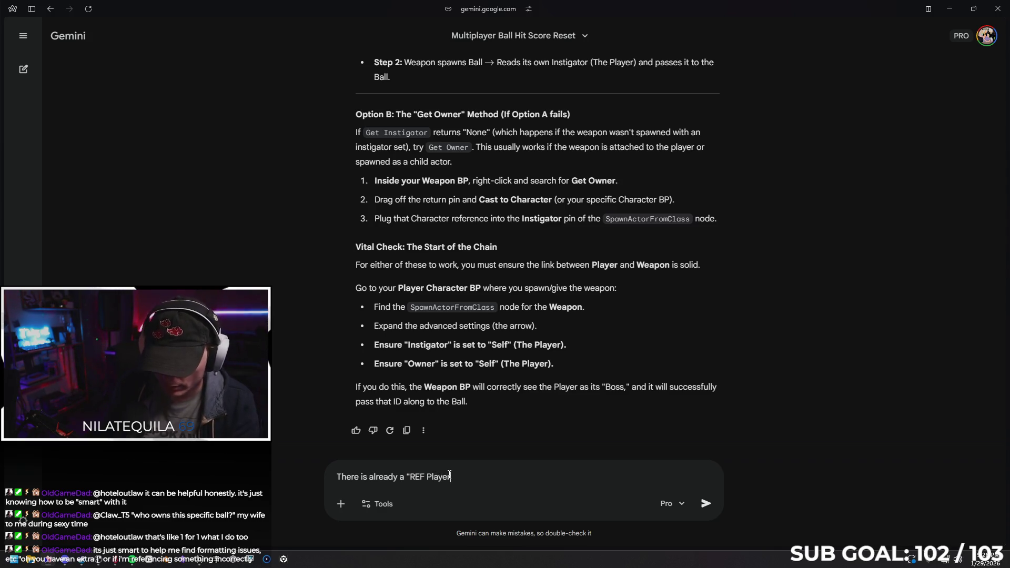
{"action": "type", "text": "” in the bl"}
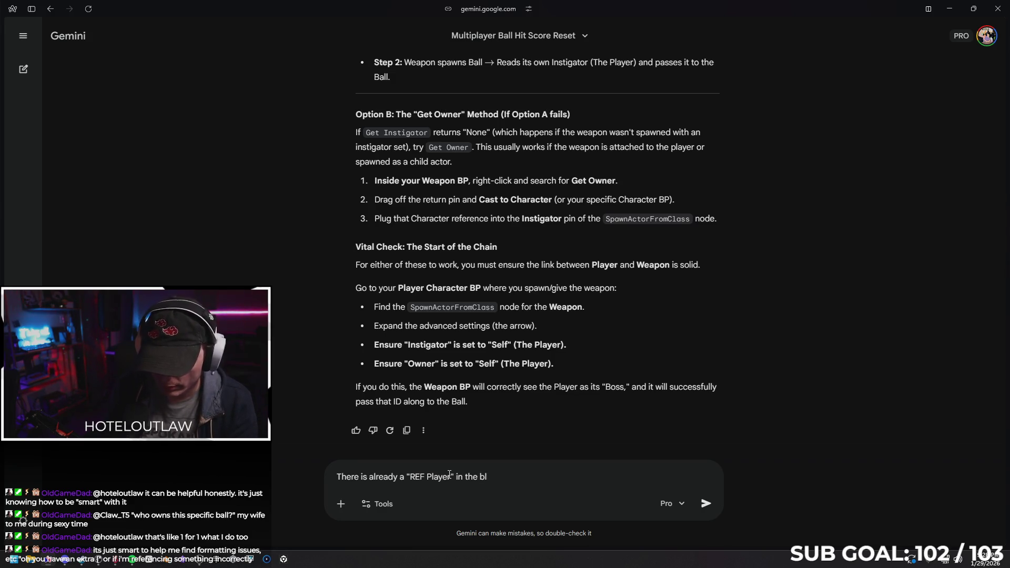
{"action": "type", "text": "eapon blu"}
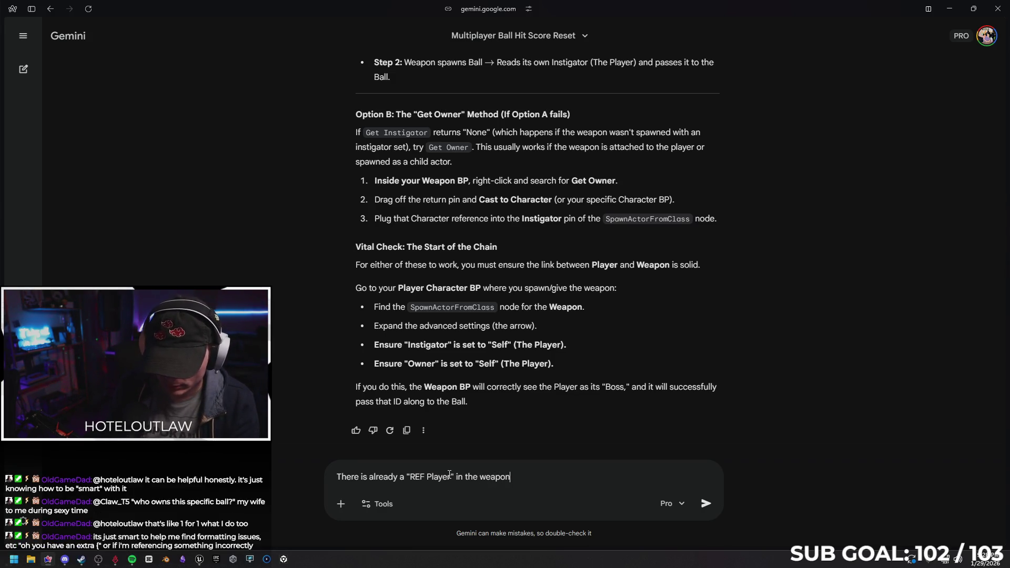
{"action": "type", "text": "eprint class (which "}
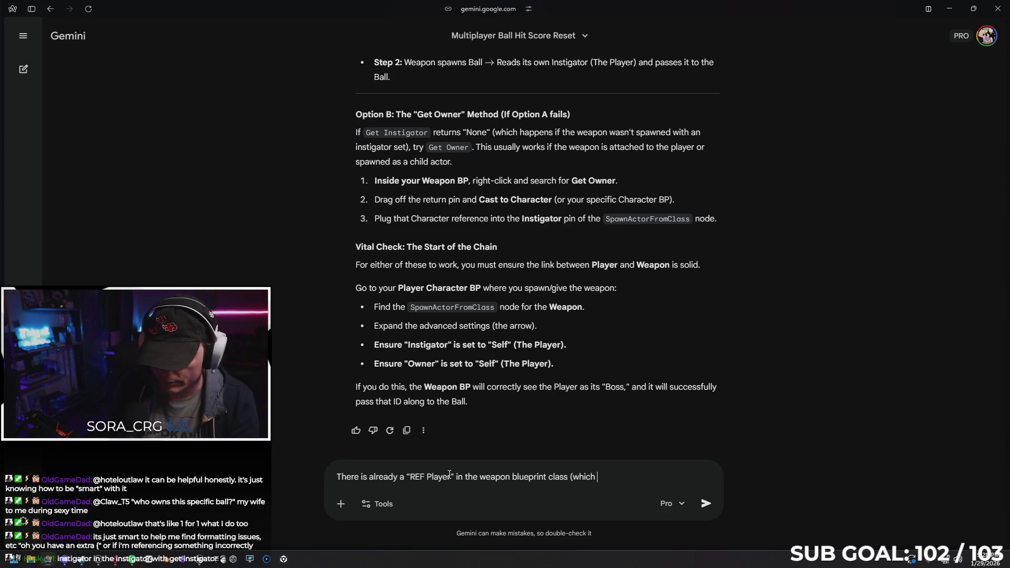
{"action": "type", "text": "I assume "}
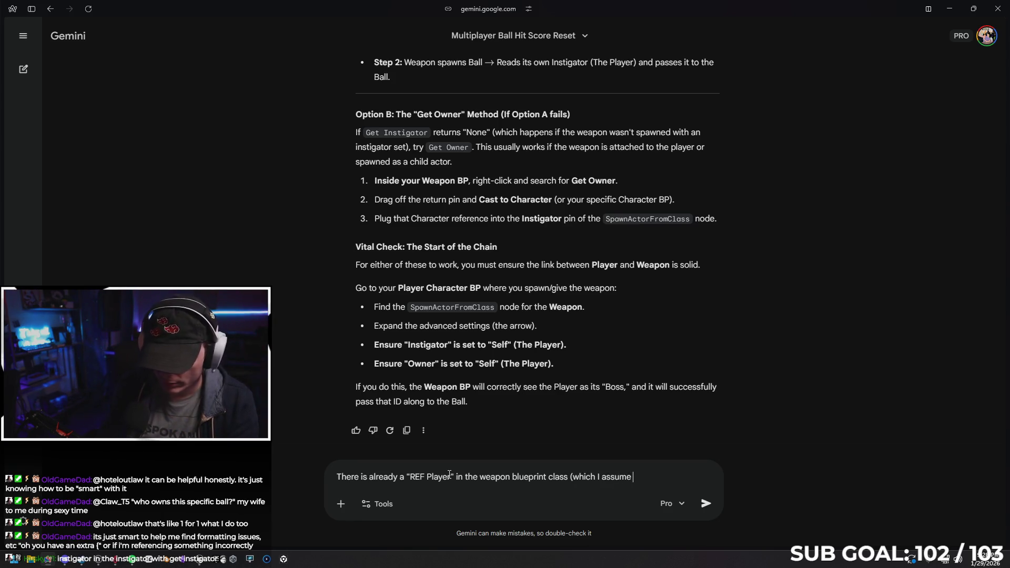
{"action": "type", "text": "tells it"}
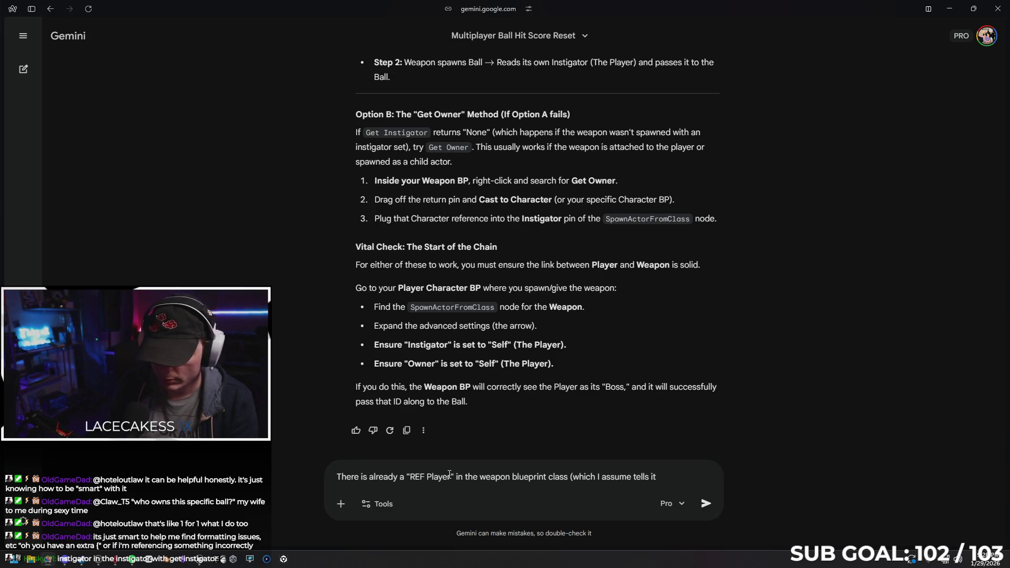
{"action": "type", "text": " who to wn "}
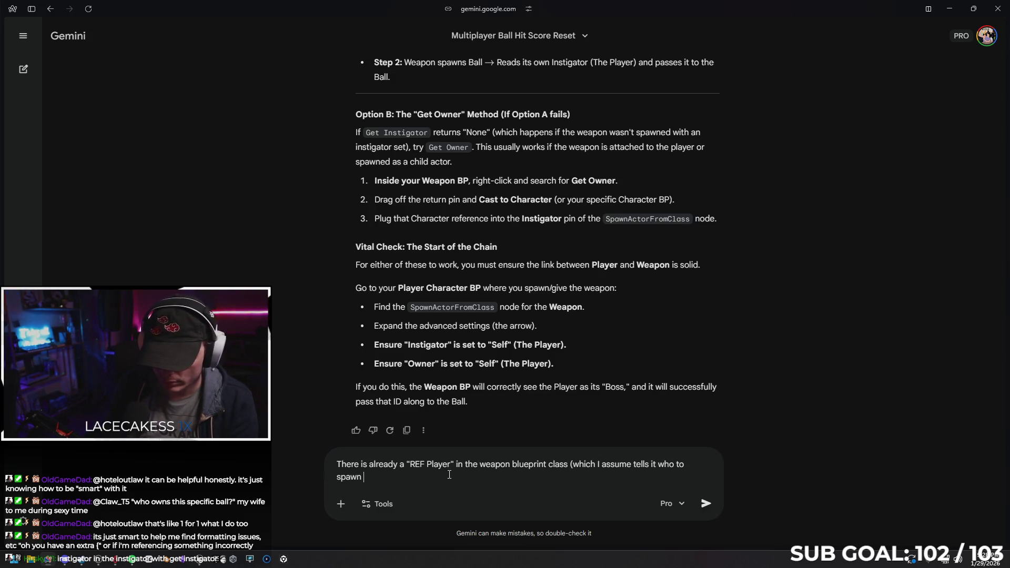
{"action": "type", "text": "on) so I plugged that into "}
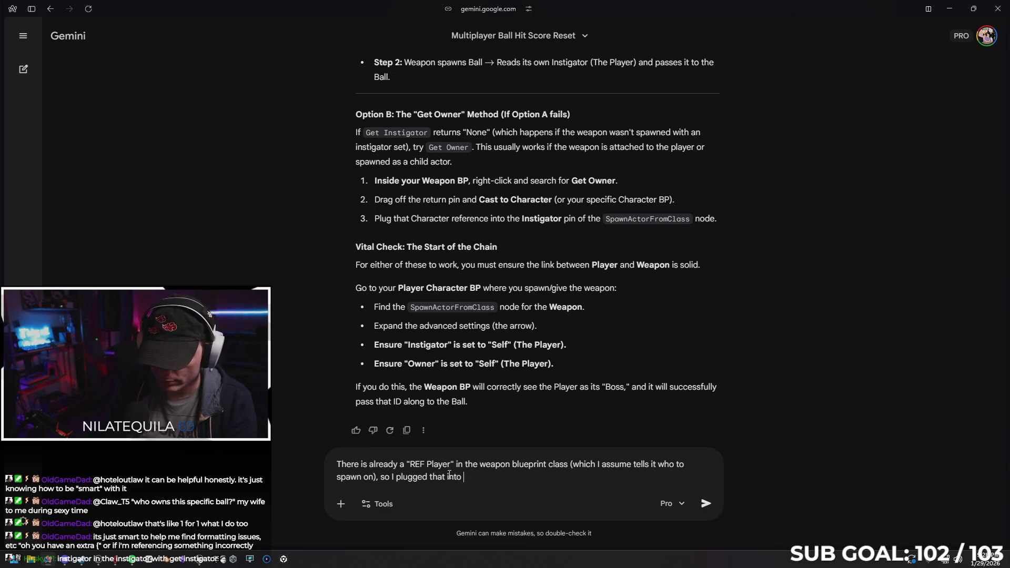
{"action": "type", "text": "the inst"}
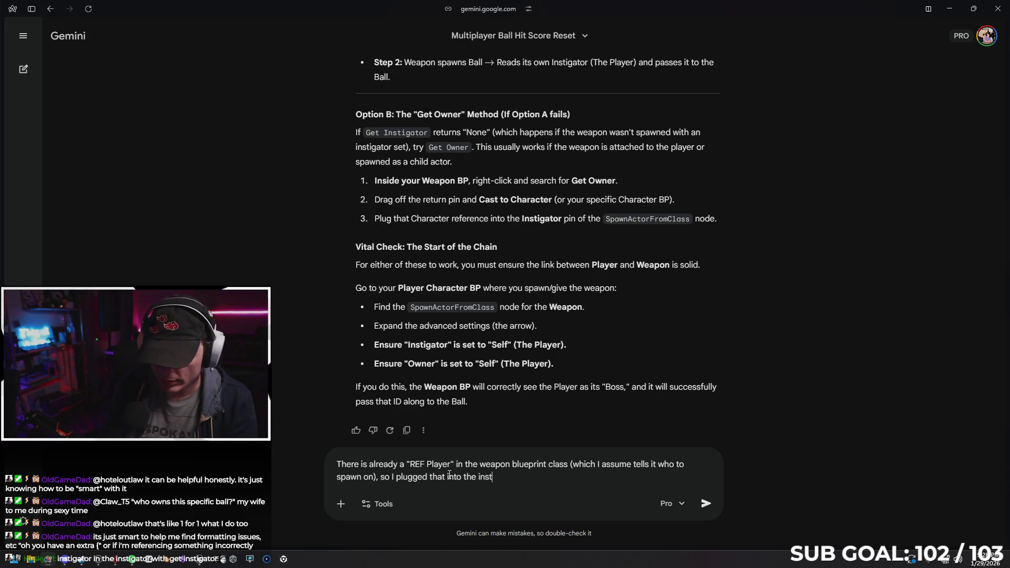
{"action": "type", "text": "igator pin"}
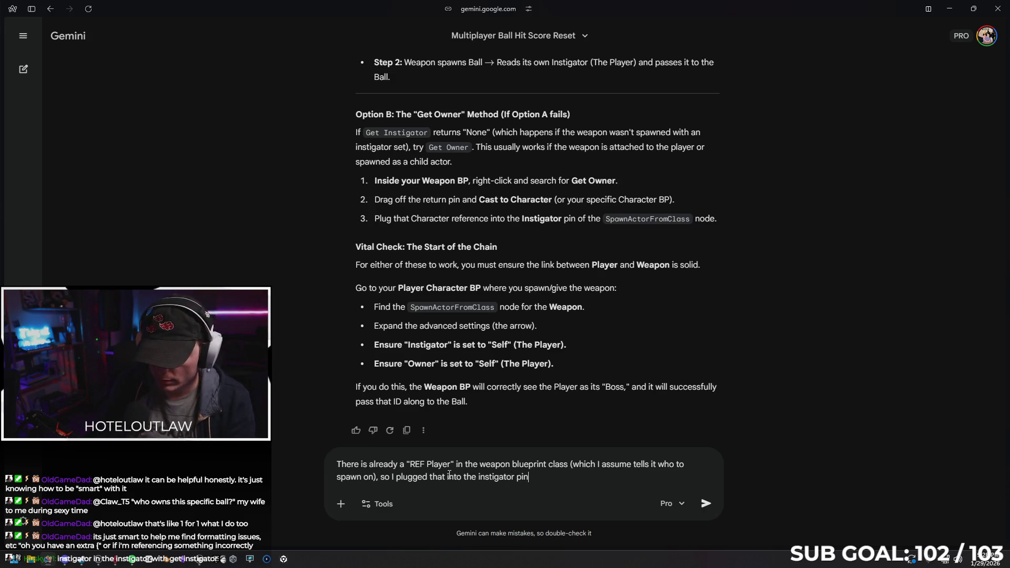
{"action": "key", "text": "Return"}
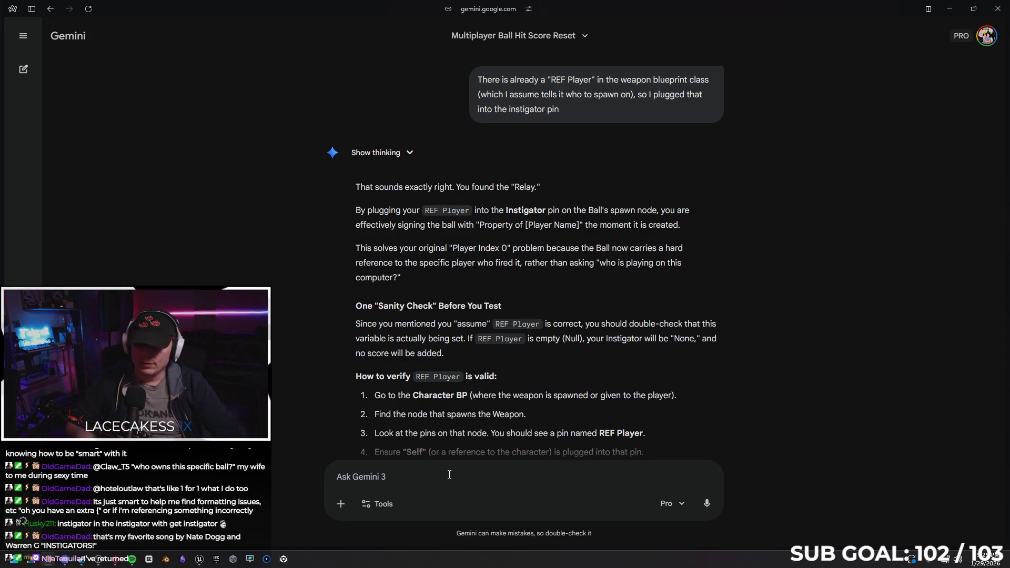
Step: Read Gemini's confirmation that REF Player works as the Instigator, then return to Unreal Engine
{"action": "scroll", "coordinate": [556, 285], "scroll_direction": "down", "scroll_amount": 2}
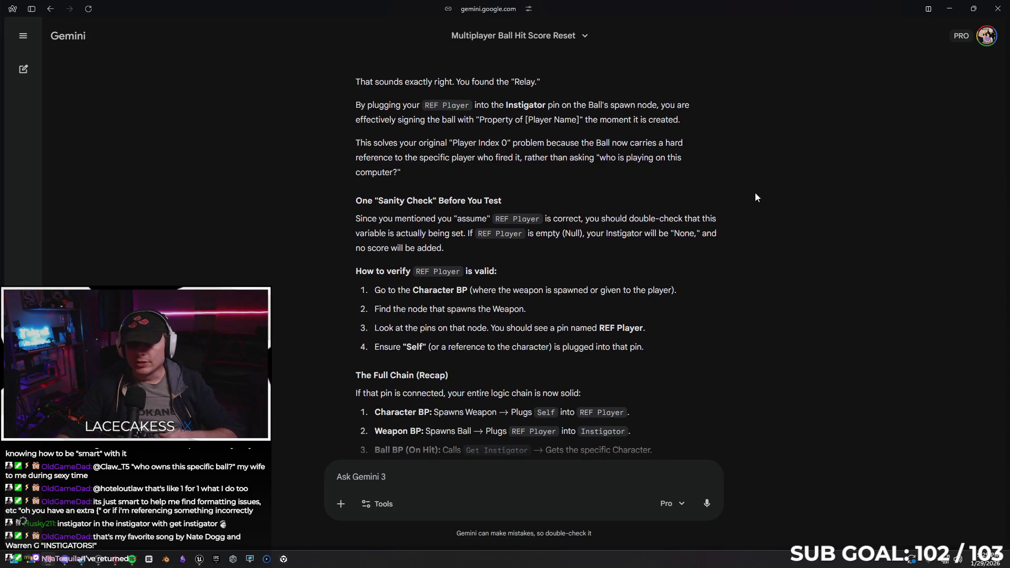
{"action": "right_click", "coordinate": [741, 175]}
{"action": "left_click", "coordinate": [582, 267]}
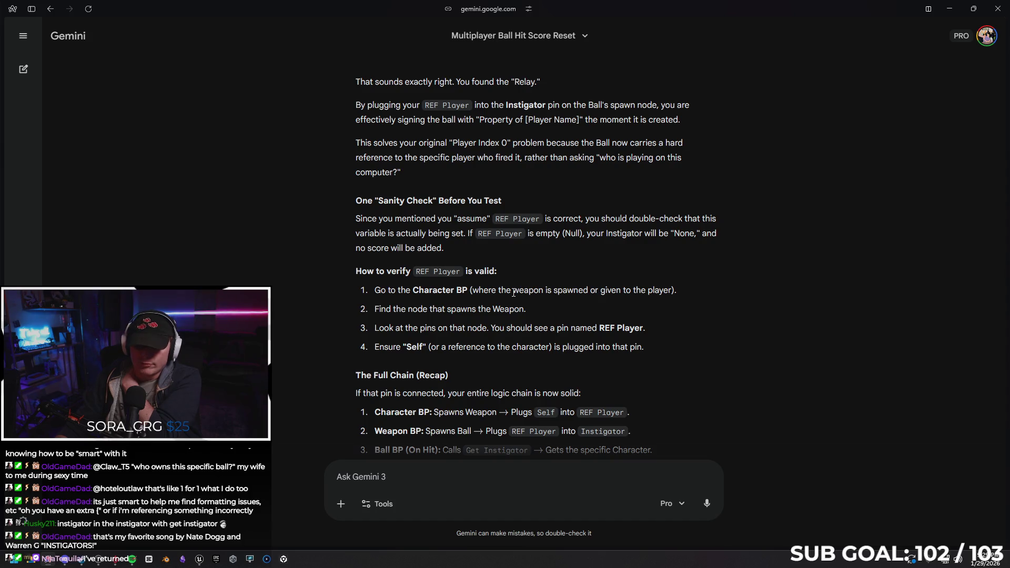
{"action": "key", "text": "alt+Tab"}
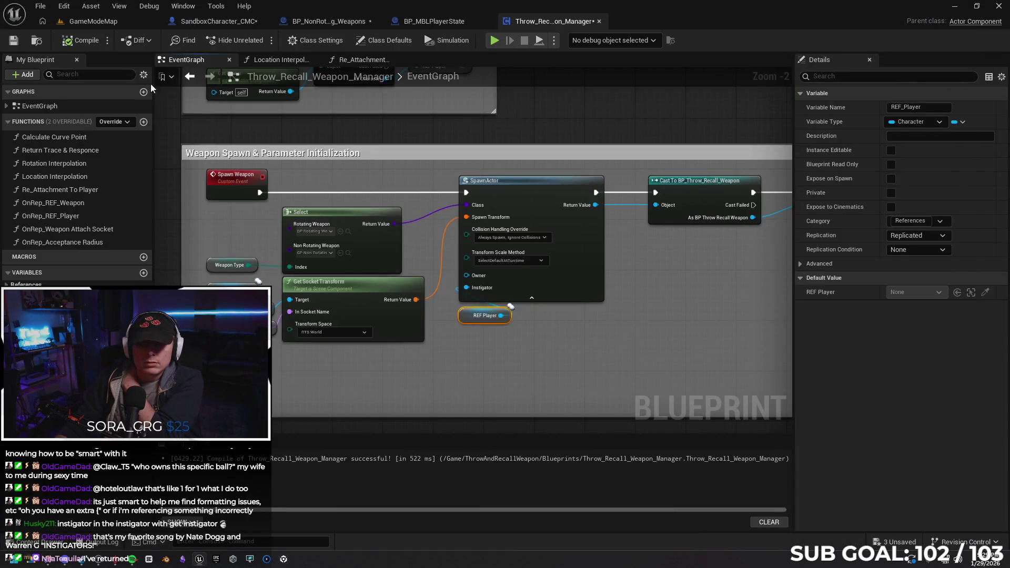
Step: In SandboxCharacter_CMC, collapse IA_Spawn and move it into the Spawn Weapon comment box
{"action": "left_click", "coordinate": [219, 21]}
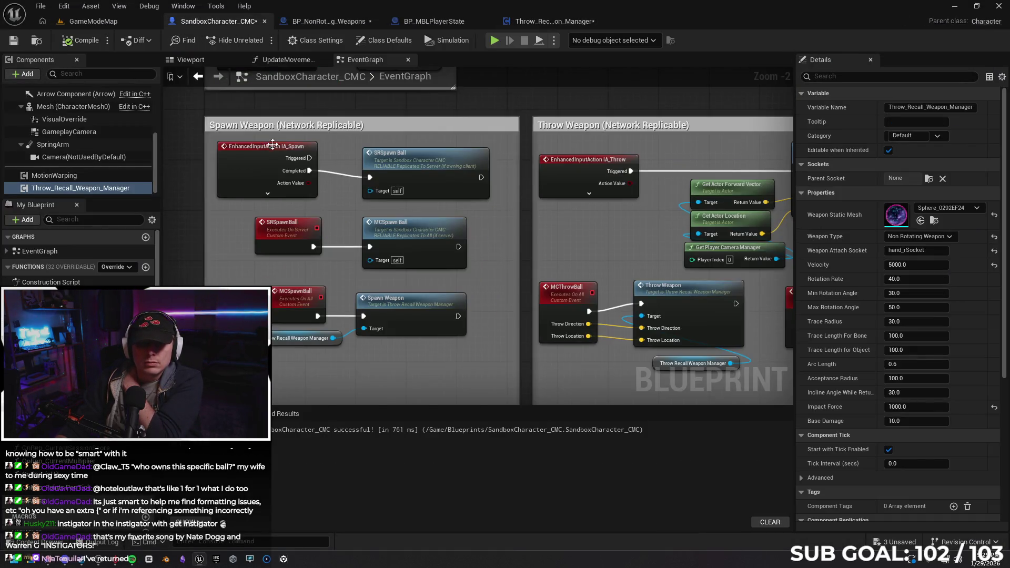
{"action": "left_click", "coordinate": [268, 194]}
{"action": "left_click_drag", "start_coordinate": [267, 152], "coordinate": [195, 159]}
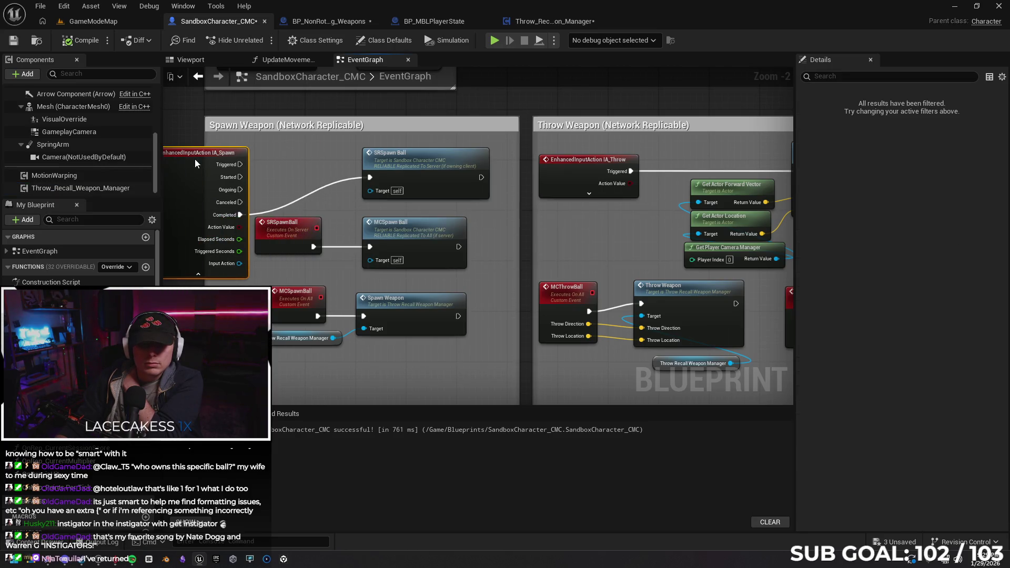
{"action": "left_click", "coordinate": [199, 276]}
{"action": "mouse_move", "coordinate": [219, 154]}
{"action": "left_mouse_down"}
{"action": "mouse_move", "coordinate": [317, 150]}
{"action": "mouse_move", "coordinate": [301, 157]}
{"action": "left_mouse_up"}
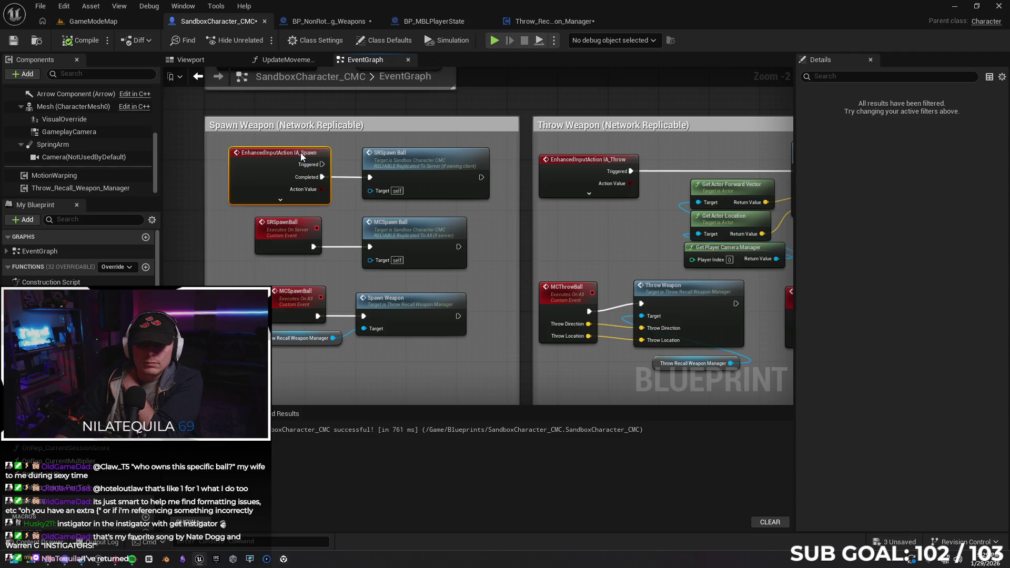
{"action": "mouse_move", "coordinate": [573, 93]}
{"action": "left_mouse_down"}
{"action": "mouse_move", "coordinate": [627, 247]}
{"action": "mouse_move", "coordinate": [567, 379]}
{"action": "mouse_move", "coordinate": [588, 255]}
{"action": "mouse_move", "coordinate": [586, 102]}
{"action": "left_mouse_up"}
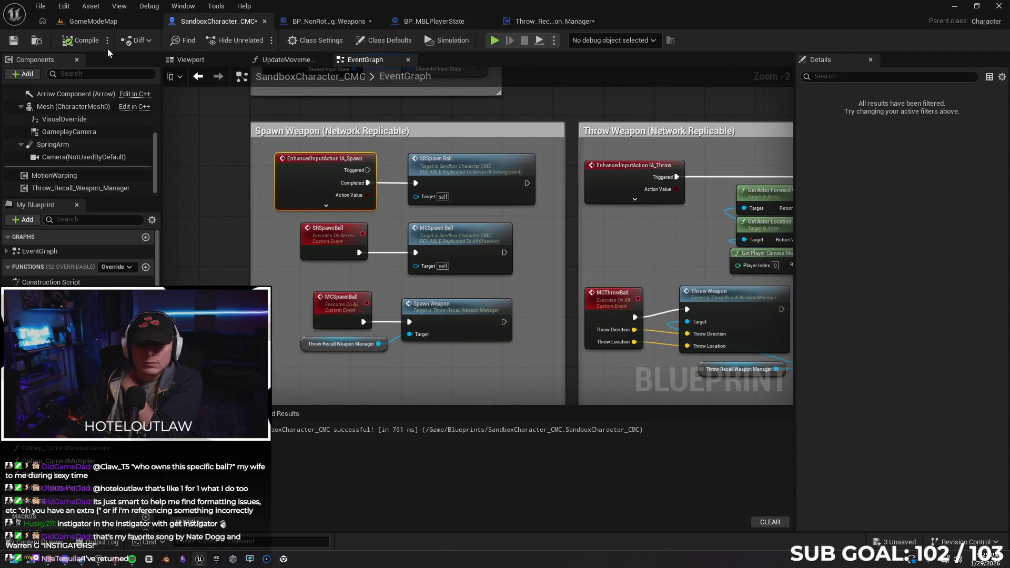
Step: Save Throw_Recall_Weapon_Manager and bring its Begin Play REF Player setup into view
{"action": "left_click", "coordinate": [556, 24]}
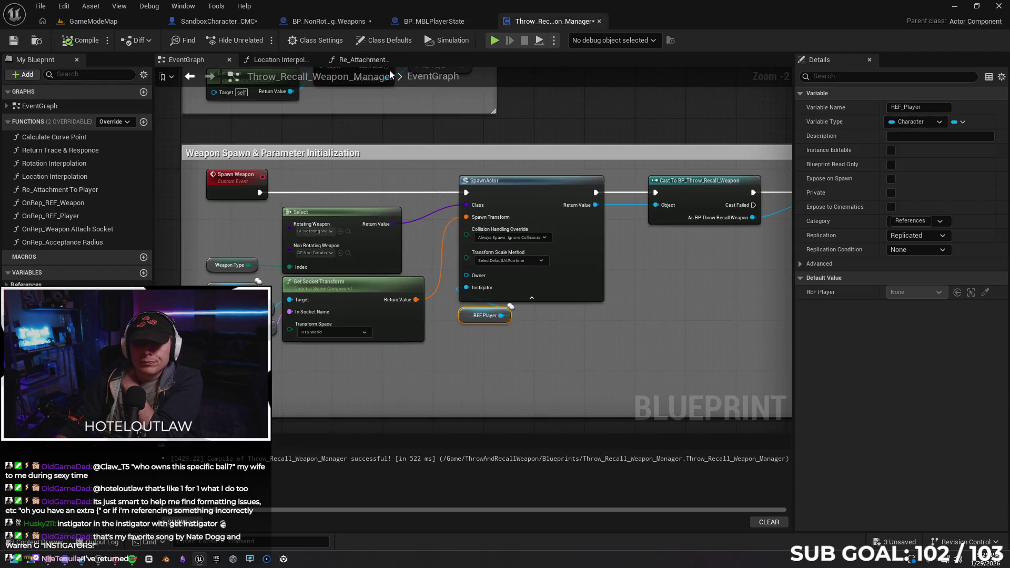
{"action": "left_click", "coordinate": [13, 40]}
{"action": "mouse_move", "coordinate": [385, 181]}
{"action": "left_mouse_down"}
{"action": "mouse_move", "coordinate": [388, 242]}
{"action": "mouse_move", "coordinate": [433, 331]}
{"action": "left_mouse_up"}
{"action": "scroll", "coordinate": [358, 270], "scroll_direction": "up", "scroll_amount": 1}
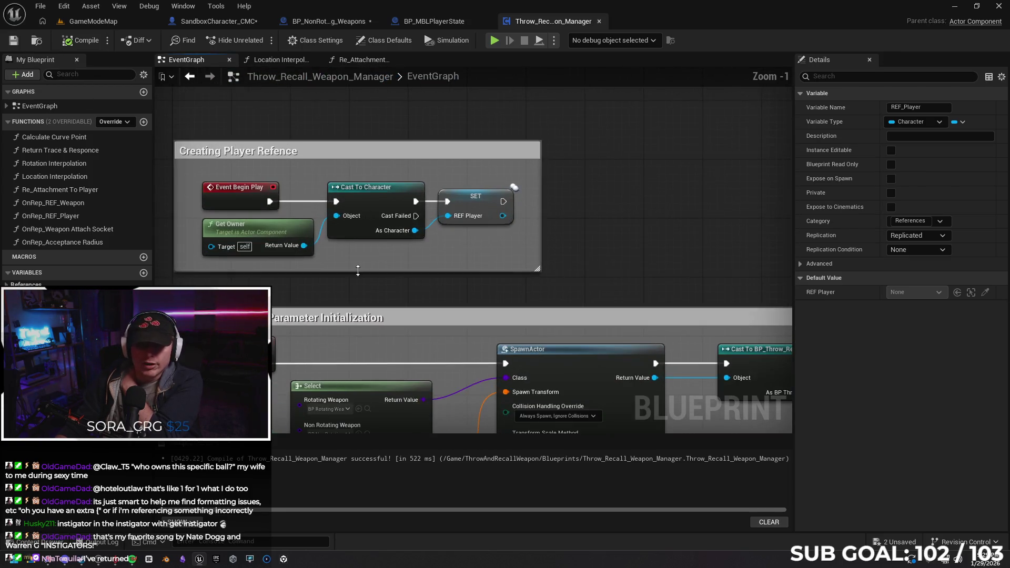
{"action": "left_click_drag", "start_coordinate": [357, 271], "coordinate": [415, 250]}
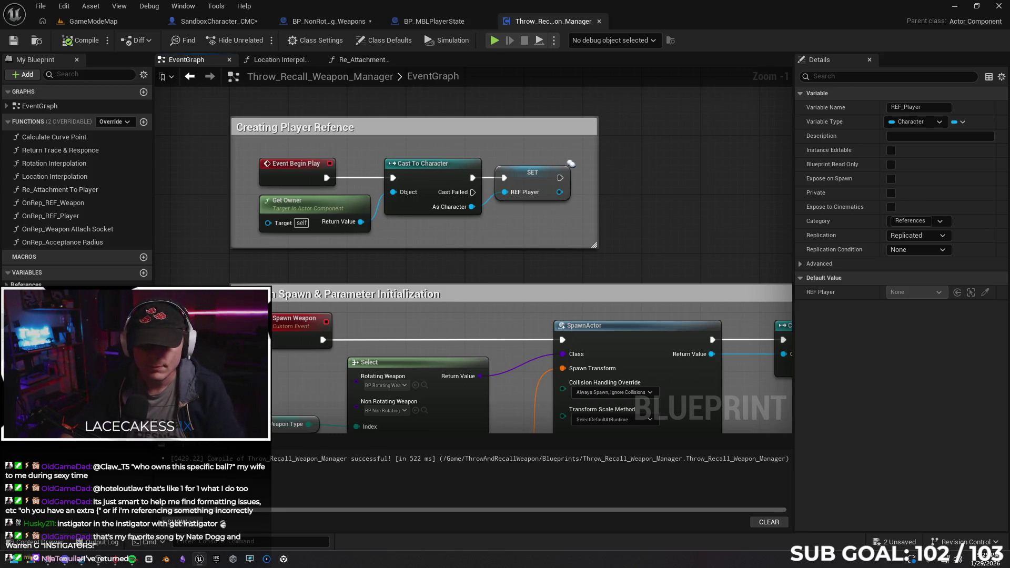
{"action": "key", "text": "ctrl+space"}
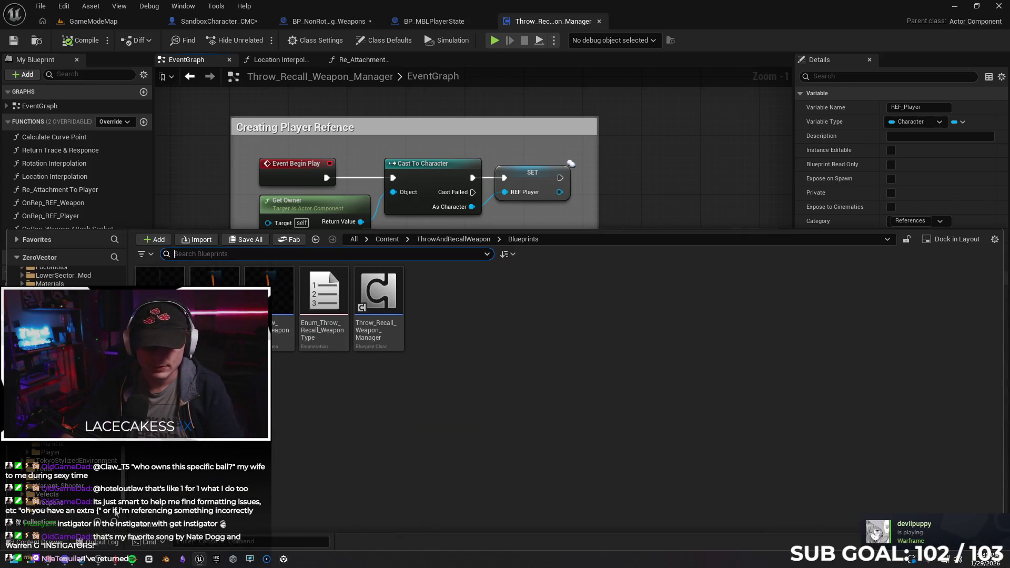
{"action": "left_click", "coordinate": [54, 563]}
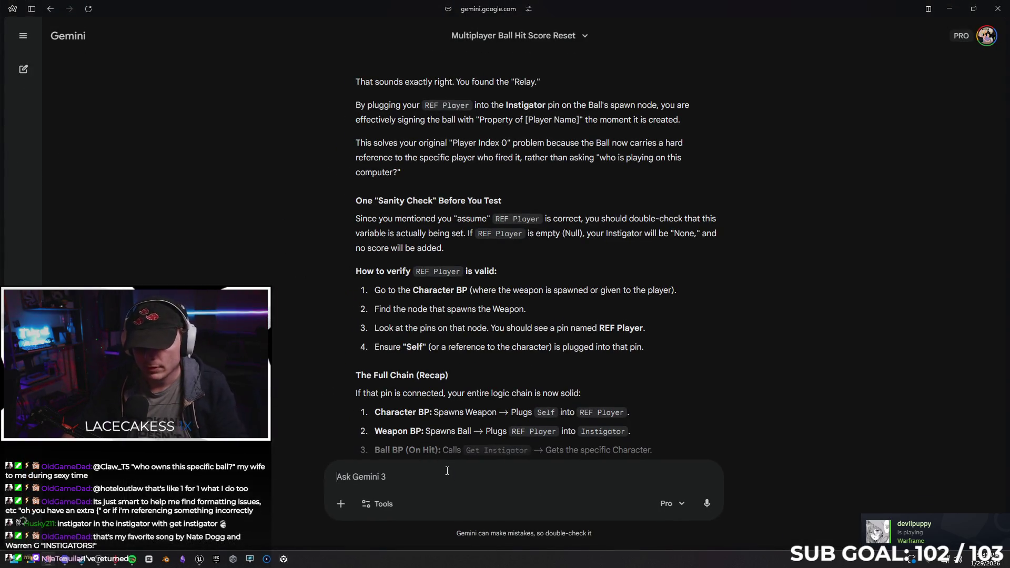
Step: Tell Gemini REF Player isn't on the spawn node but is set on Event Begin Play in the BP class
{"action": "type", "text": "I do not s"}
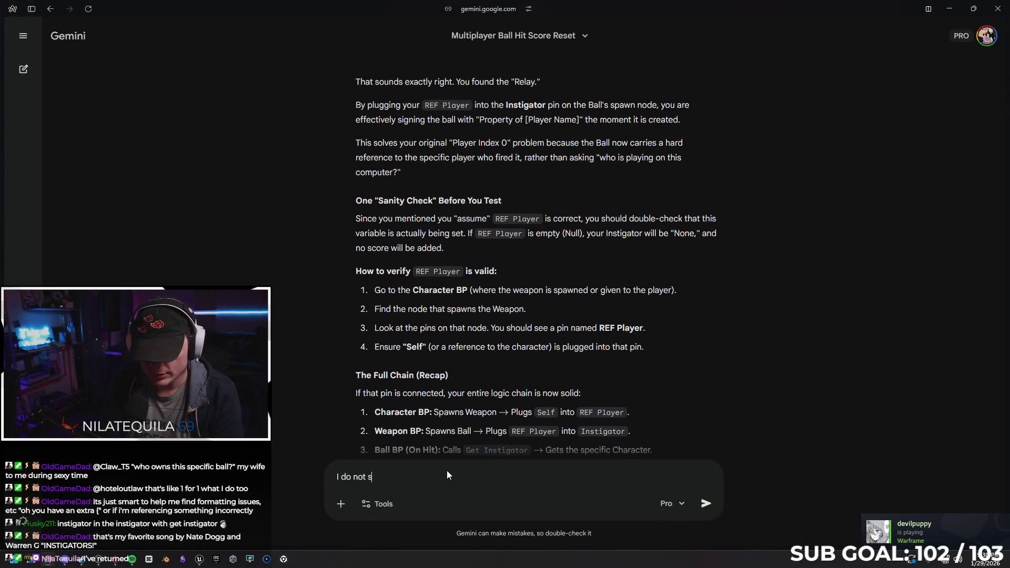
{"action": "type", "text": "ee it on the s"}
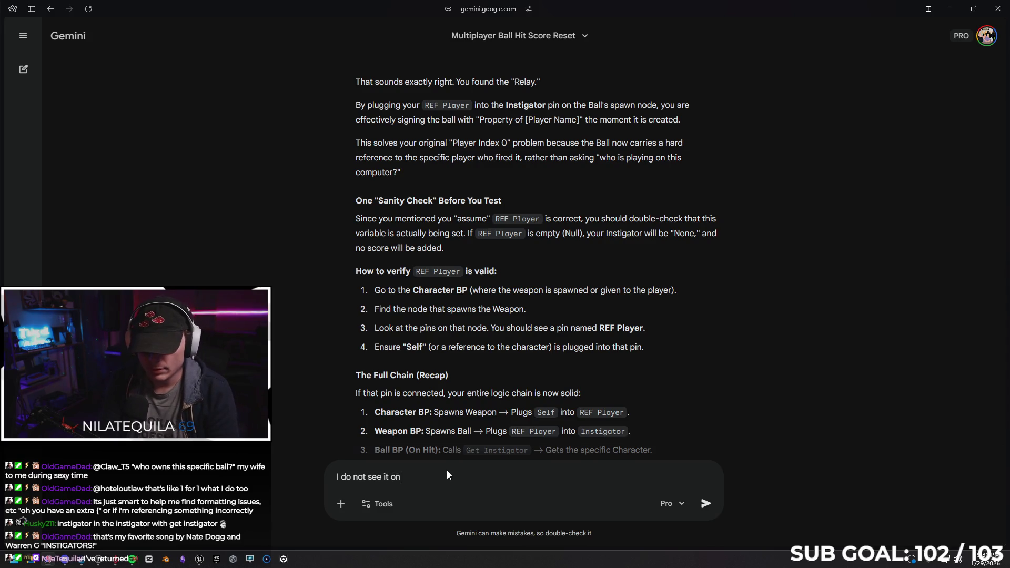
{"action": "type", "text": "pawn"}
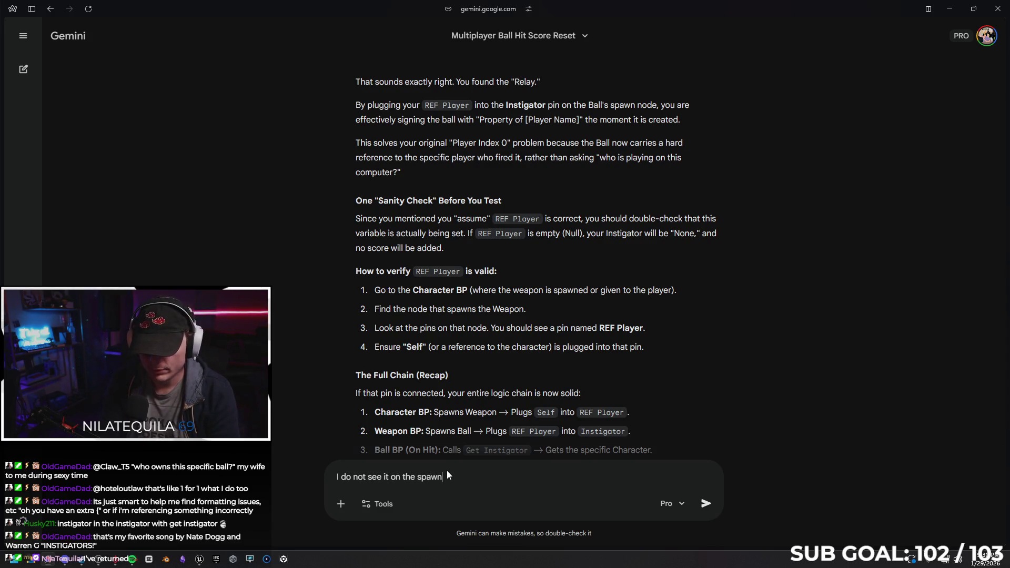
{"action": "type", "text": ", but in the bp"}
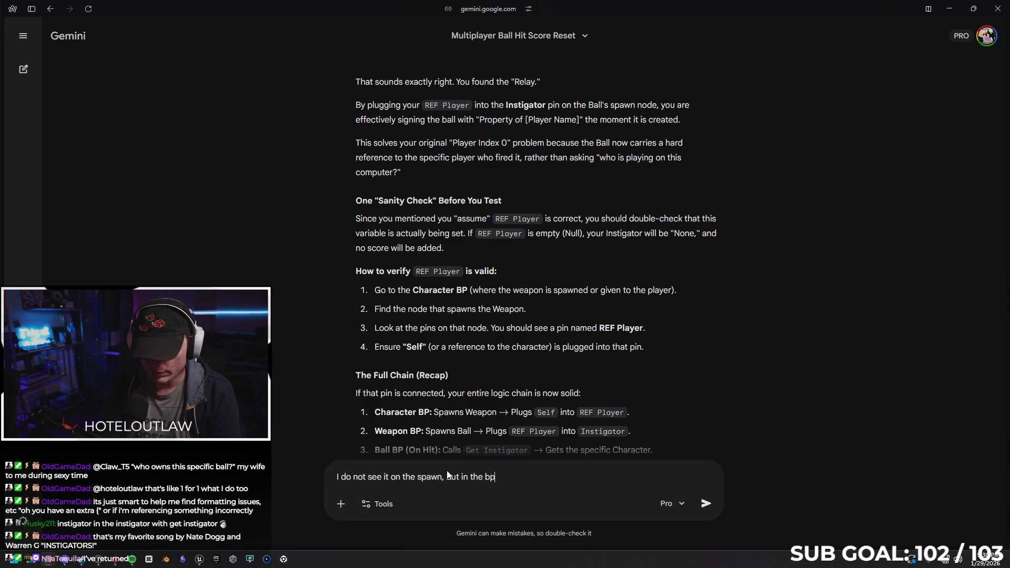
{"action": "key", "text": "BackSpace"}
{"action": "key", "text": "BackSpace"}
{"action": "key", "text": "BackSpace"}
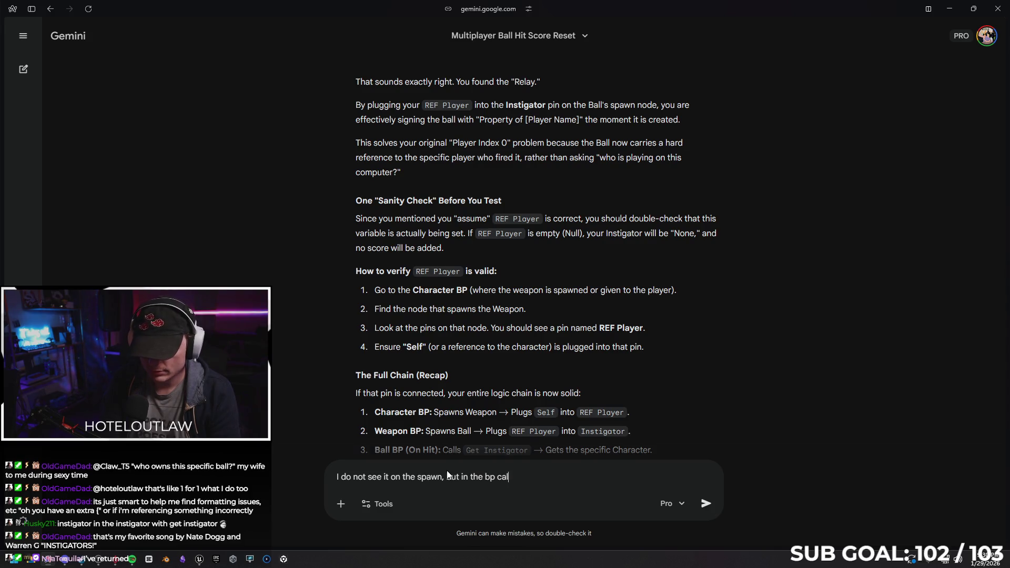
{"action": "type", "text": "lass it "}
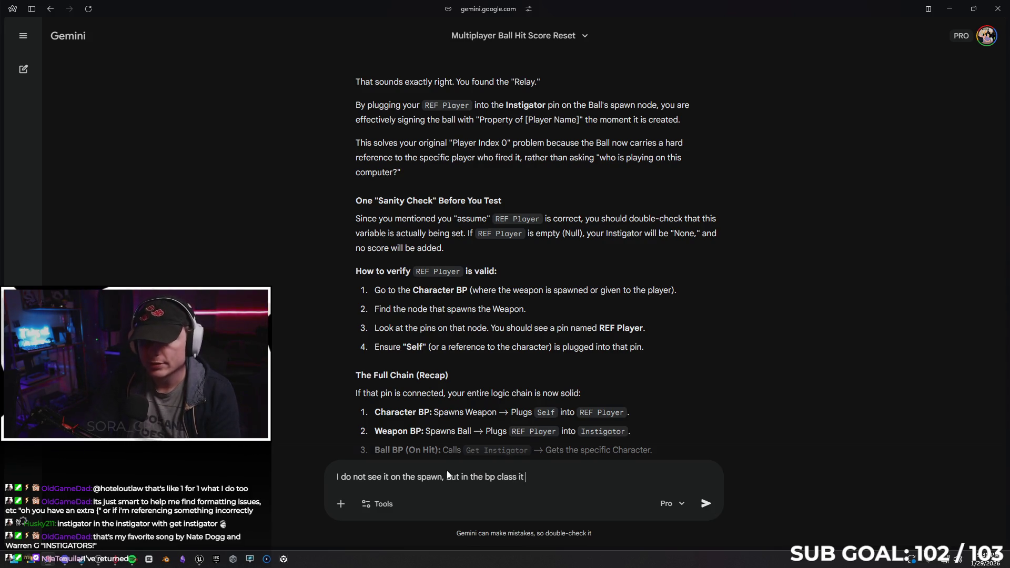
{"action": "type", "text": "creates a "}
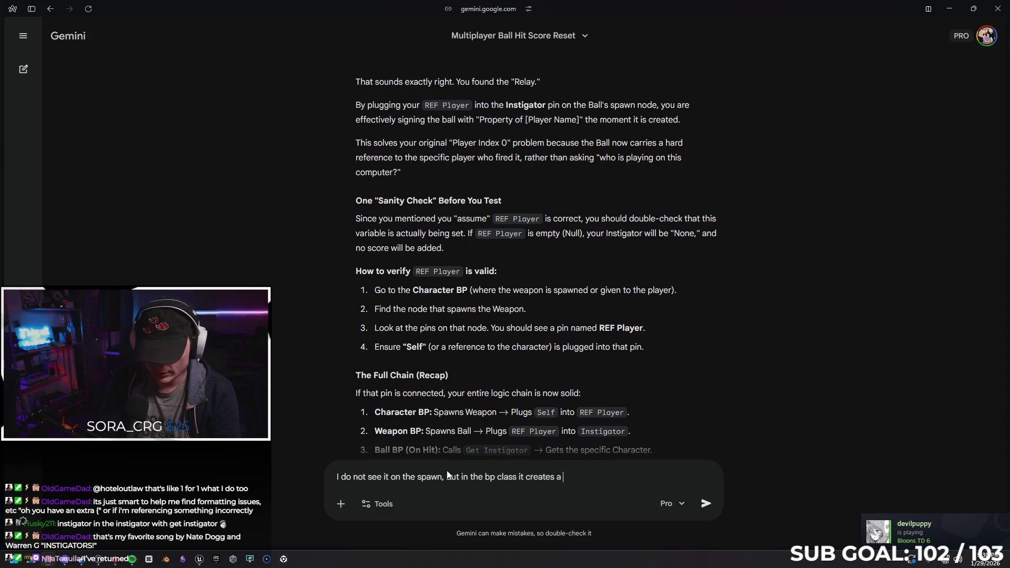
{"action": "type", "text": "reference to"}
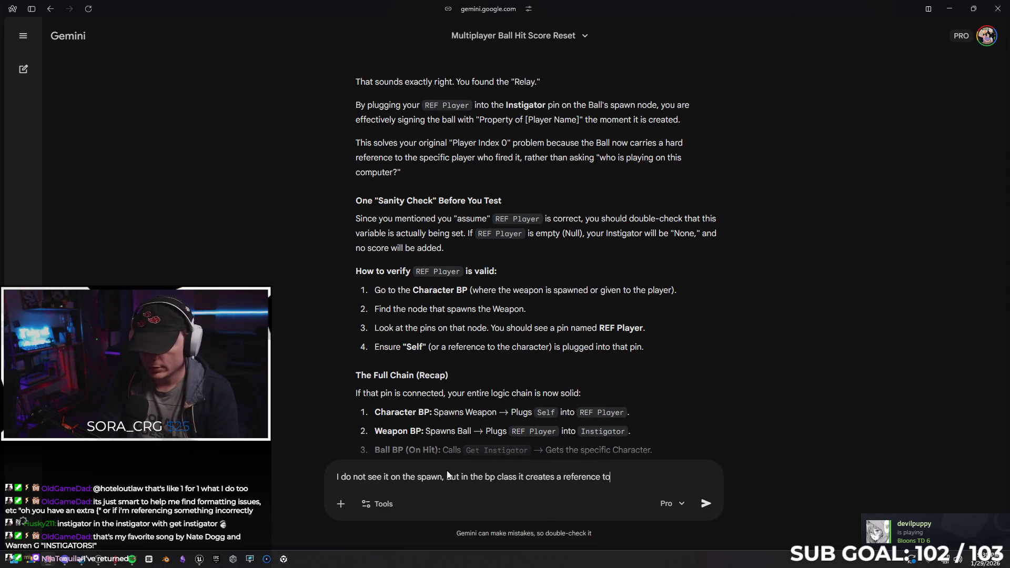
{"action": "type", "text": " player on"}
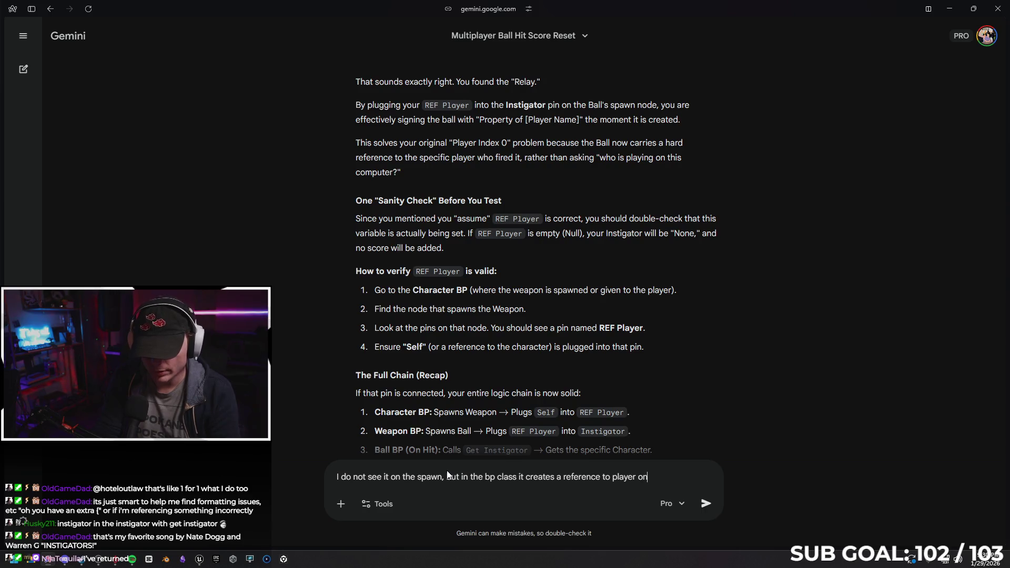
{"action": "type", "text": " event be"}
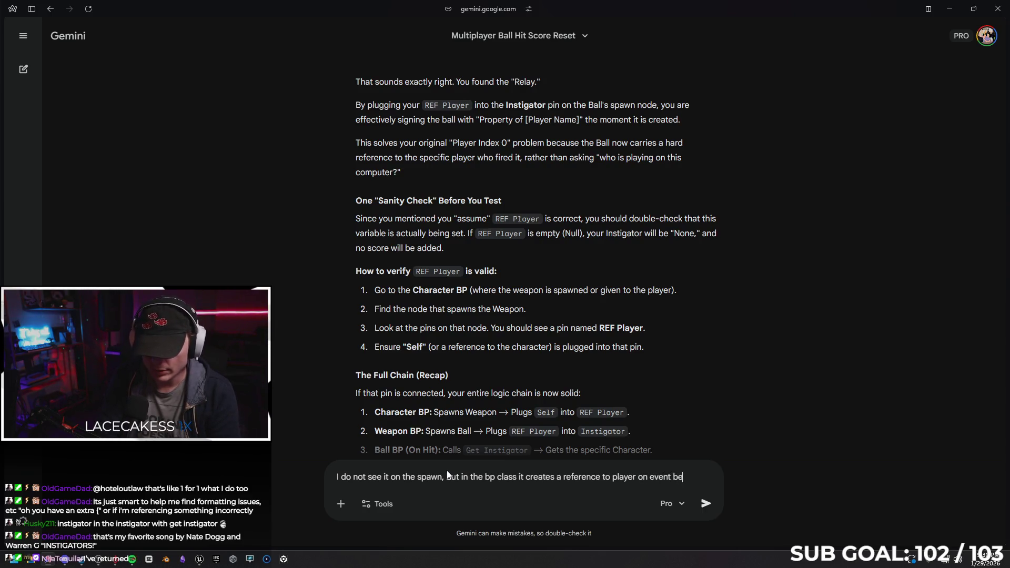
{"action": "type", "text": "gin play"}
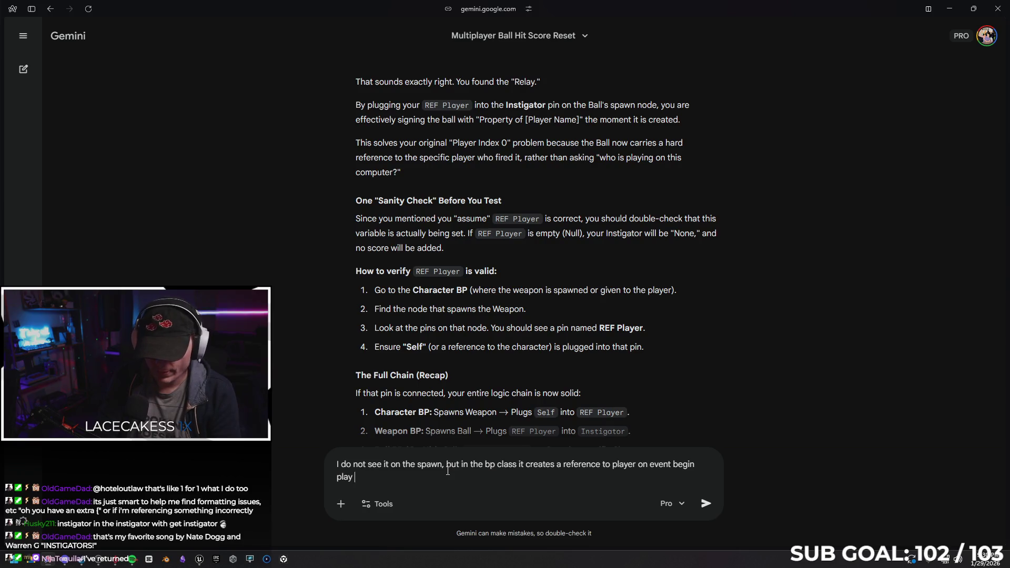
{"action": "type", "text": " that works"}
{"action": "key", "text": "Return"}
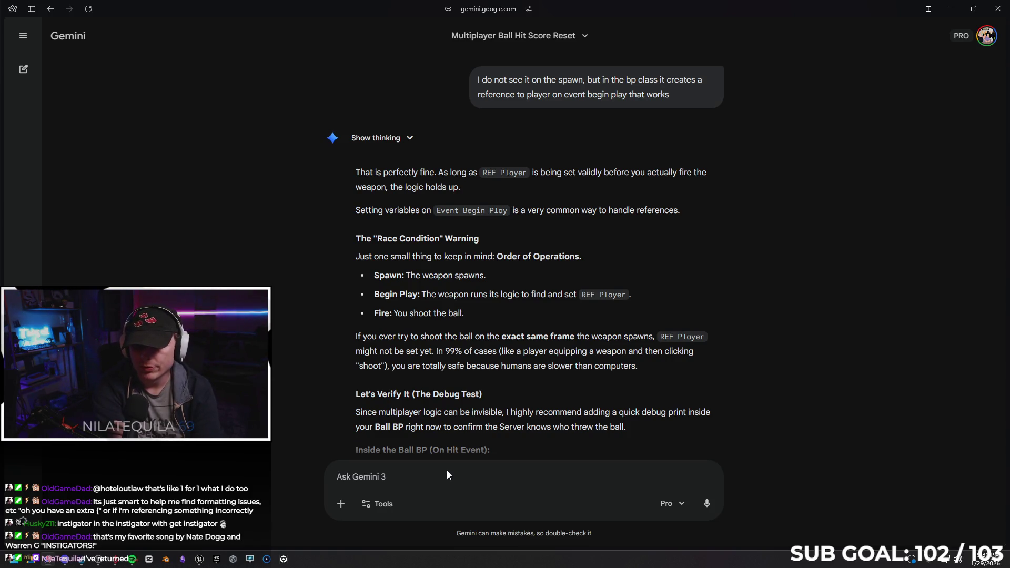
Step: Read Gemini's reply covering the race-condition warning
{"action": "left_click", "coordinate": [448, 475]}
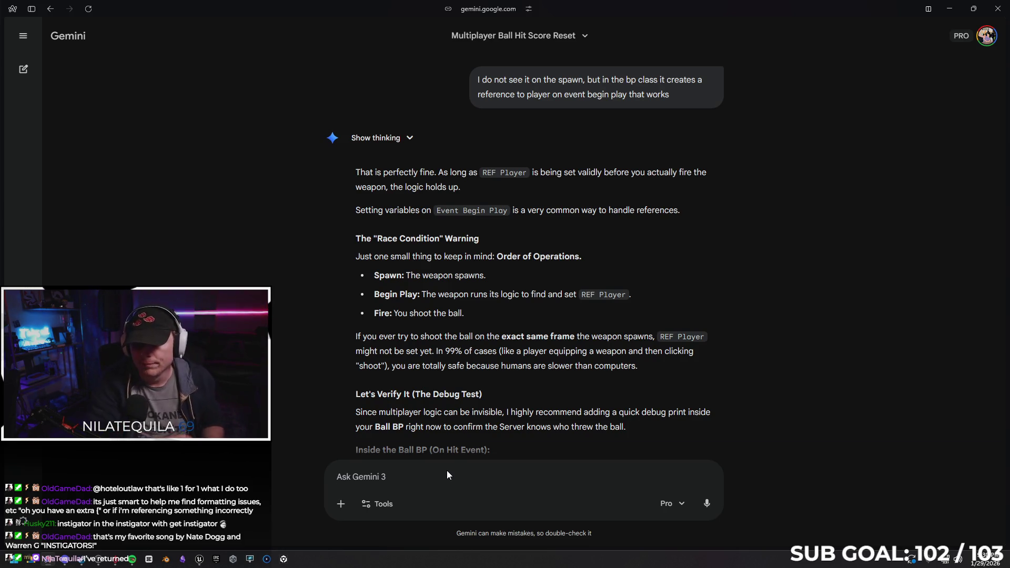
{"action": "scroll", "coordinate": [674, 254], "scroll_direction": "down", "scroll_amount": 1}
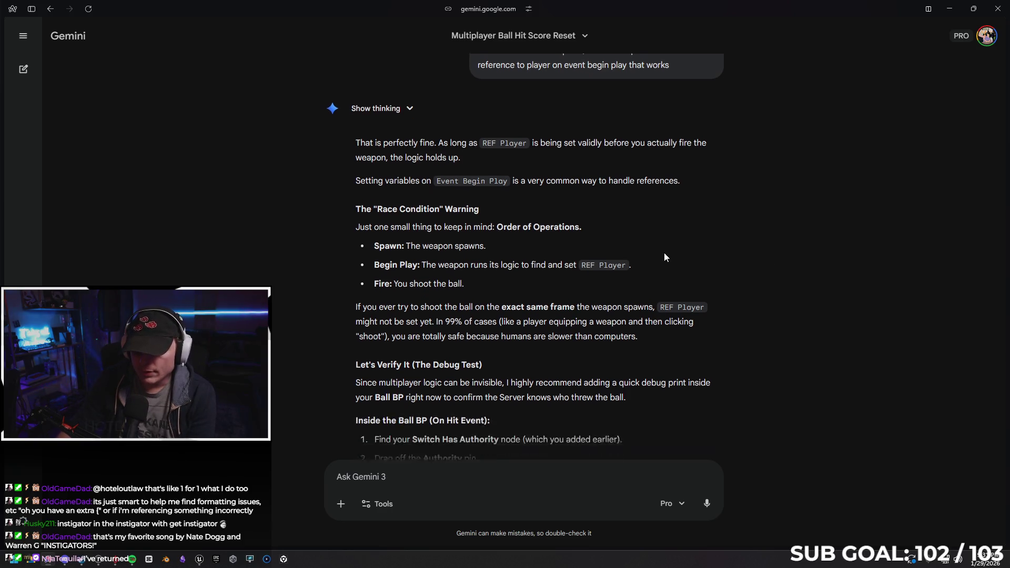
{"action": "scroll", "coordinate": [673, 252], "scroll_direction": "down", "scroll_amount": 5}
{"action": "scroll", "coordinate": [718, 230], "scroll_direction": "down", "scroll_amount": 2}
{"action": "scroll", "coordinate": [679, 228], "scroll_direction": "down", "scroll_amount": 2}
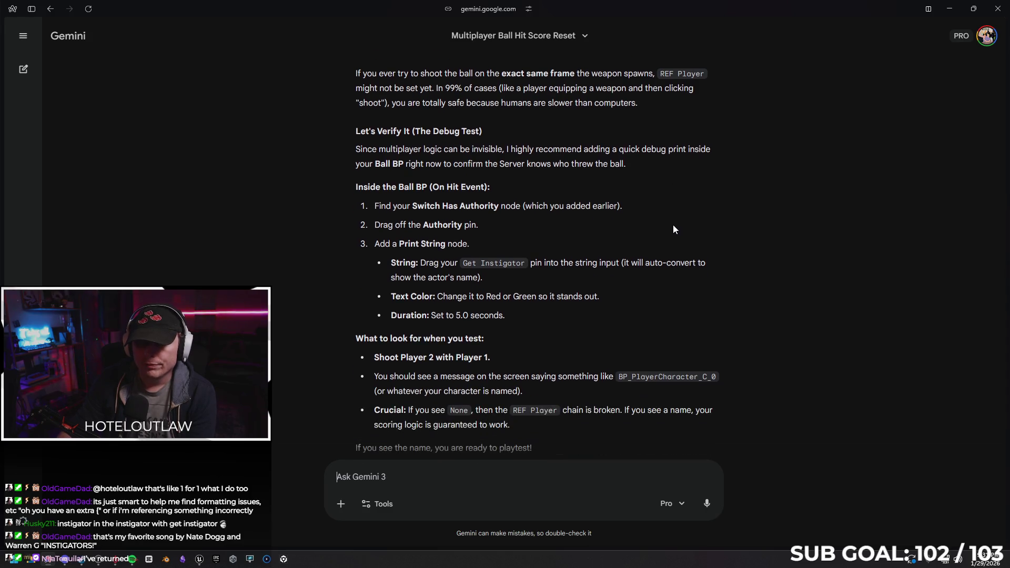
{"action": "right_click", "coordinate": [666, 204]}
{"action": "left_click", "coordinate": [662, 181]}
Step: Reach the Print String debug test and start drafting 'okay ignore all that...' about attaching the player ref
{"action": "scroll", "coordinate": [662, 182], "scroll_direction": "down", "scroll_amount": 1}
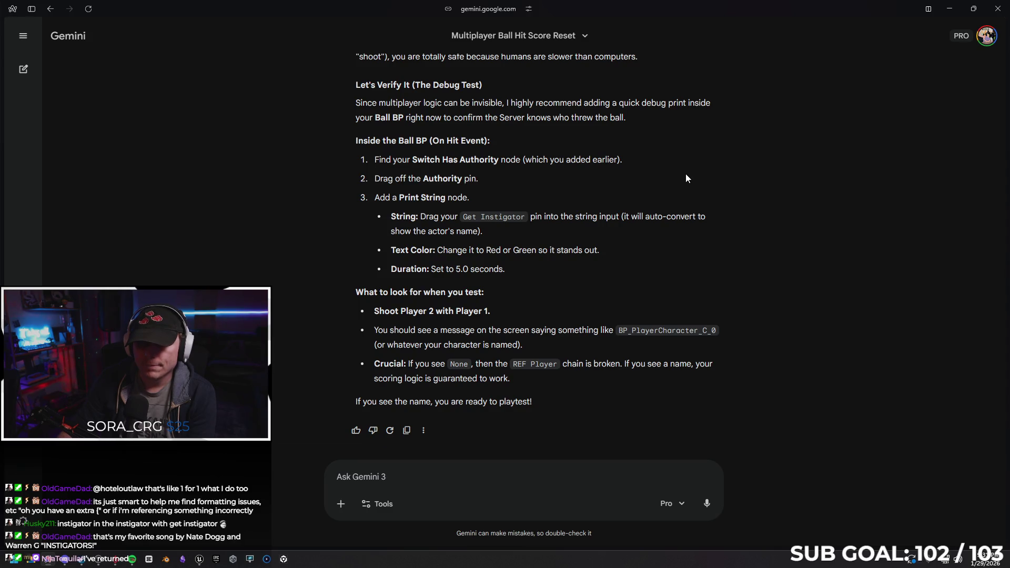
{"action": "left_click", "coordinate": [458, 472]}
{"action": "type", "text": "okay ignore a"}
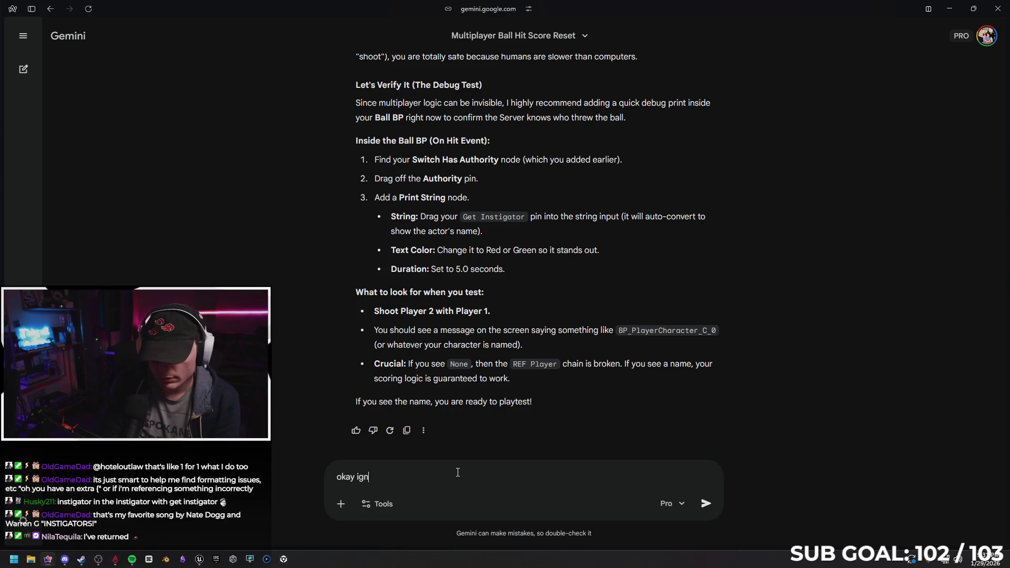
{"action": "type", "text": "ll that,"}
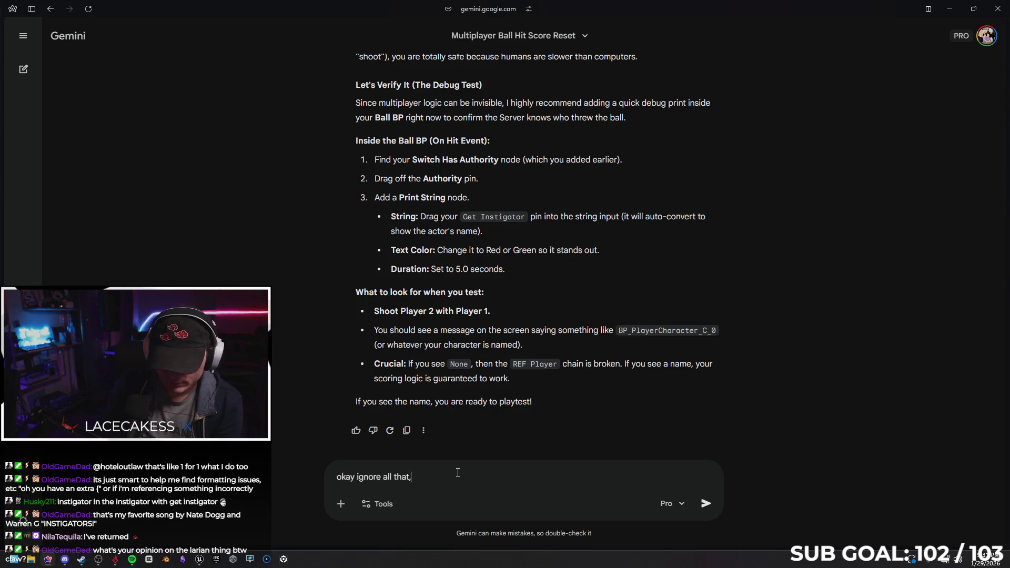
{"action": "type", "text": " now that I have a ref to pl"}
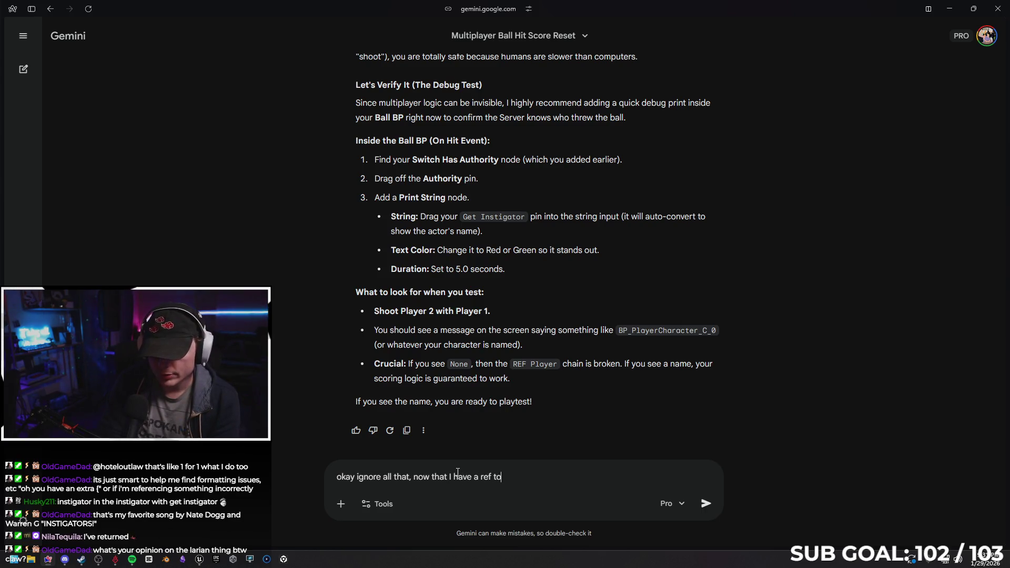
{"action": "type", "text": "ayer, lets "}
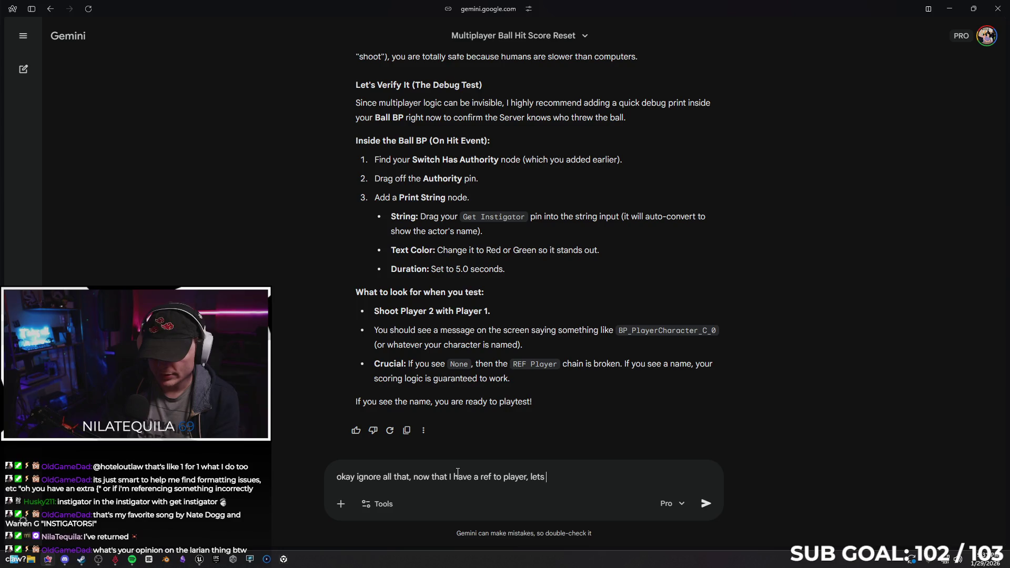
{"action": "type", "text": "figure "}
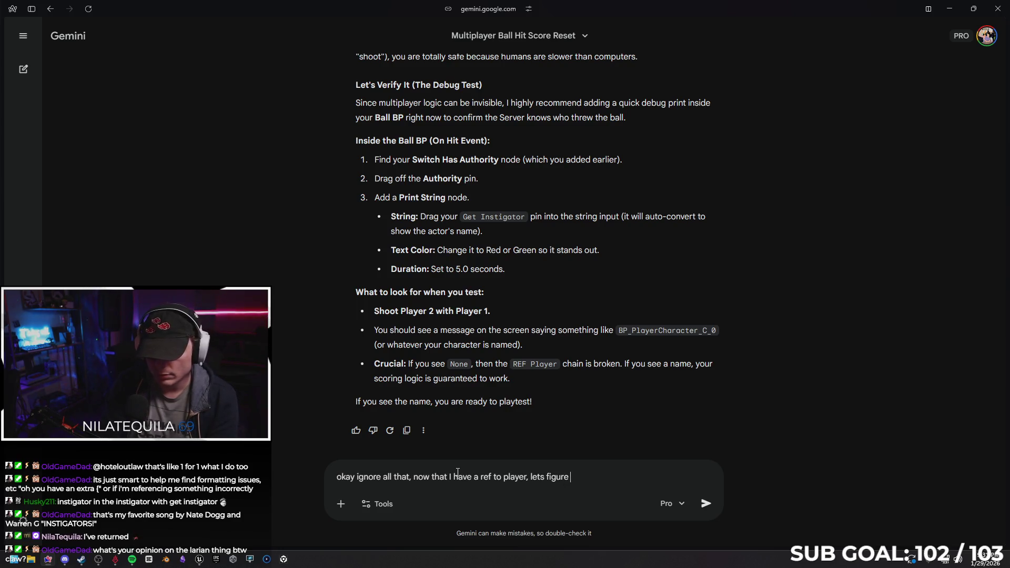
{"action": "type", "text": "out"}
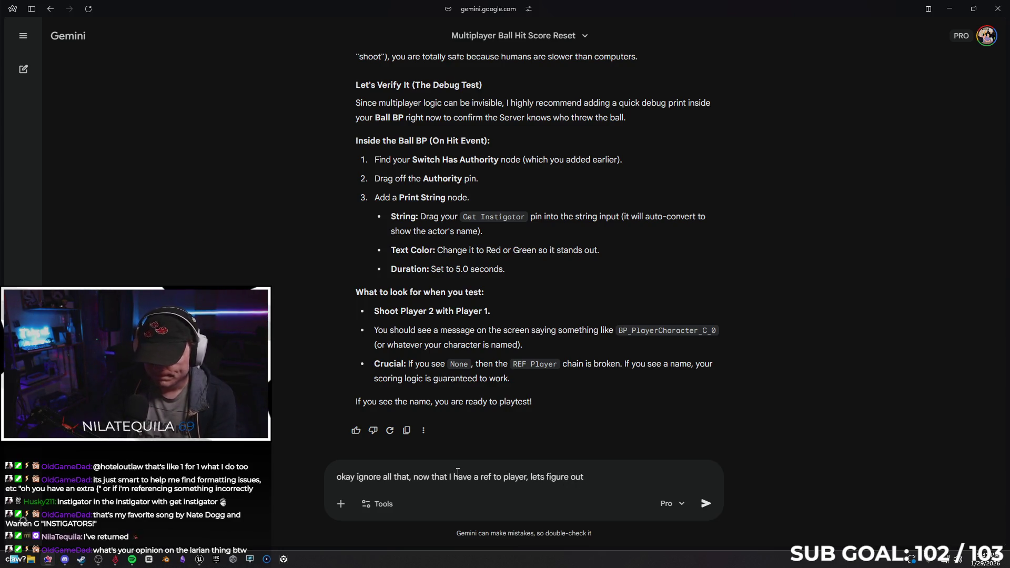
{"action": "type", "text": " how to "}
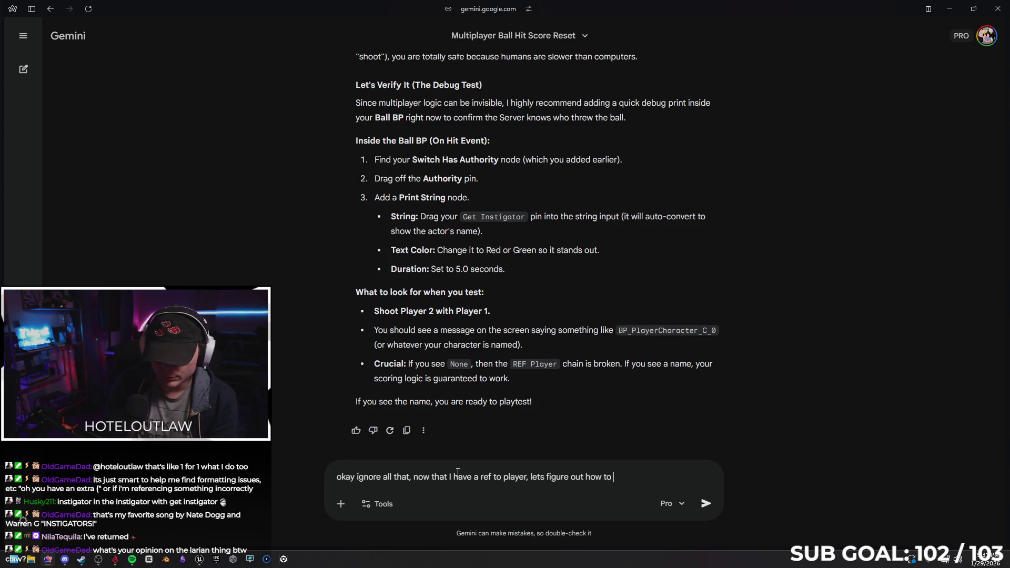
{"action": "type", "text": "attach"}
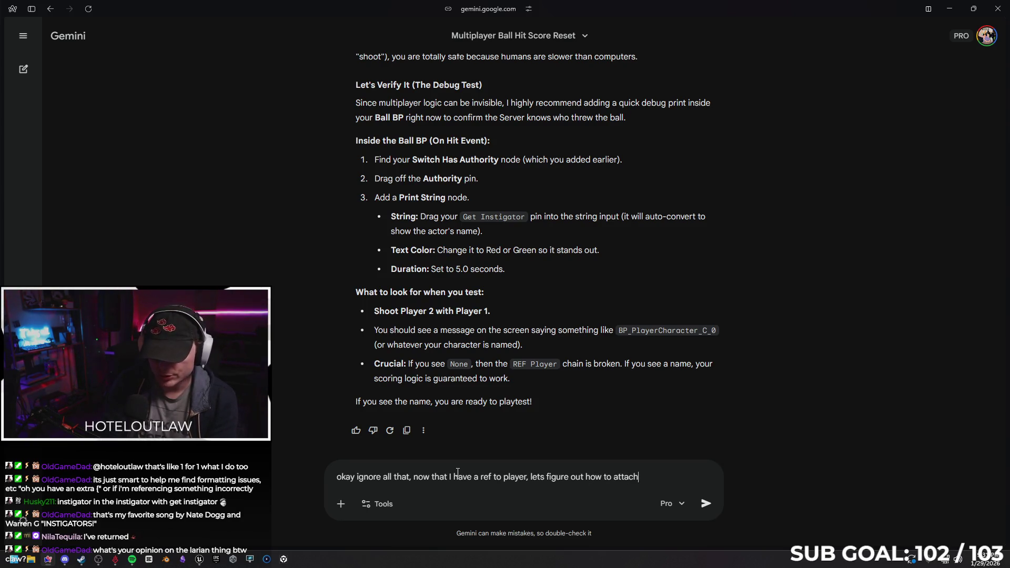
{"action": "type", "text": " it to"}
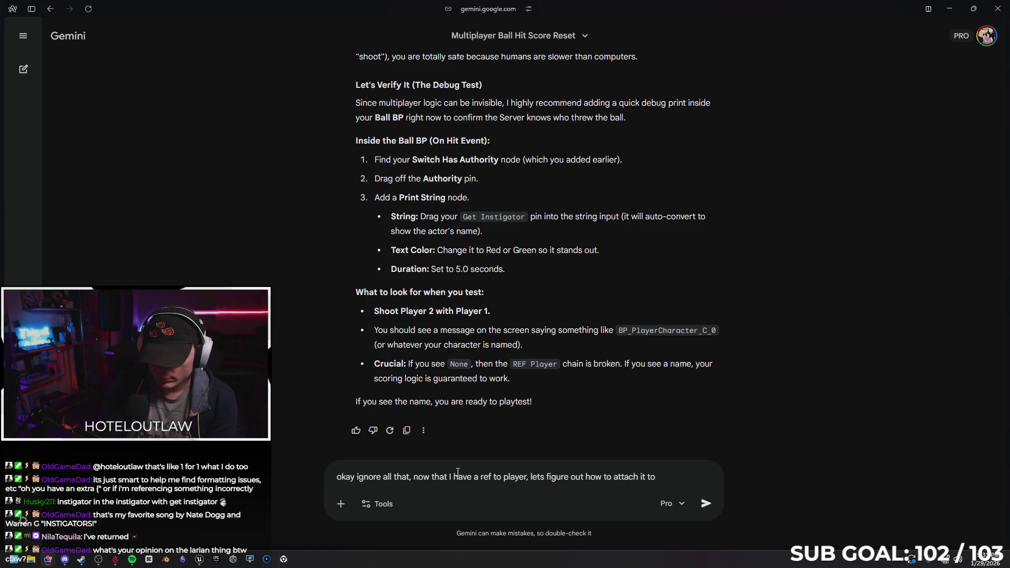
{"action": "type", "text": " the damage logic"}
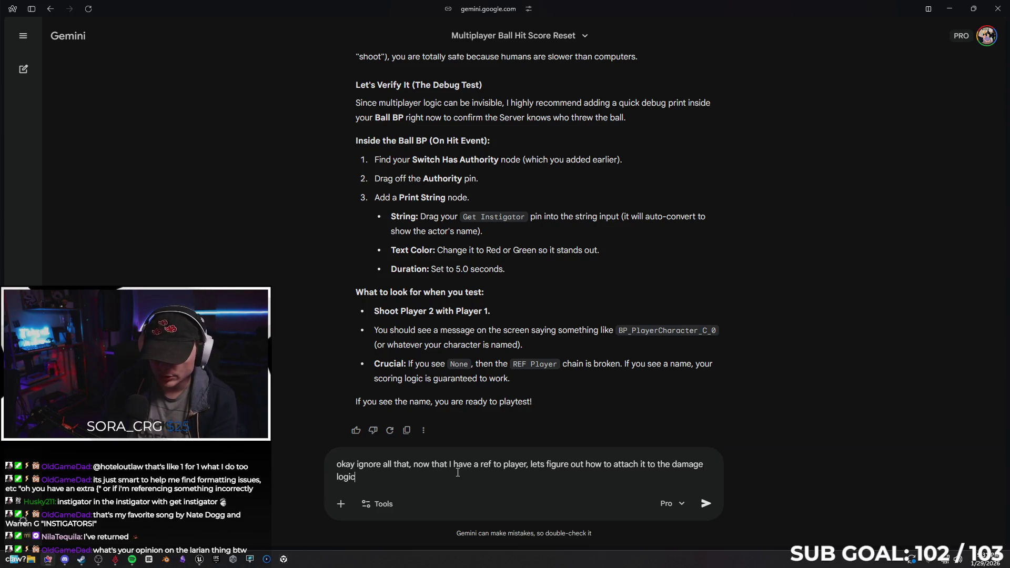
Step: Send the question asking how to attach the player reference to the damage logic
{"action": "key", "text": "Return"}
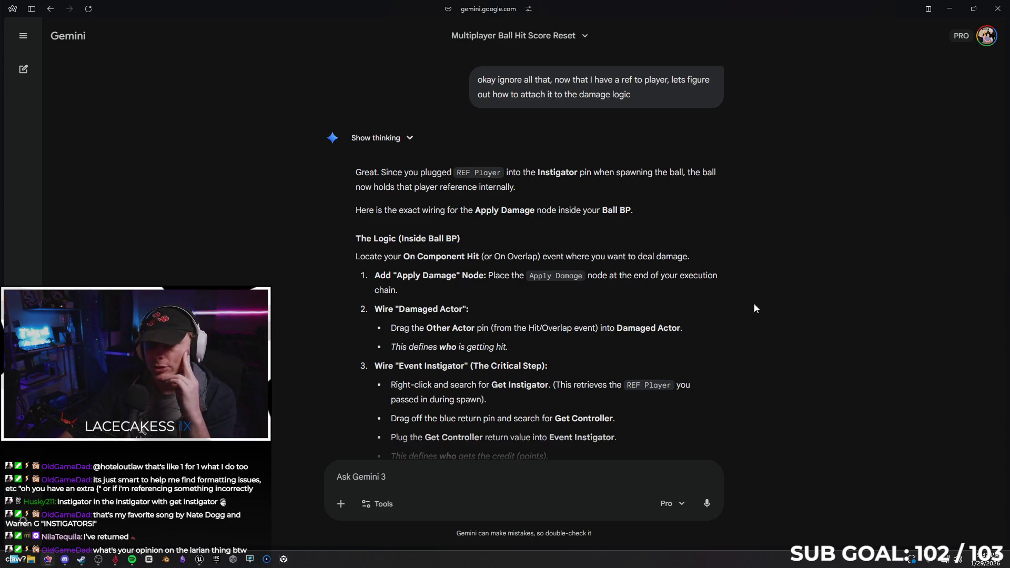
Step: Read Gemini's Apply Damage wiring with Get Instigator down to the Damage Causer step, then return to Unreal
{"action": "scroll", "coordinate": [802, 313], "scroll_direction": "down", "scroll_amount": 1}
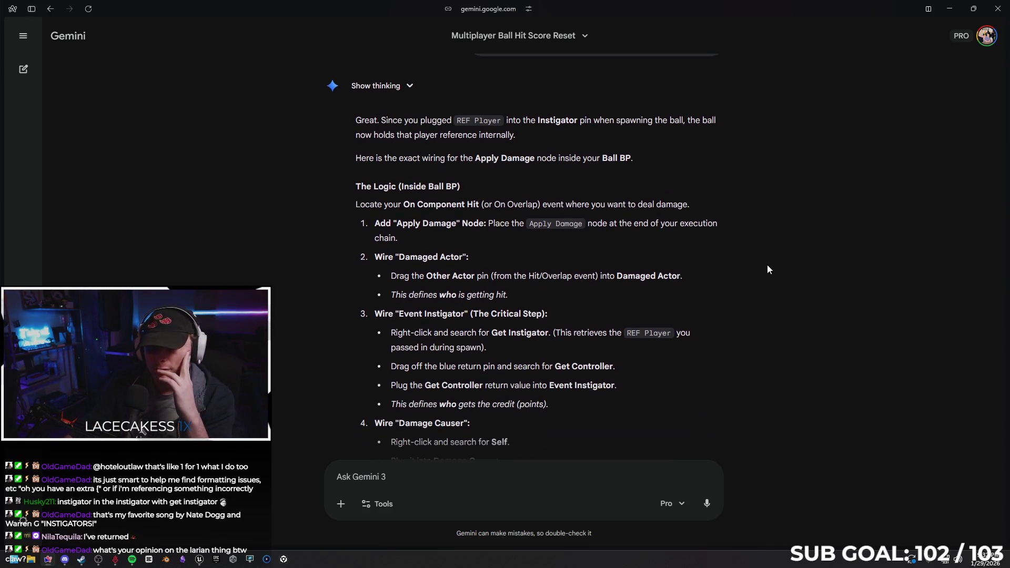
{"action": "right_click", "coordinate": [740, 256]}
{"action": "left_click", "coordinate": [594, 247]}
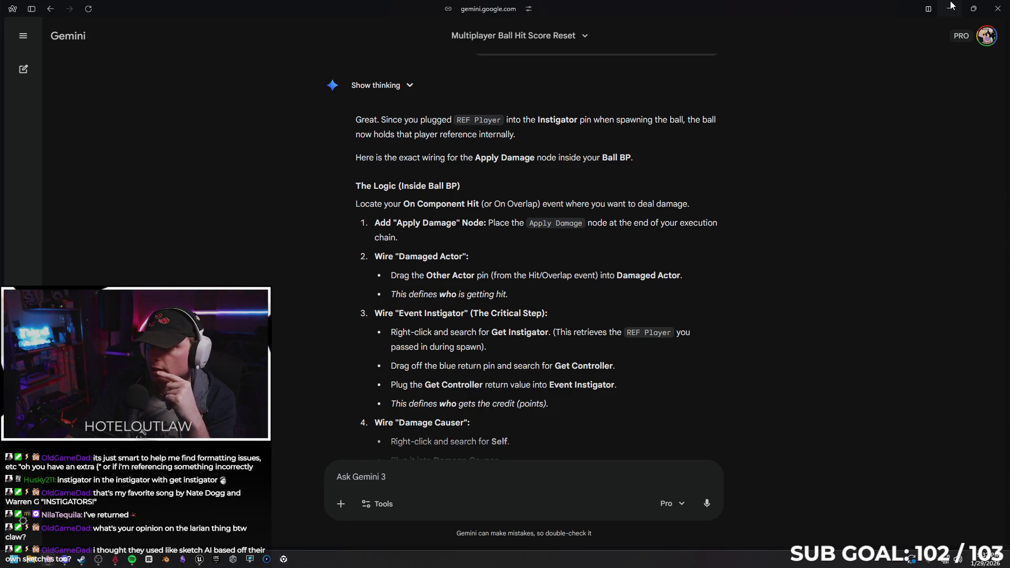
{"action": "key", "text": "alt+Tab"}
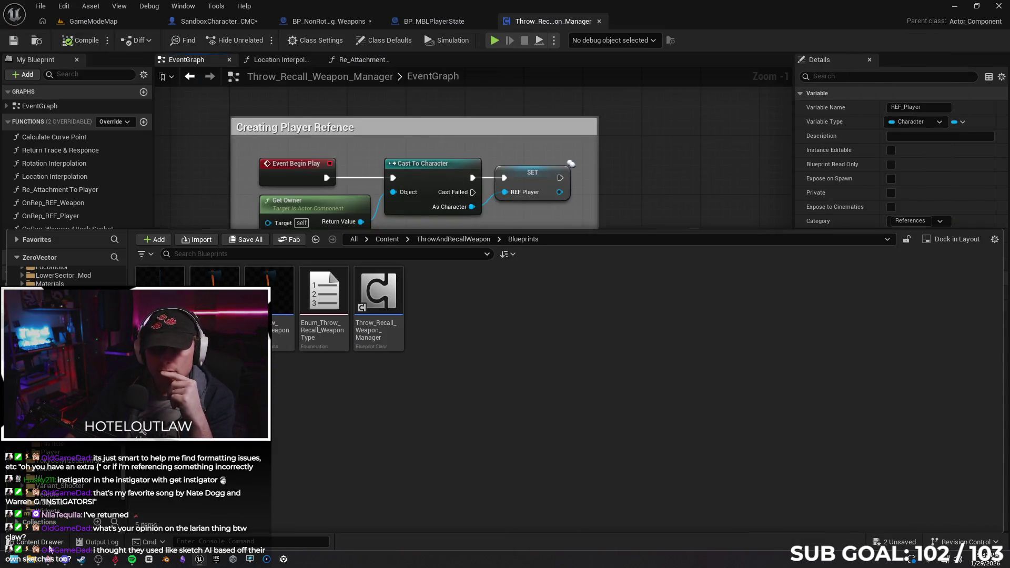
Step: In BP_NonRotating_Weapons' Trace Hit Player graph, locate and delete the SET Hit Actor node
{"action": "key", "text": "ctrl+space"}
{"action": "left_click", "coordinate": [321, 21]}
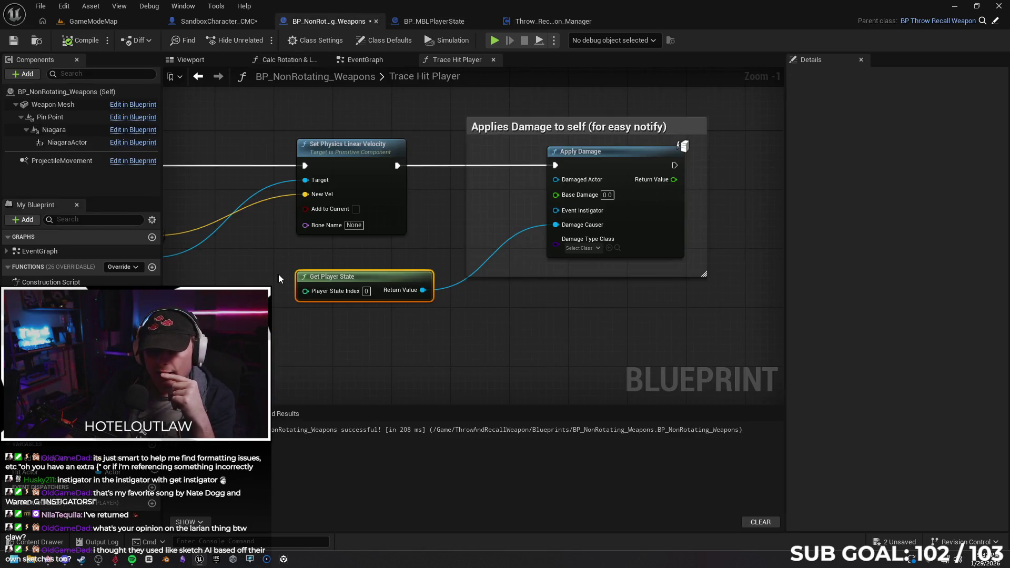
{"action": "scroll", "coordinate": [266, 282], "scroll_direction": "down", "scroll_amount": 1}
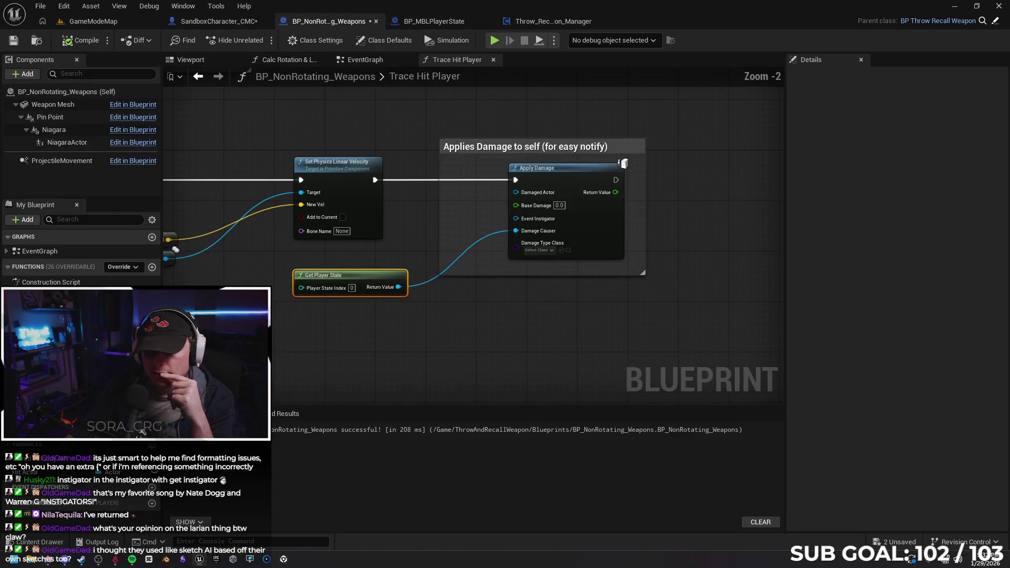
{"action": "scroll", "coordinate": [266, 281], "scroll_direction": "down", "scroll_amount": 2}
{"action": "mouse_move", "coordinate": [295, 237]}
{"action": "left_mouse_down"}
{"action": "mouse_move", "coordinate": [497, 229]}
{"action": "mouse_move", "coordinate": [623, 263]}
{"action": "left_mouse_up"}
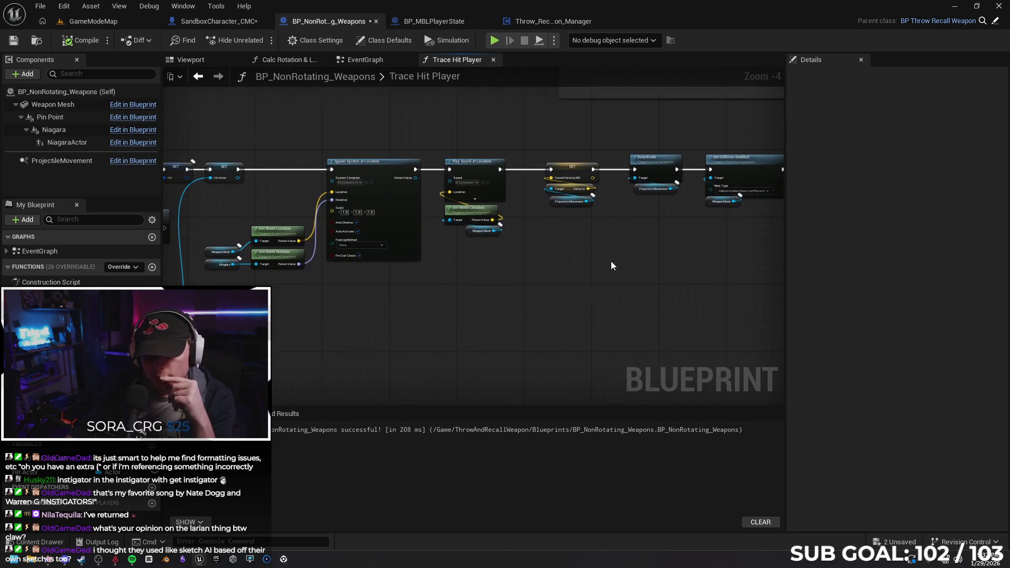
{"action": "mouse_move", "coordinate": [372, 304]}
{"action": "left_mouse_down"}
{"action": "mouse_move", "coordinate": [609, 253]}
{"action": "mouse_move", "coordinate": [485, 315]}
{"action": "left_mouse_up"}
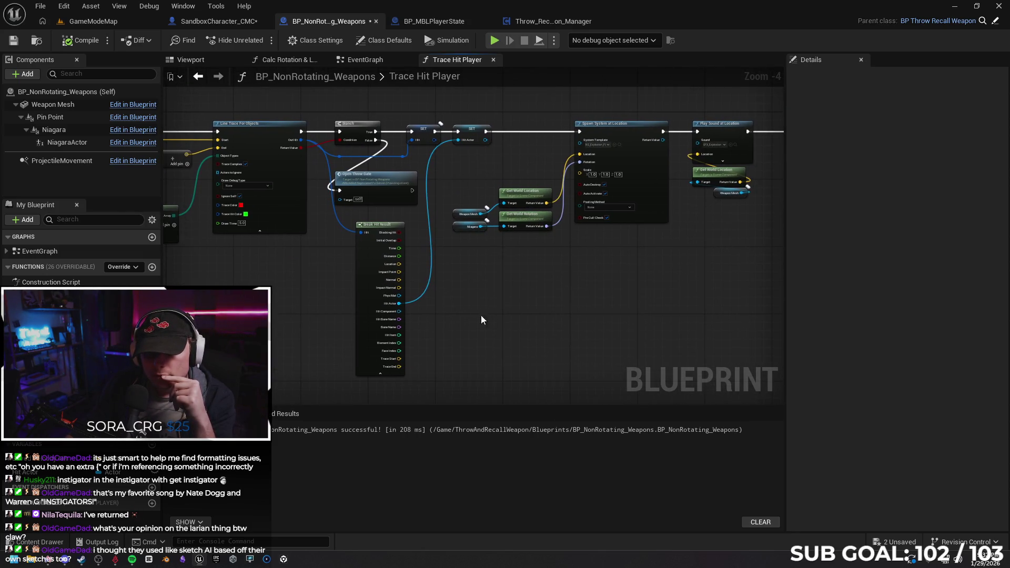
{"action": "scroll", "coordinate": [445, 319], "scroll_direction": "up", "scroll_amount": 1}
{"action": "scroll", "coordinate": [445, 319], "scroll_direction": "up", "scroll_amount": 1}
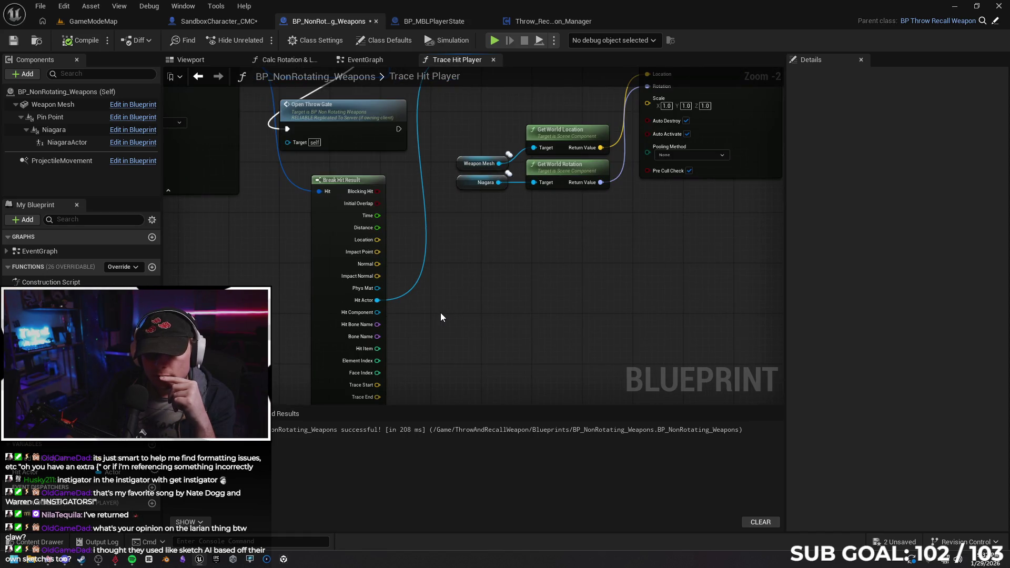
{"action": "mouse_move", "coordinate": [441, 315]}
{"action": "left_mouse_down"}
{"action": "mouse_move", "coordinate": [426, 309]}
{"action": "mouse_move", "coordinate": [431, 281]}
{"action": "mouse_move", "coordinate": [367, 334]}
{"action": "mouse_move", "coordinate": [308, 334]}
{"action": "left_mouse_up"}
{"action": "scroll", "coordinate": [318, 321], "scroll_direction": "down", "scroll_amount": 1}
{"action": "scroll", "coordinate": [316, 321], "scroll_direction": "down", "scroll_amount": 1}
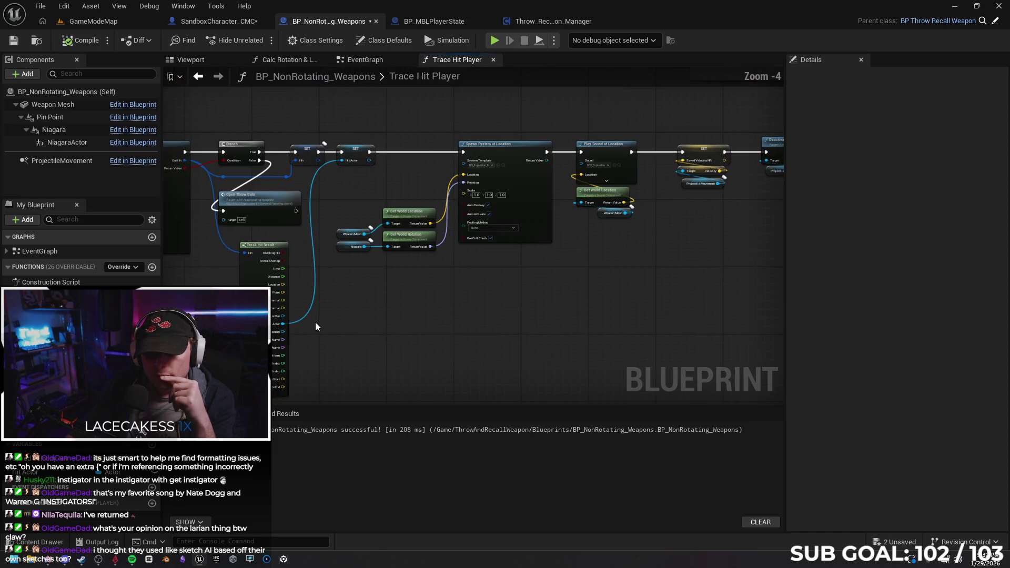
{"action": "left_click", "coordinate": [356, 156]}
{"action": "key", "text": "Delete"}
Step: Rewire exec into Spawn System at Location and connect Break Hit Result's Hit Actor to Apply Damage's Damaged Actor
{"action": "mouse_move", "coordinate": [318, 152]}
{"action": "left_mouse_down"}
{"action": "mouse_move", "coordinate": [478, 148]}
{"action": "mouse_move", "coordinate": [463, 151]}
{"action": "left_mouse_up"}
{"action": "mouse_move", "coordinate": [283, 327]}
{"action": "left_mouse_down"}
{"action": "mouse_move", "coordinate": [540, 331]}
{"action": "mouse_move", "coordinate": [823, 315]}
{"action": "mouse_move", "coordinate": [687, 317]}
{"action": "mouse_move", "coordinate": [648, 162]}
{"action": "left_mouse_up"}
{"action": "left_click", "coordinate": [82, 40]}
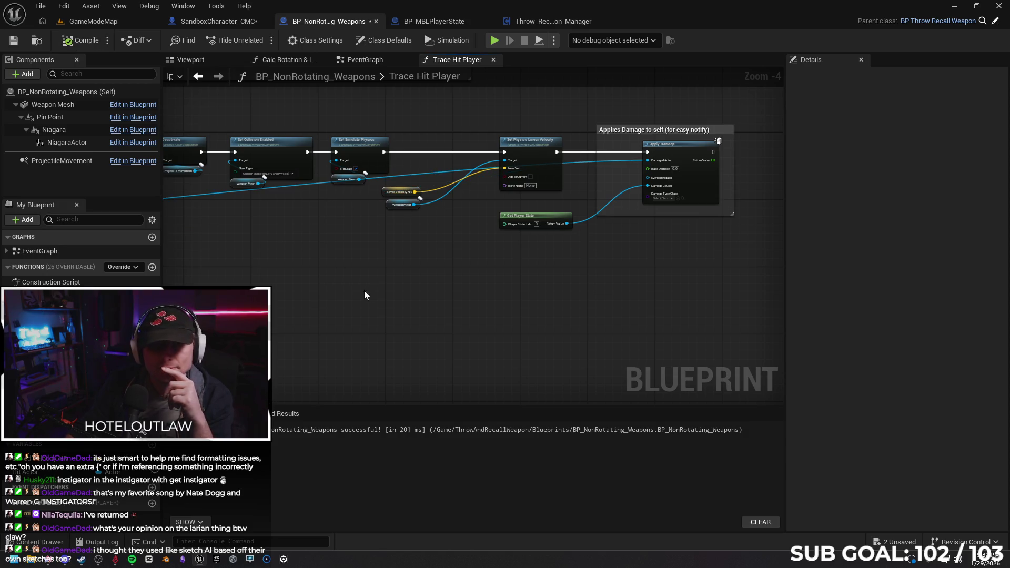
{"action": "left_click_drag", "start_coordinate": [370, 298], "coordinate": [709, 241]}
{"action": "left_click_drag", "start_coordinate": [547, 221], "coordinate": [729, 266]}
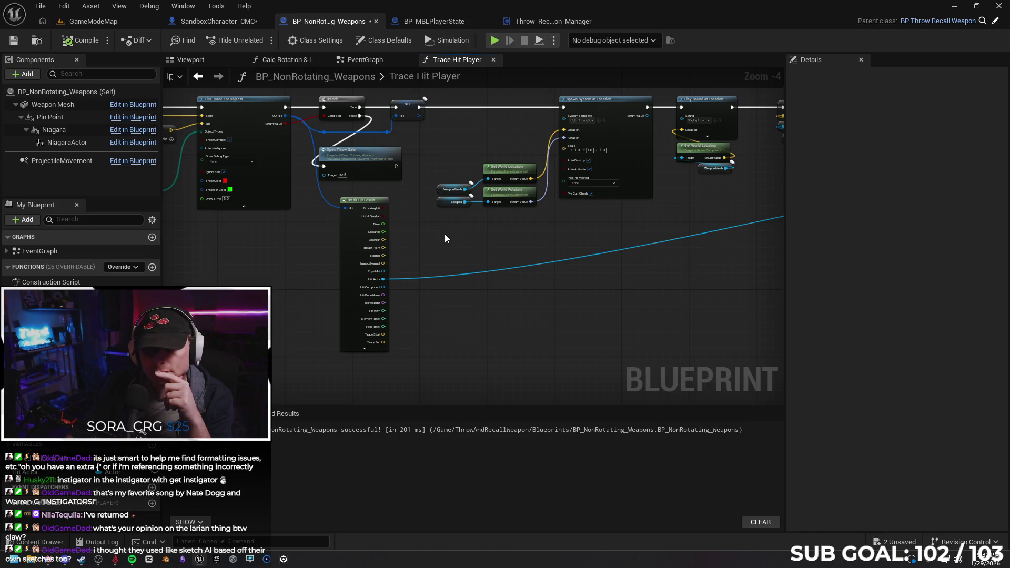
{"action": "left_click", "coordinate": [365, 350]}
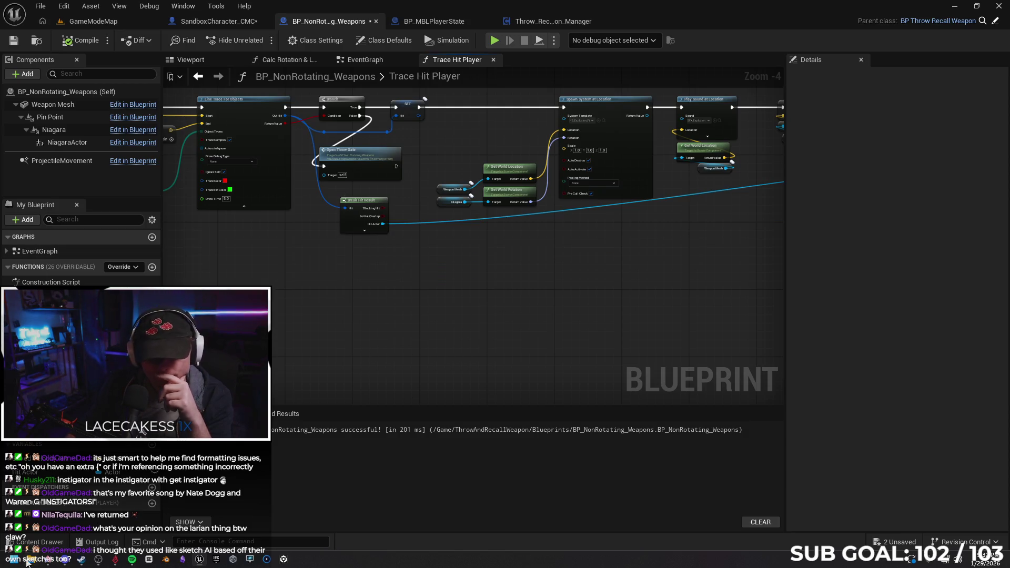
{"action": "left_click", "coordinate": [48, 562]}
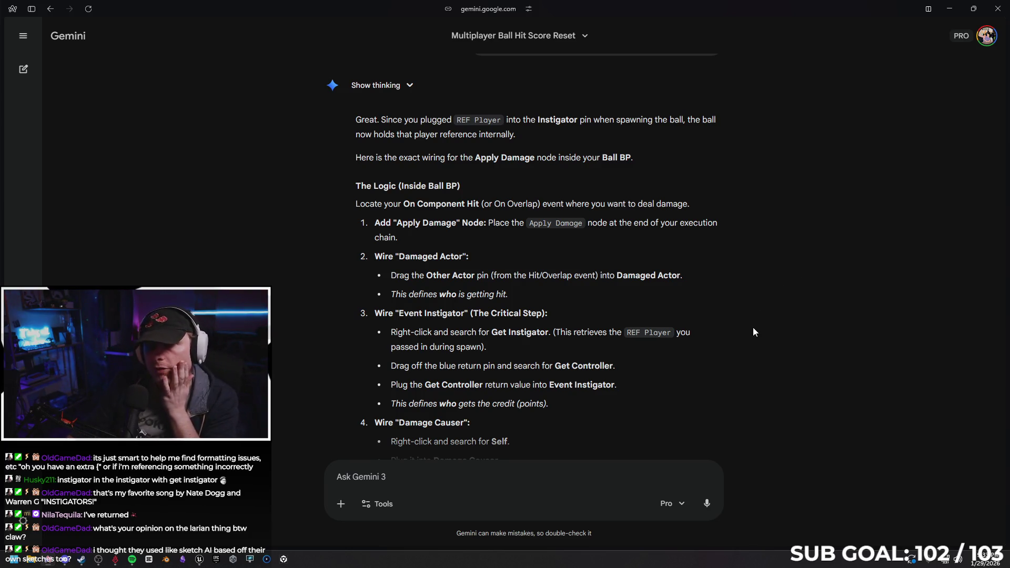
Step: Read Gemini's step 4 about plugging Self into Damage Causer, then minimize the browser
{"action": "right_click", "coordinate": [740, 295]}
{"action": "left_click", "coordinate": [559, 303]}
{"action": "scroll", "coordinate": [548, 293], "scroll_direction": "down", "scroll_amount": 1}
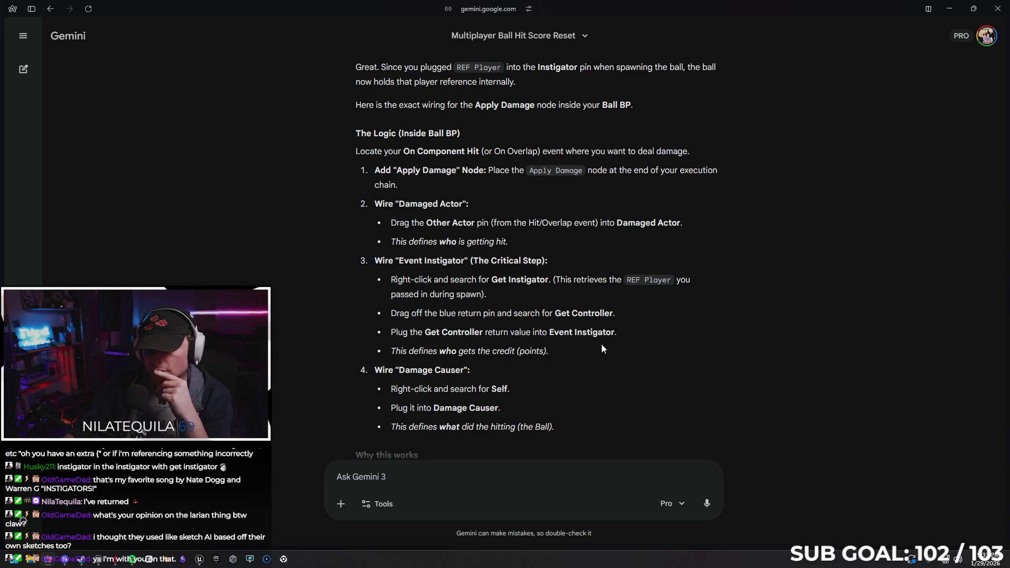
{"action": "left_click", "coordinate": [950, 9]}
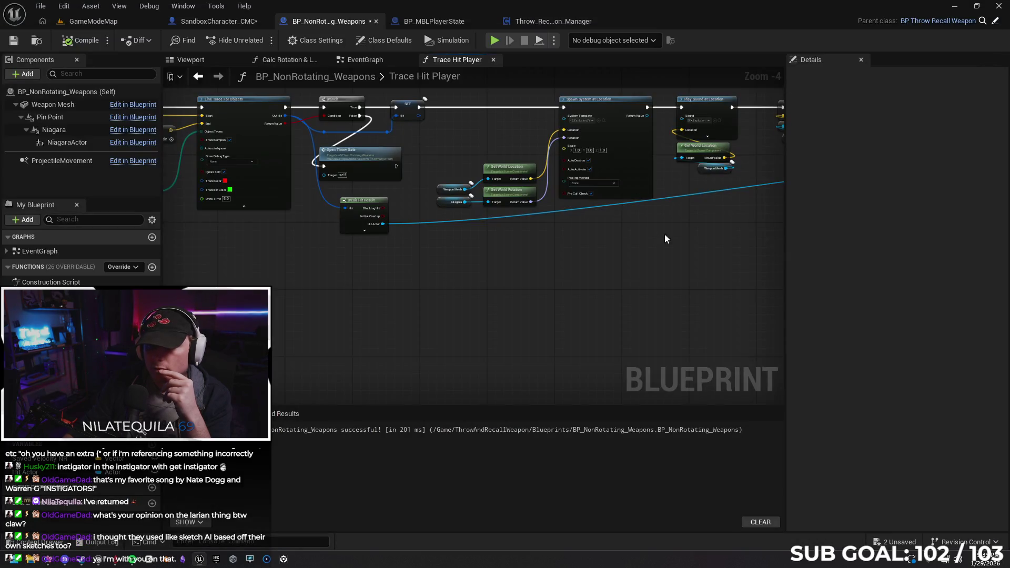
Step: Save the SandboxCharacter_CMC blueprint and return to BP_NonRotating_Weapons
{"action": "left_click", "coordinate": [538, 21]}
{"action": "left_click", "coordinate": [434, 21]}
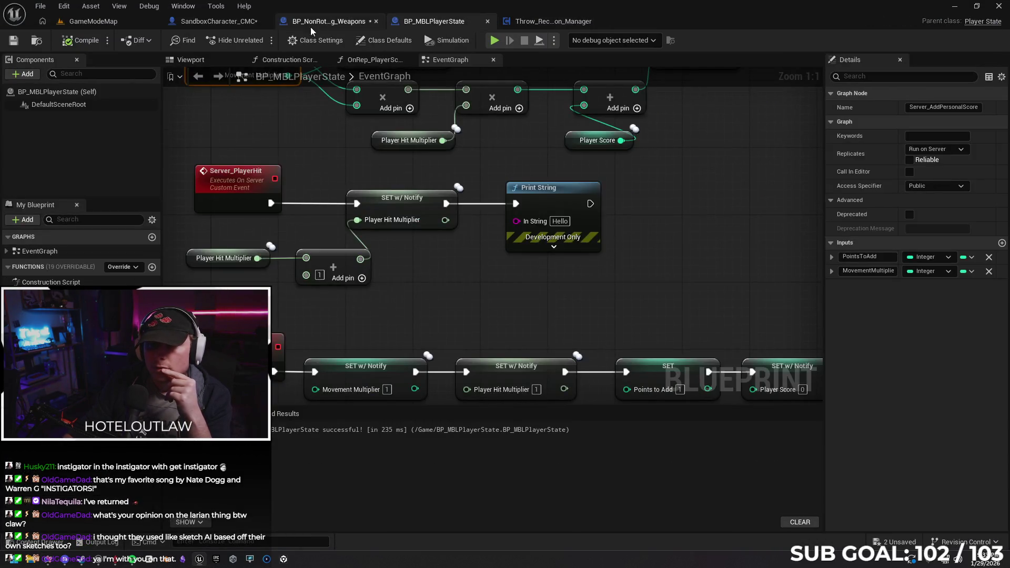
{"action": "left_click", "coordinate": [228, 22]}
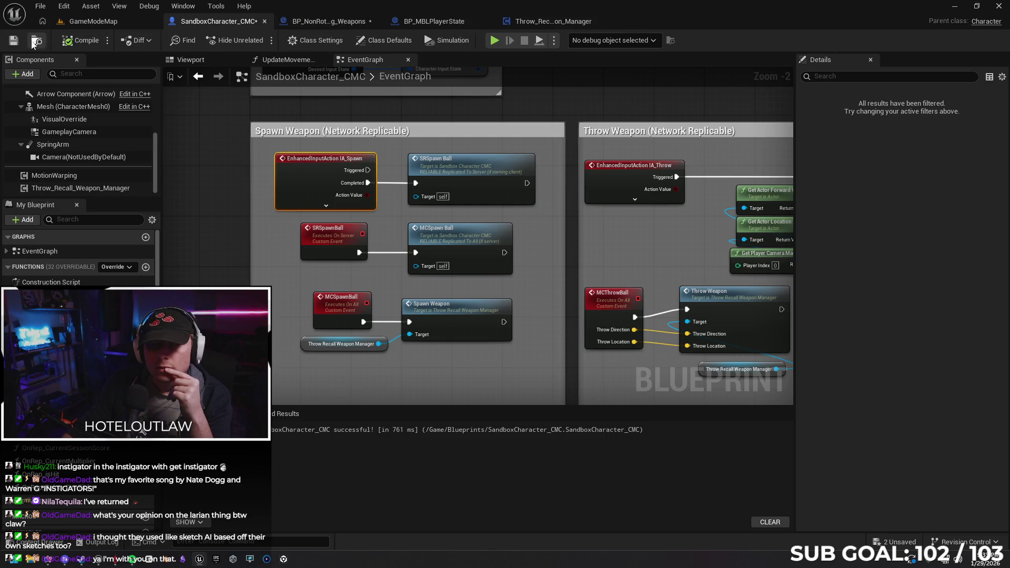
{"action": "left_click", "coordinate": [14, 40]}
{"action": "left_click", "coordinate": [328, 21]}
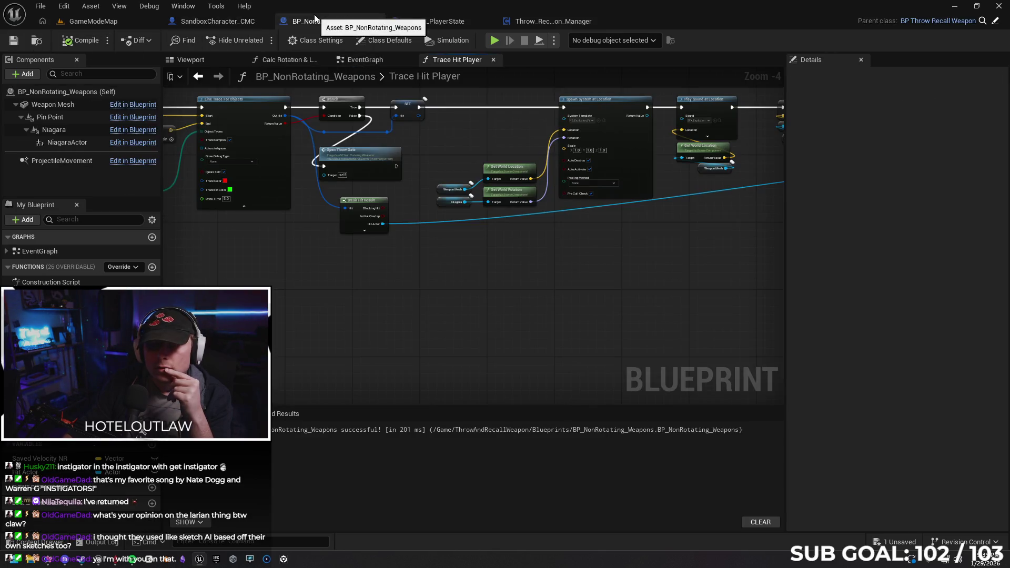
Step: Add a Get Instigator node beside the Apply Damage section, checking Gemini's wiring steps
{"action": "mouse_move", "coordinate": [622, 265]}
{"action": "left_mouse_down"}
{"action": "mouse_move", "coordinate": [575, 288]}
{"action": "mouse_move", "coordinate": [362, 305]}
{"action": "left_mouse_up"}
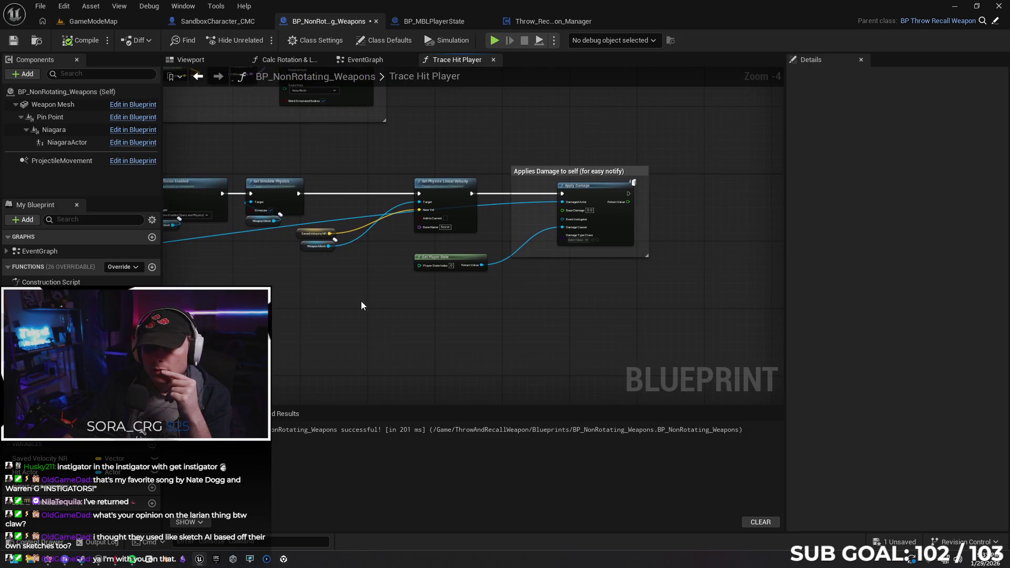
{"action": "scroll", "coordinate": [361, 301], "scroll_direction": "up", "scroll_amount": 2}
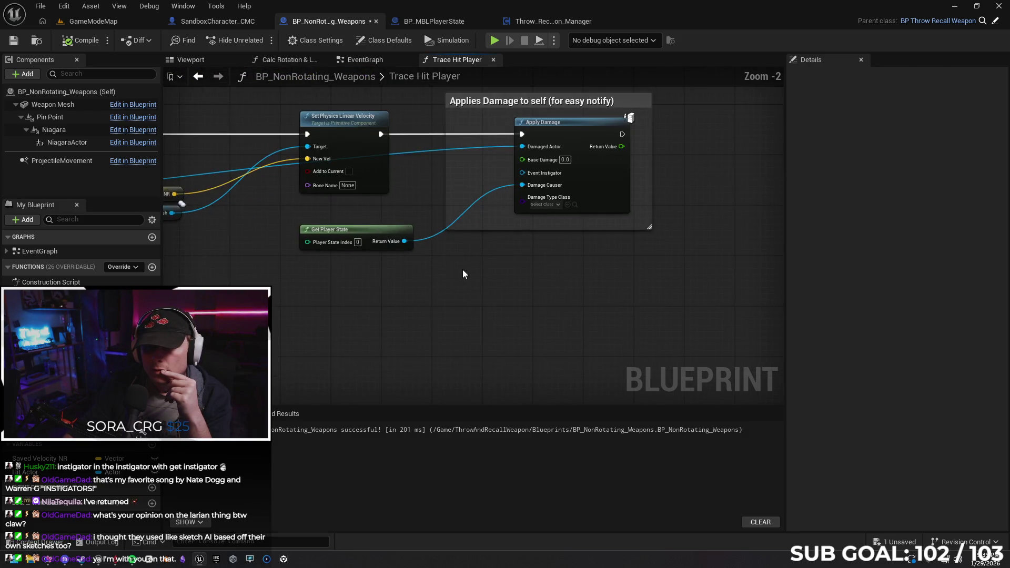
{"action": "right_click", "coordinate": [470, 304]}
{"action": "type", "text": "get"}
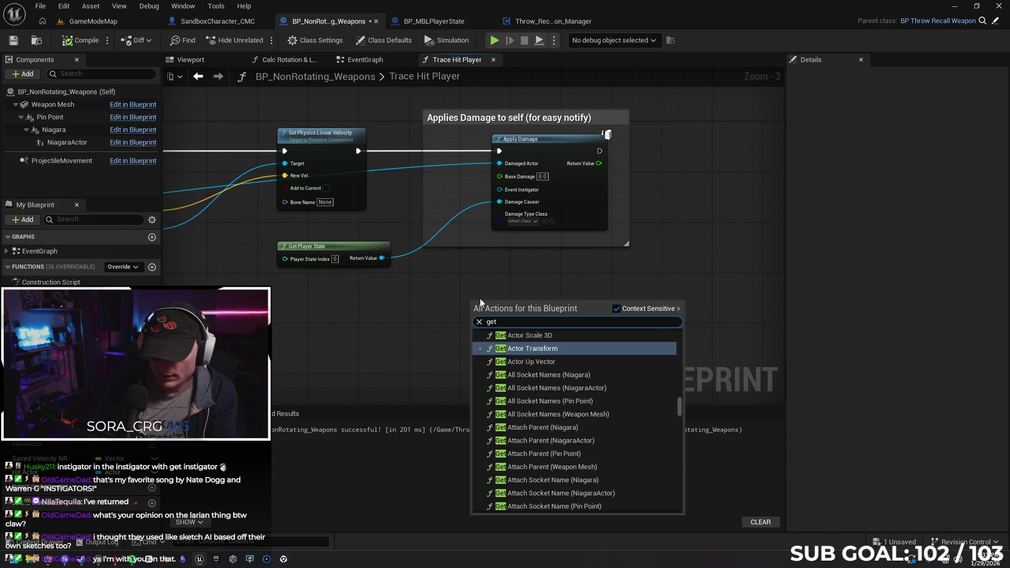
{"action": "type", "text": " insti"}
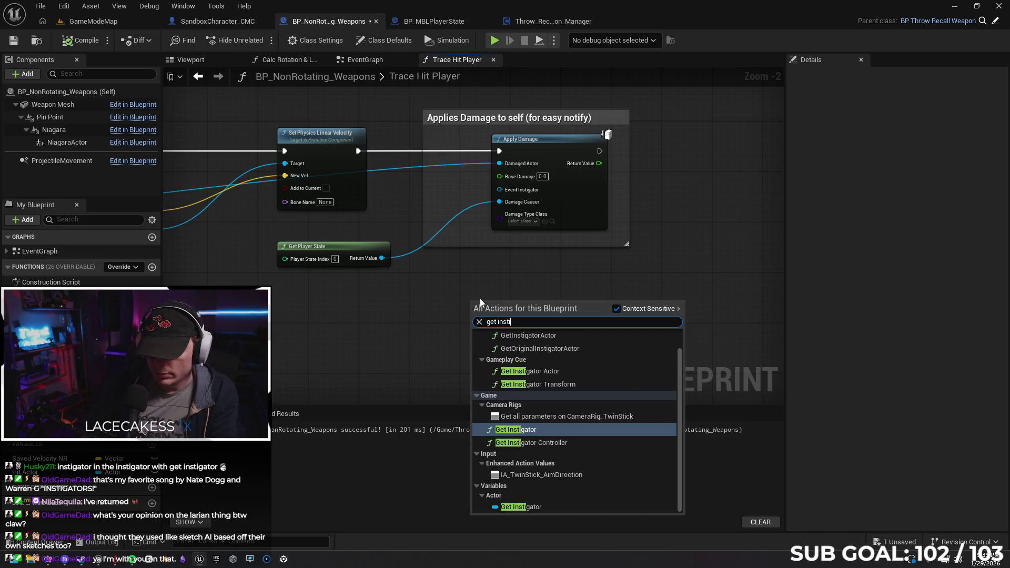
{"action": "key", "text": "Return"}
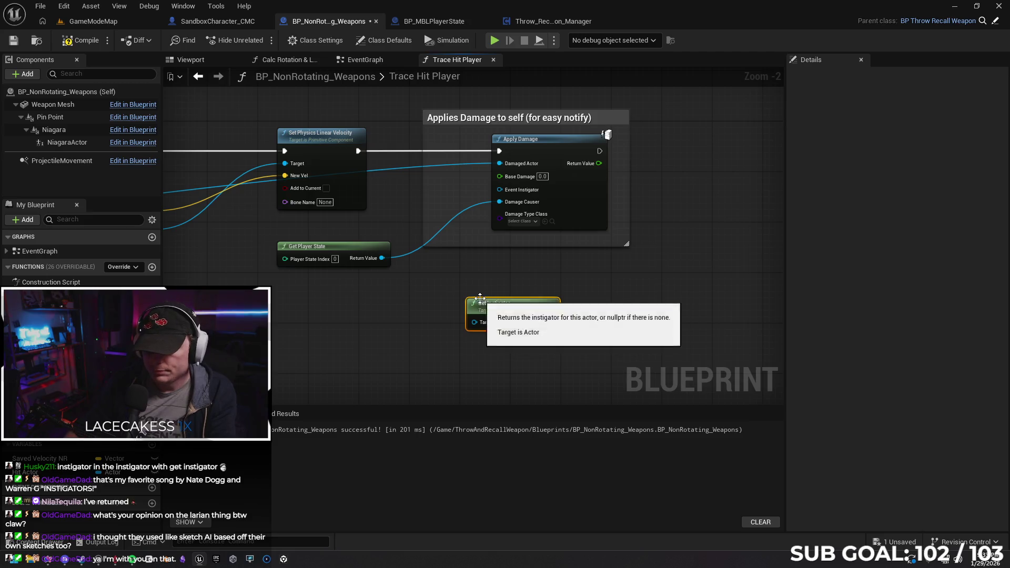
{"action": "left_click_drag", "start_coordinate": [540, 305], "coordinate": [346, 306]}
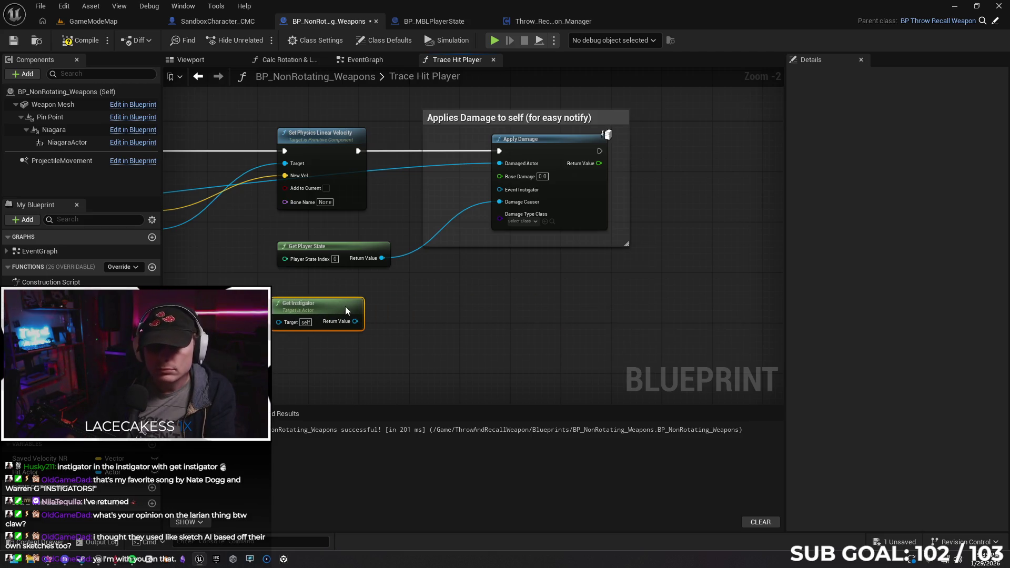
{"action": "key", "text": "alt+Tab"}
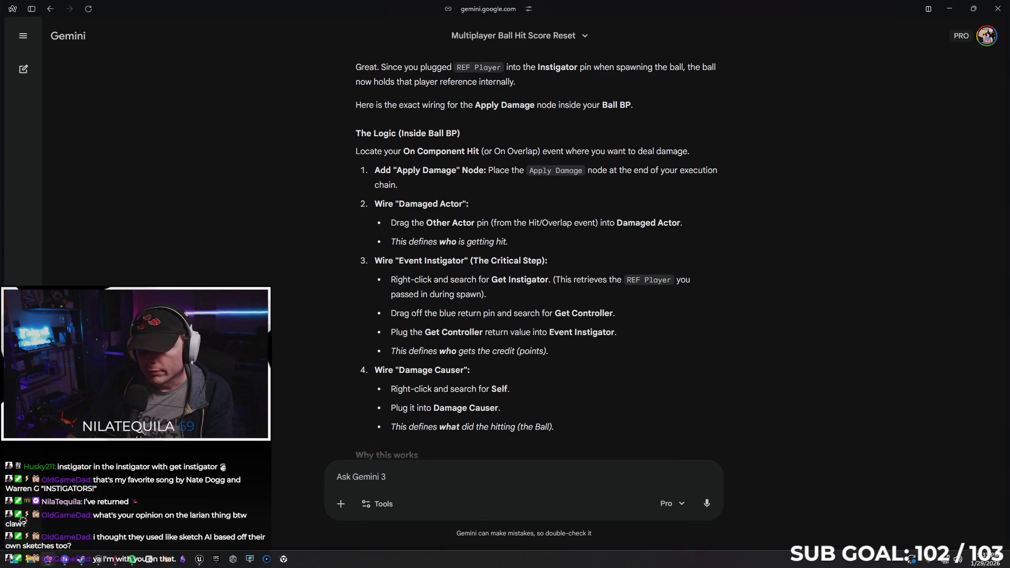
{"action": "left_click", "coordinate": [949, 9]}
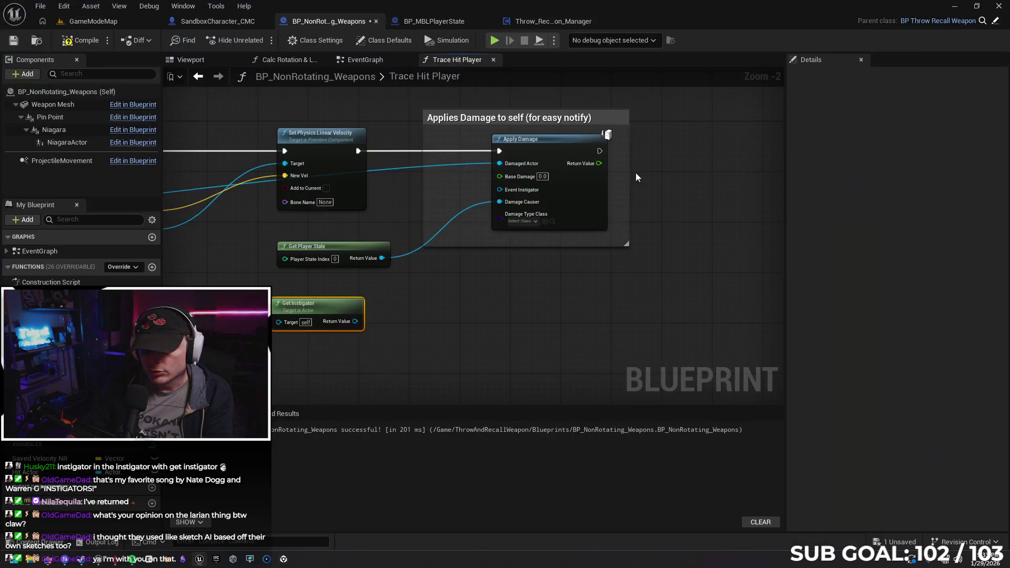
Step: Add a Get Controller node wired from Get Instigator's Return Value
{"action": "left_click_drag", "start_coordinate": [348, 323], "coordinate": [388, 323]}
{"action": "type", "text": "get control"}
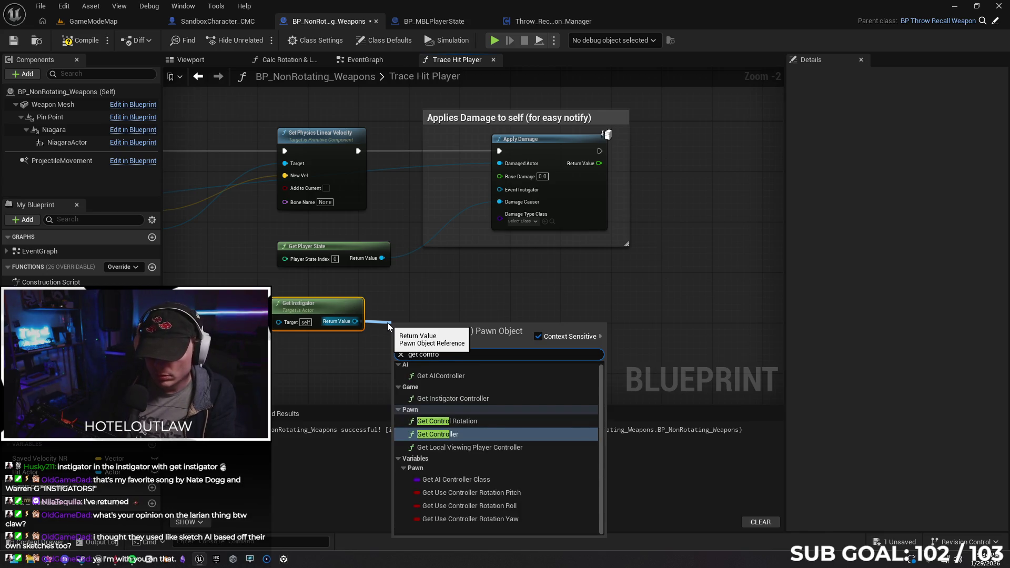
{"action": "key", "text": "Return"}
{"action": "left_click_drag", "start_coordinate": [438, 327], "coordinate": [432, 308]}
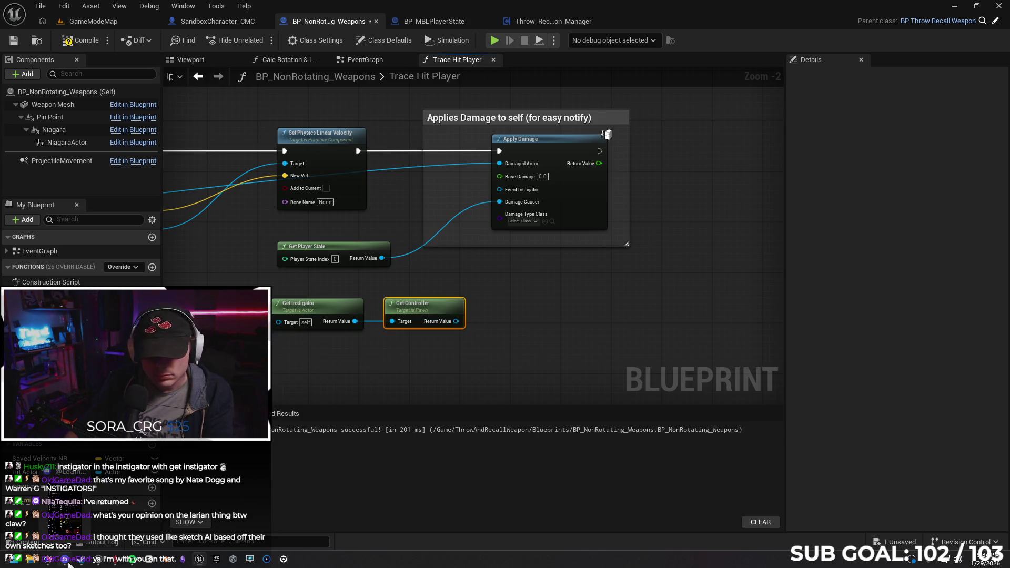
{"action": "left_click", "coordinate": [46, 562]}
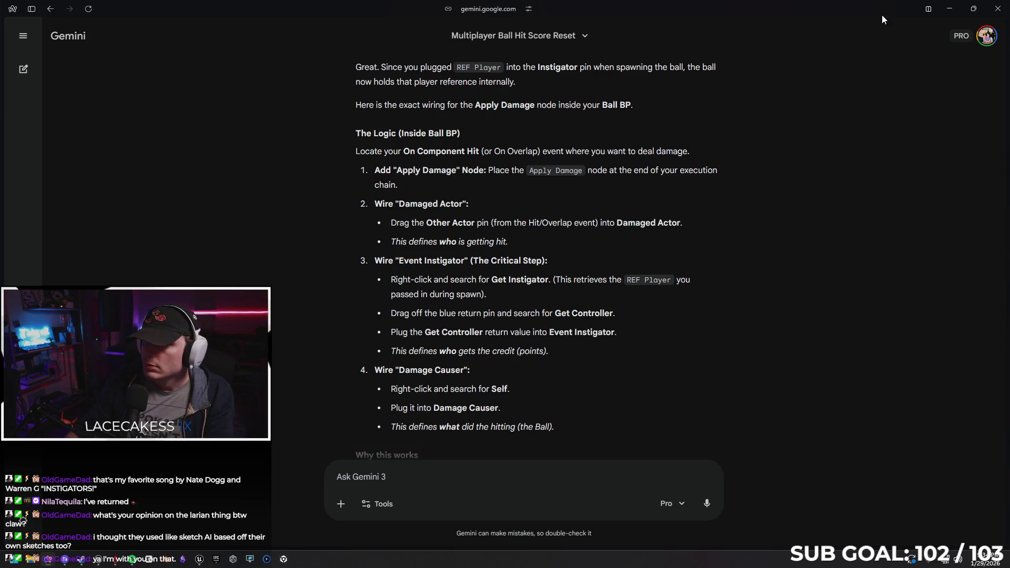
Step: Connect Get Controller's Return Value to Apply Damage's Event Instigator input
{"action": "left_click", "coordinate": [951, 11]}
{"action": "mouse_move", "coordinate": [456, 321]}
{"action": "left_mouse_down"}
{"action": "mouse_move", "coordinate": [480, 207]}
{"action": "mouse_move", "coordinate": [500, 190]}
{"action": "left_mouse_up"}
{"action": "left_click", "coordinate": [81, 40]}
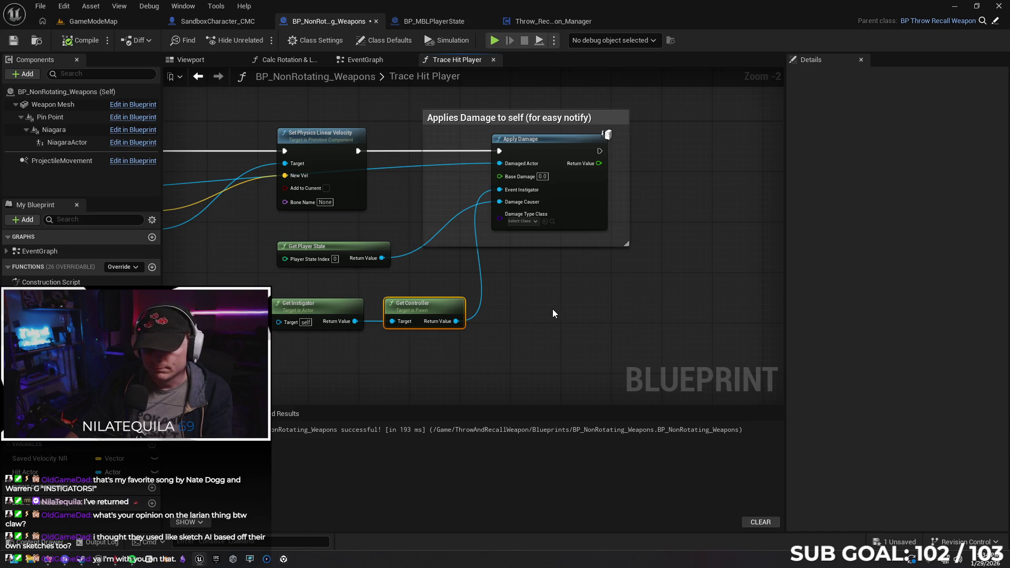
Step: Delete the Get Player State node, then compile and save the weapon blueprint
{"action": "left_click", "coordinate": [365, 249]}
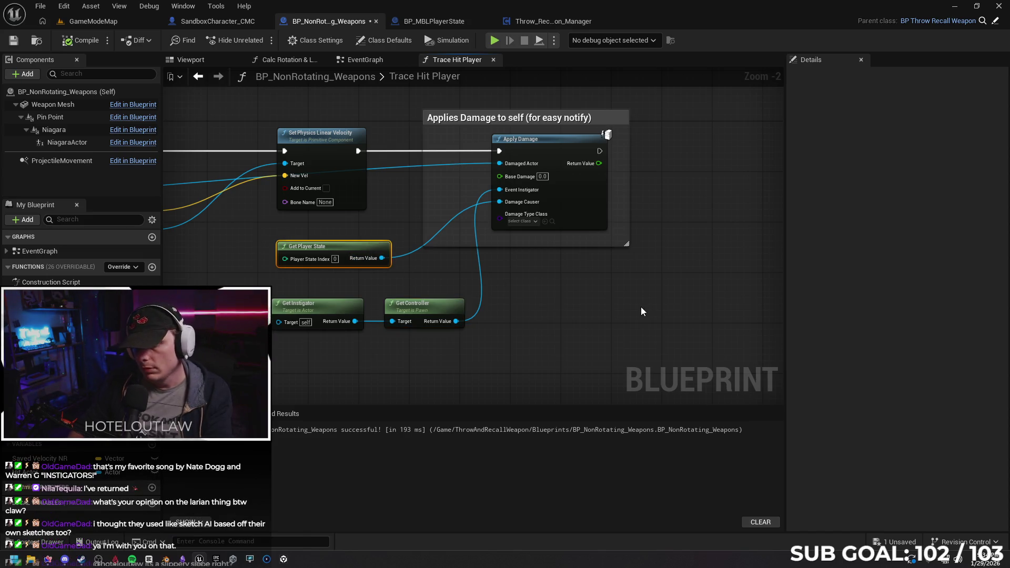
{"action": "key", "text": "Delete"}
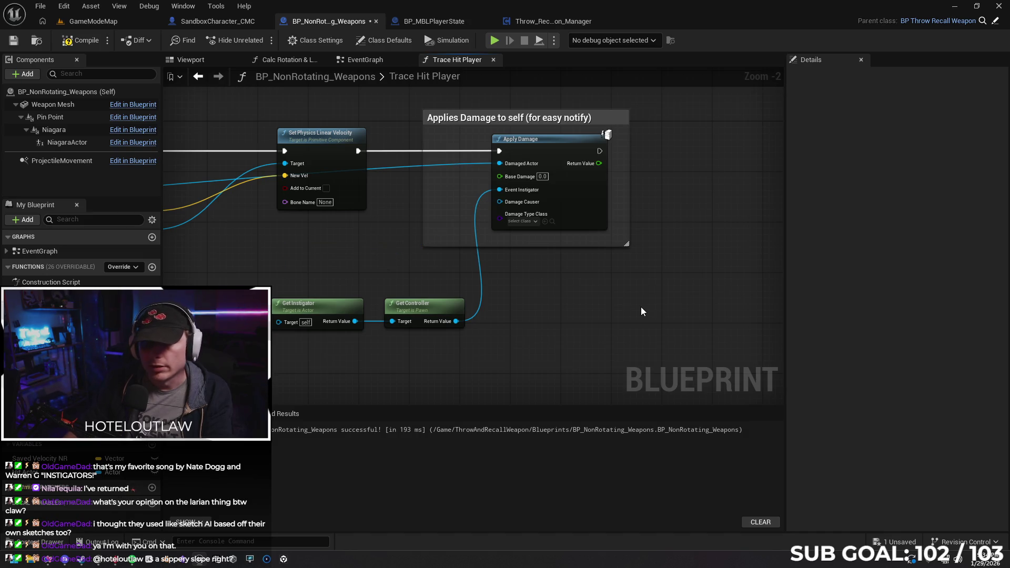
{"action": "left_click", "coordinate": [81, 40]}
{"action": "left_click", "coordinate": [13, 40]}
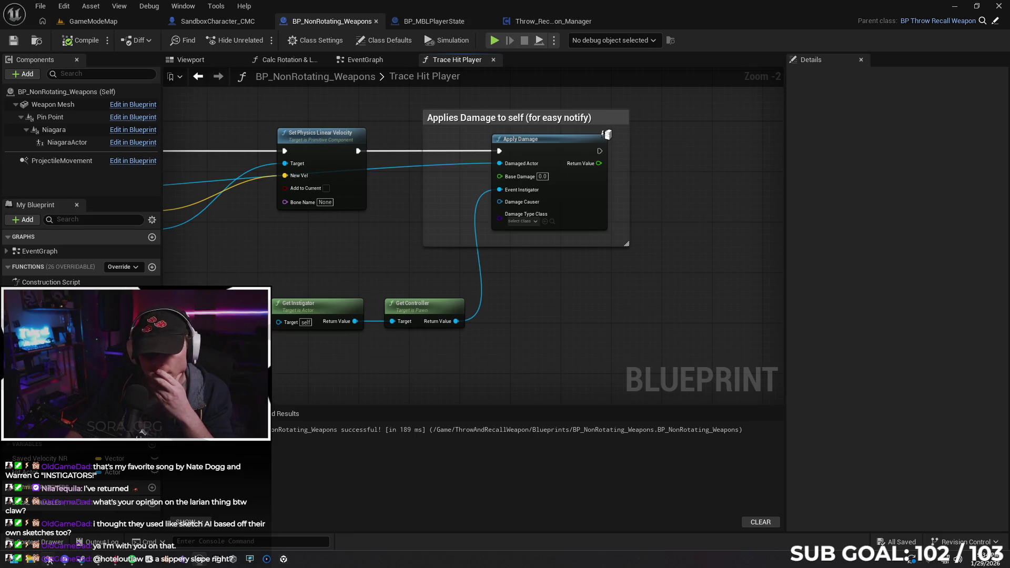
{"action": "left_click", "coordinate": [48, 560]}
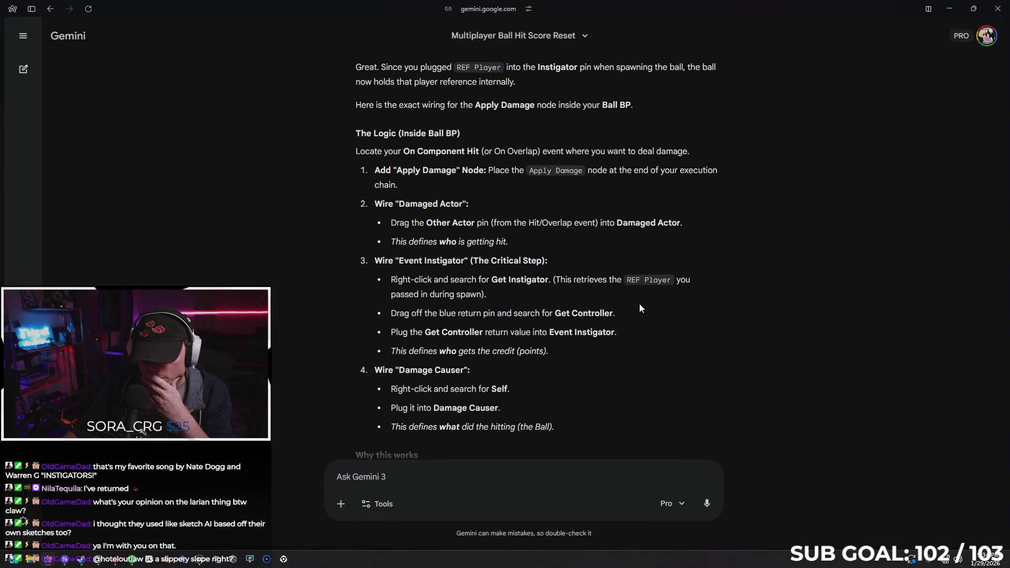
Step: Feed a Self reference into Apply Damage's Damage Causer and place it above Get Controller
{"action": "scroll", "coordinate": [634, 320], "scroll_direction": "down", "scroll_amount": 1}
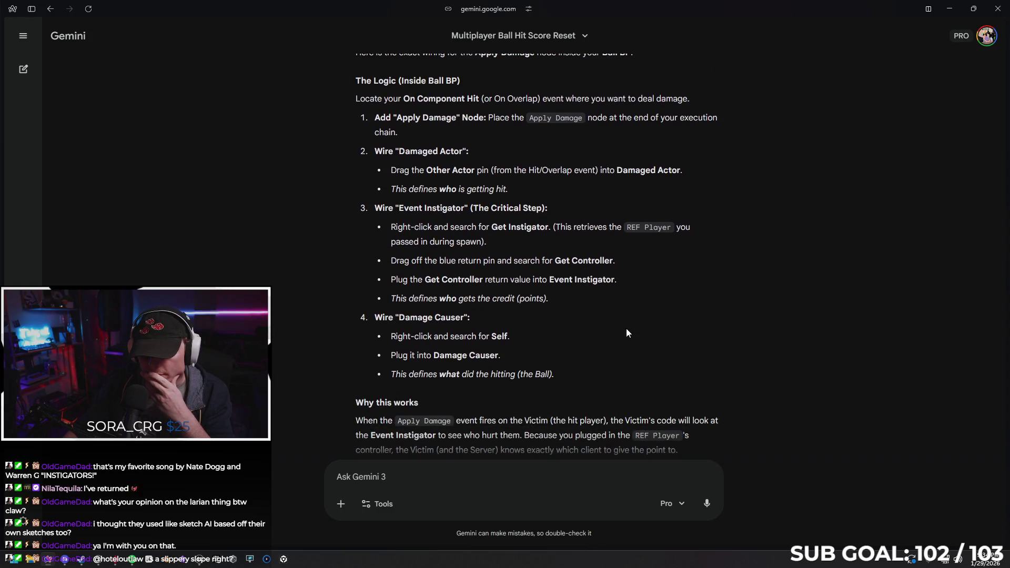
{"action": "left_click", "coordinate": [950, 9]}
{"action": "right_click", "coordinate": [368, 265]}
{"action": "type", "text": "self"}
{"action": "key", "text": "Escape"}
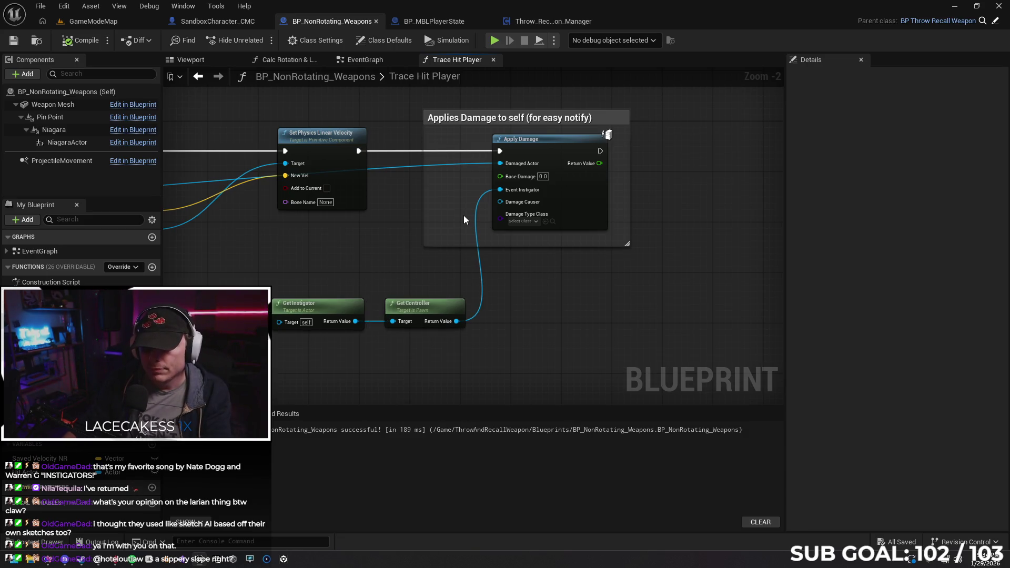
{"action": "left_click_drag", "start_coordinate": [500, 202], "coordinate": [376, 235]}
{"action": "type", "text": "self"}
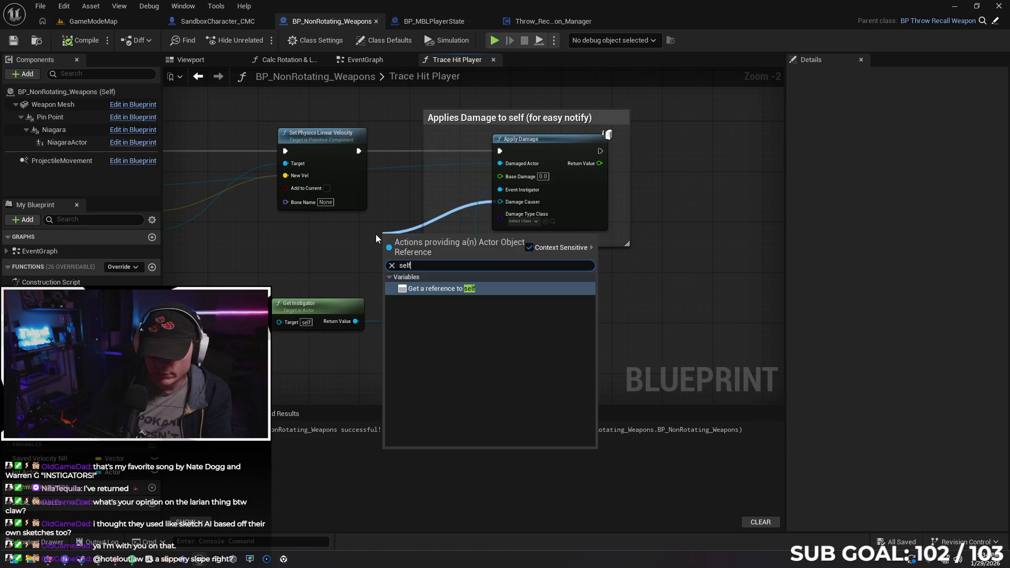
{"action": "left_click", "coordinate": [429, 290]}
{"action": "mouse_move", "coordinate": [388, 234]}
{"action": "left_mouse_down"}
{"action": "mouse_move", "coordinate": [345, 266]}
{"action": "mouse_move", "coordinate": [394, 284]}
{"action": "left_mouse_up"}
Step: Compile and save the weapon blueprint after adding the Self node
{"action": "left_click", "coordinate": [82, 40]}
{"action": "left_click", "coordinate": [13, 40]}
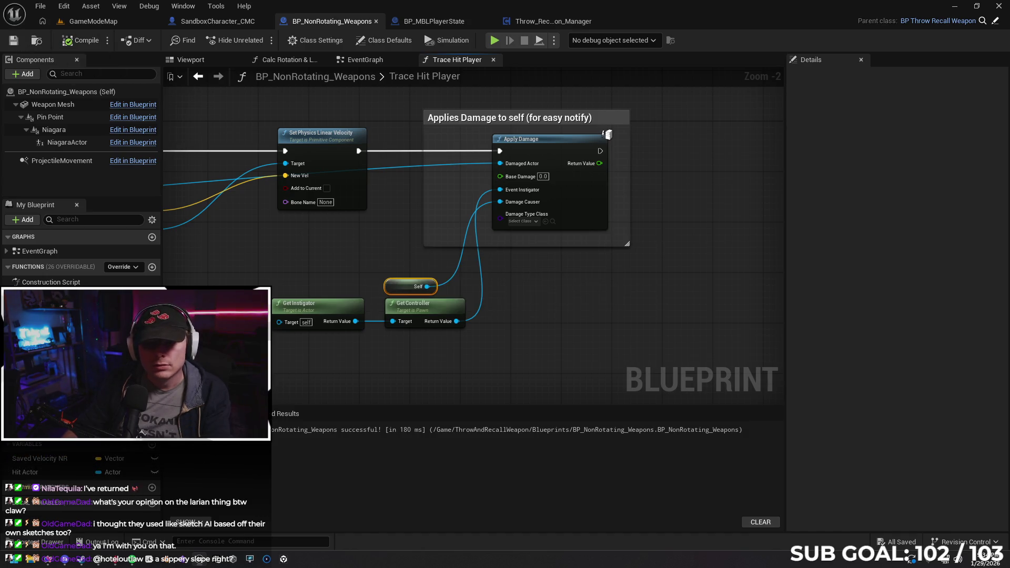
{"action": "key", "text": "alt+Tab"}
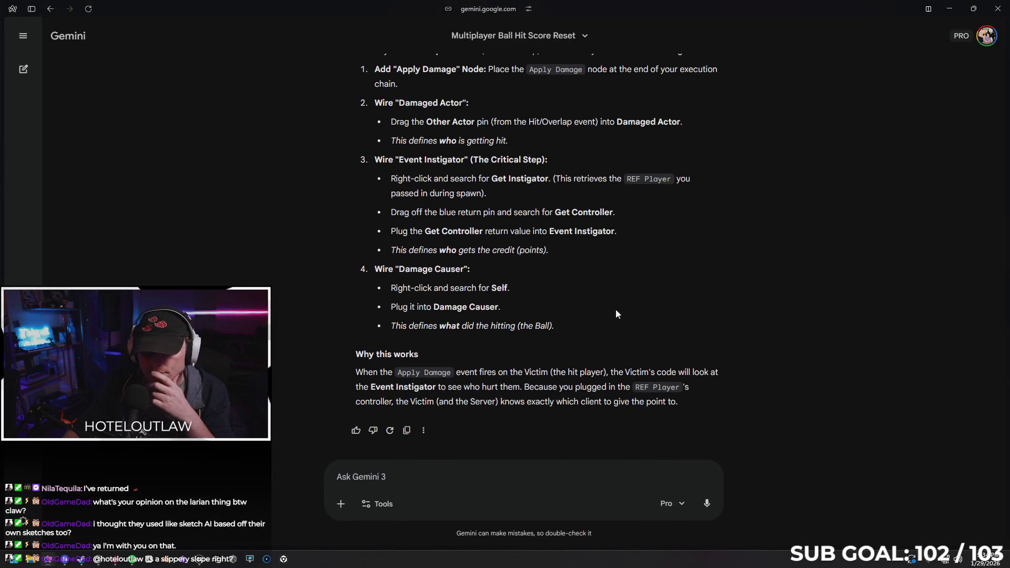
{"action": "key", "text": "alt+Tab"}
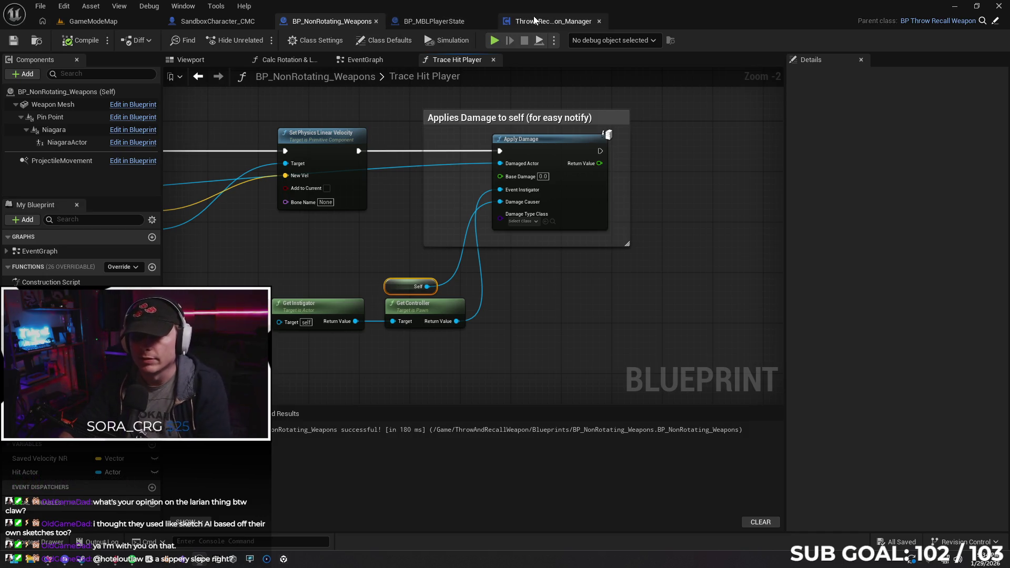
Step: Bring up the SandboxCharacter_CMC event graph and frame its Event AnyDamage nodes
{"action": "left_click", "coordinate": [432, 21]}
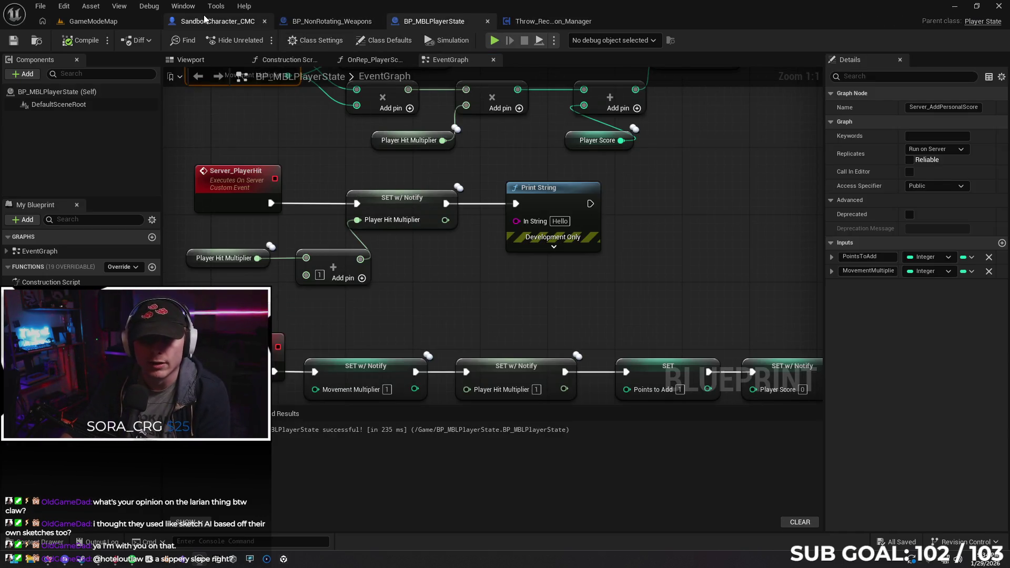
{"action": "left_click", "coordinate": [204, 15]}
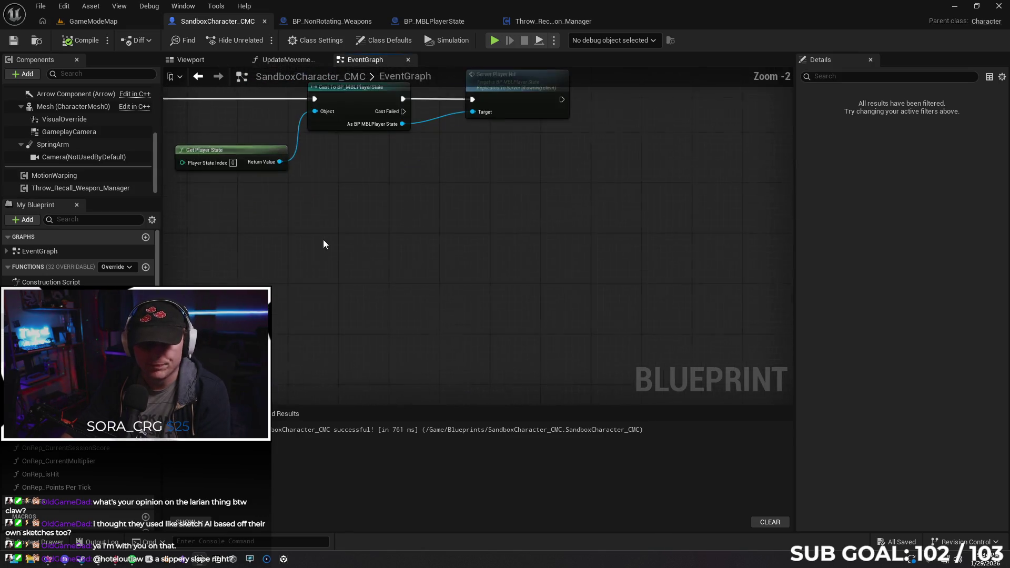
{"action": "key", "text": "Home"}
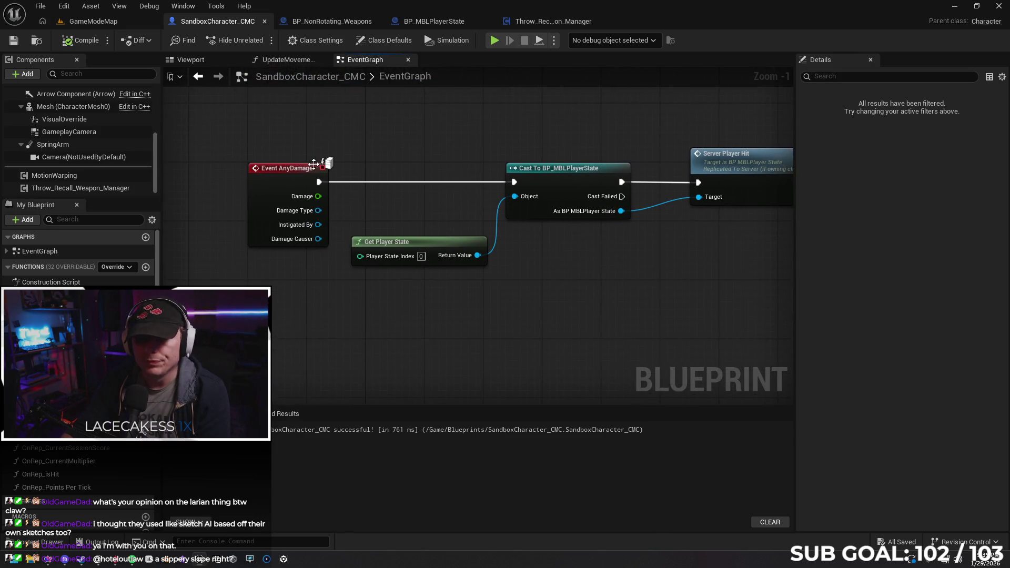
{"action": "mouse_move", "coordinate": [541, 305]}
{"action": "left_mouse_down"}
{"action": "mouse_move", "coordinate": [582, 299]}
{"action": "mouse_move", "coordinate": [569, 313]}
{"action": "left_mouse_up"}
{"action": "left_click_drag", "start_coordinate": [499, 293], "coordinate": [491, 304]}
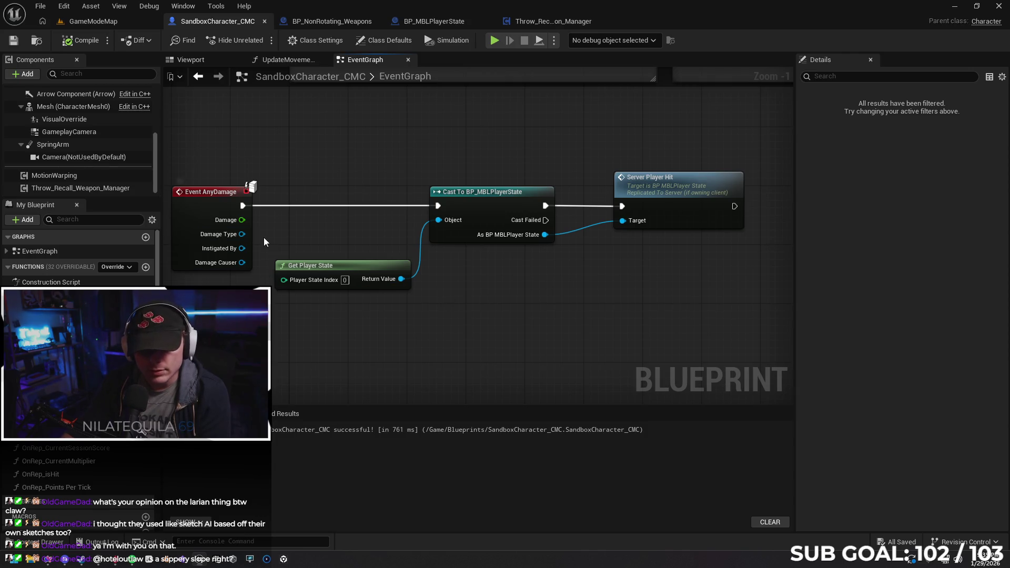
{"action": "left_click_drag", "start_coordinate": [267, 270], "coordinate": [285, 267]}
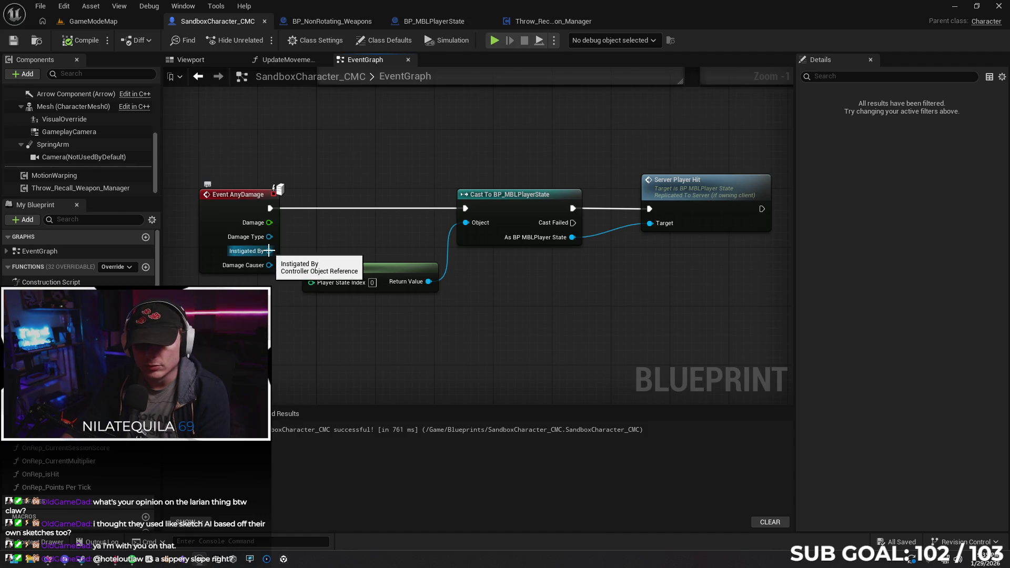
Step: Try Instigated By on the cast's Object, restore Get Player State, recompile, and start a two-client test
{"action": "mouse_move", "coordinate": [269, 251]}
{"action": "left_mouse_down"}
{"action": "mouse_move", "coordinate": [314, 286]}
{"action": "mouse_move", "coordinate": [475, 225]}
{"action": "mouse_move", "coordinate": [284, 252]}
{"action": "mouse_move", "coordinate": [478, 226]}
{"action": "left_mouse_up"}
{"action": "left_click", "coordinate": [80, 41]}
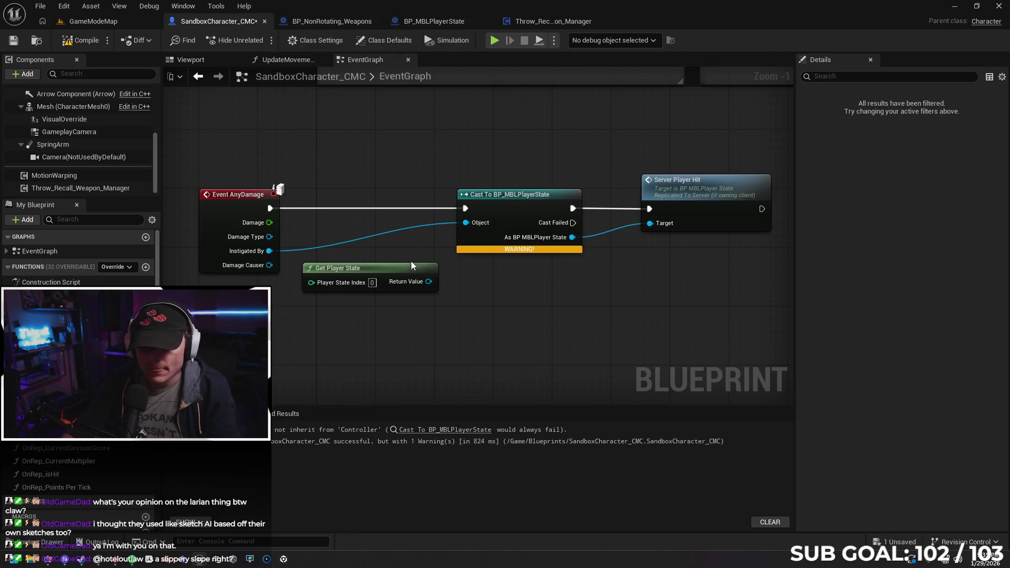
{"action": "left_click_drag", "start_coordinate": [429, 282], "coordinate": [465, 223]}
{"action": "key", "text": "ctrl+s"}
{"action": "left_click", "coordinate": [79, 40]}
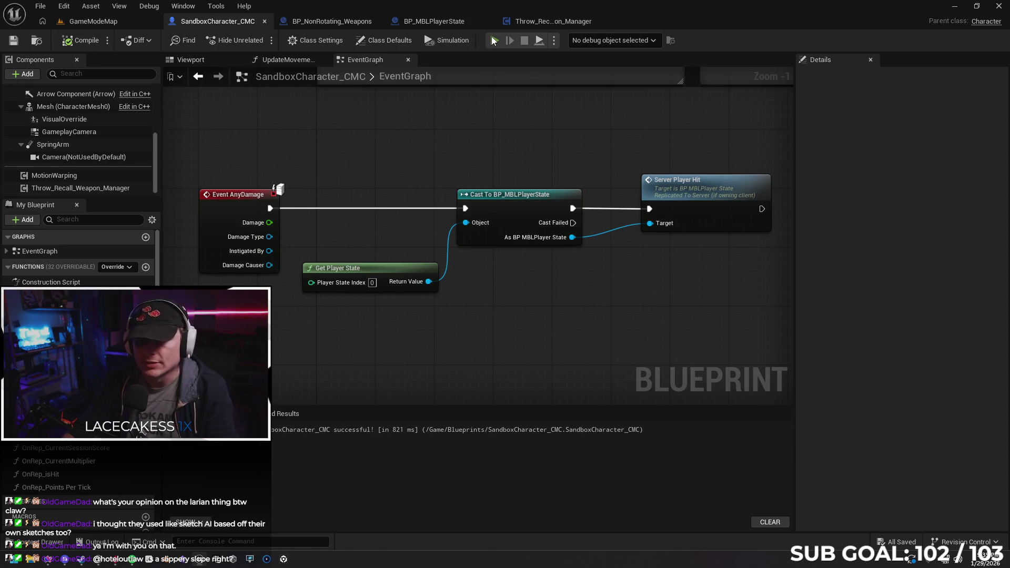
{"action": "key", "text": "alt+p"}
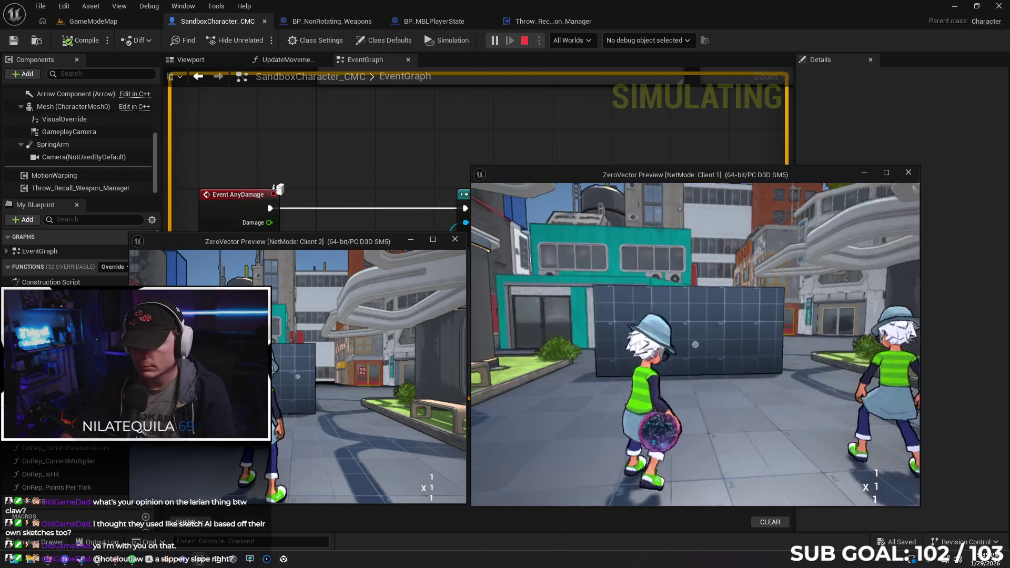
Step: Throw the ball at the other client, then stop the play test
{"action": "left_click", "coordinate": [696, 344]}
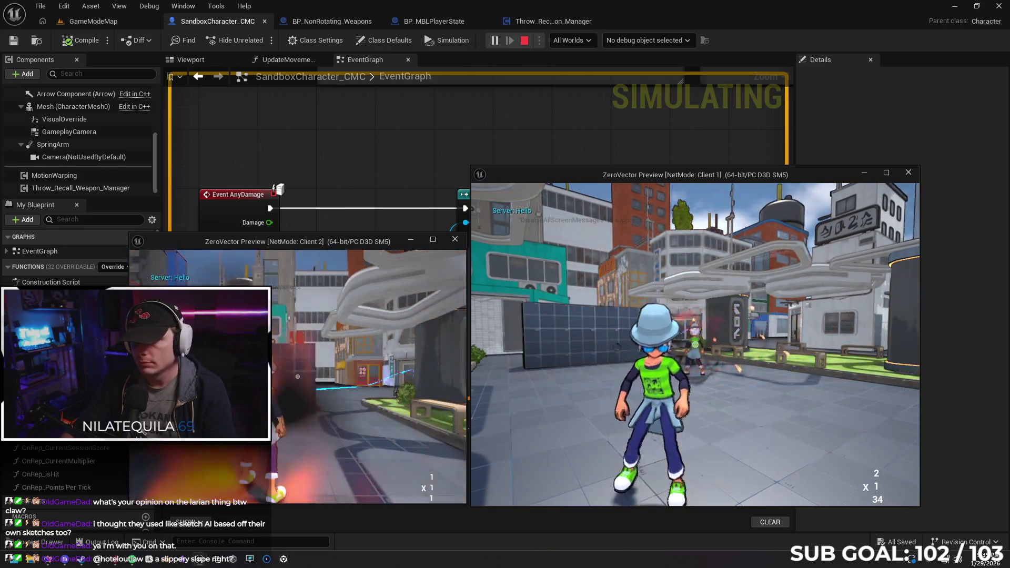
{"action": "key", "text": "super"}
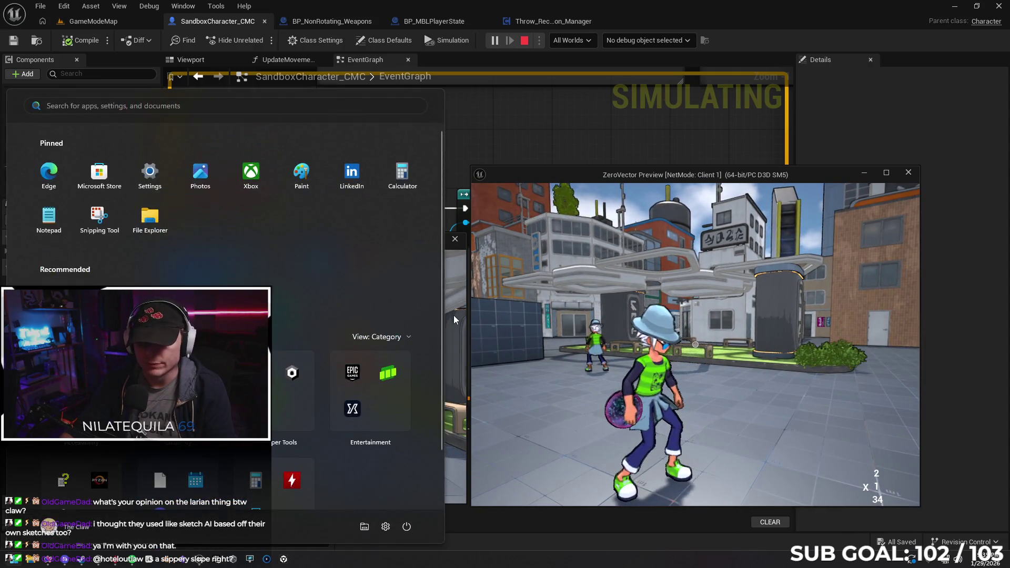
{"action": "left_click", "coordinate": [455, 319]}
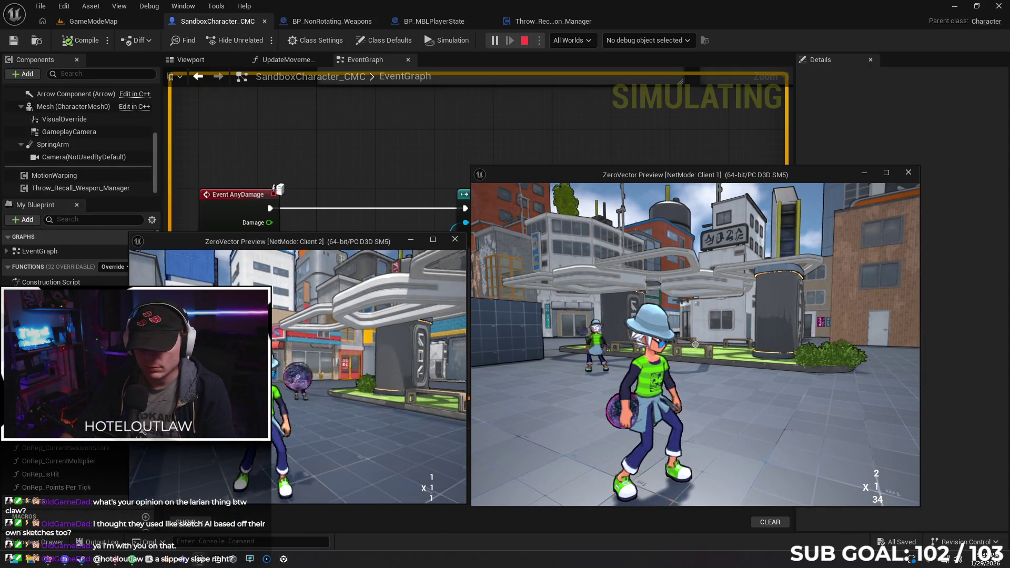
{"action": "key", "text": "Escape"}
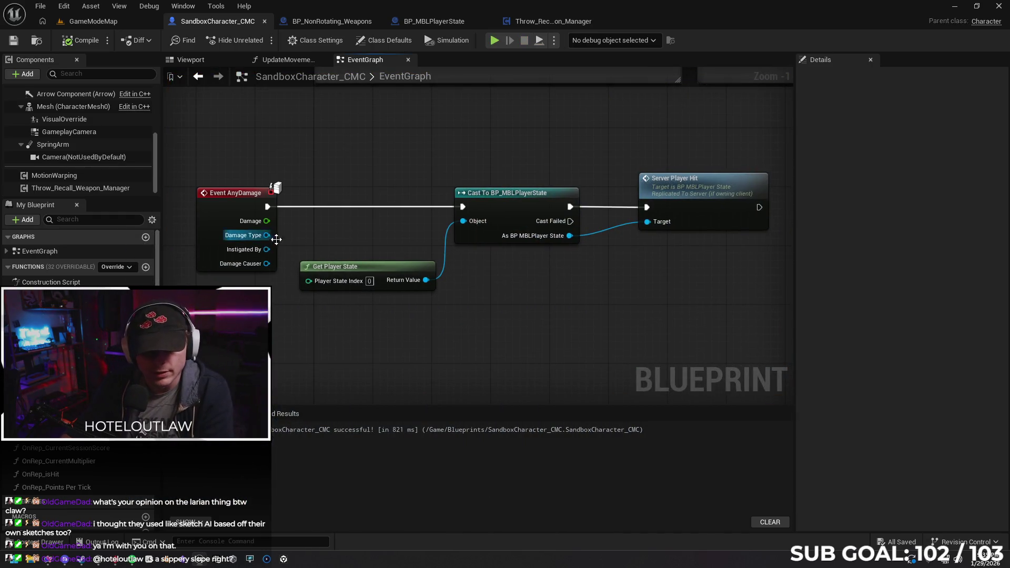
Step: Drag from Instigated By, then bring the Gemini chat to the front
{"action": "mouse_move", "coordinate": [267, 250]}
{"action": "left_mouse_down"}
{"action": "mouse_move", "coordinate": [302, 280]}
{"action": "mouse_move", "coordinate": [271, 263]}
{"action": "left_mouse_up"}
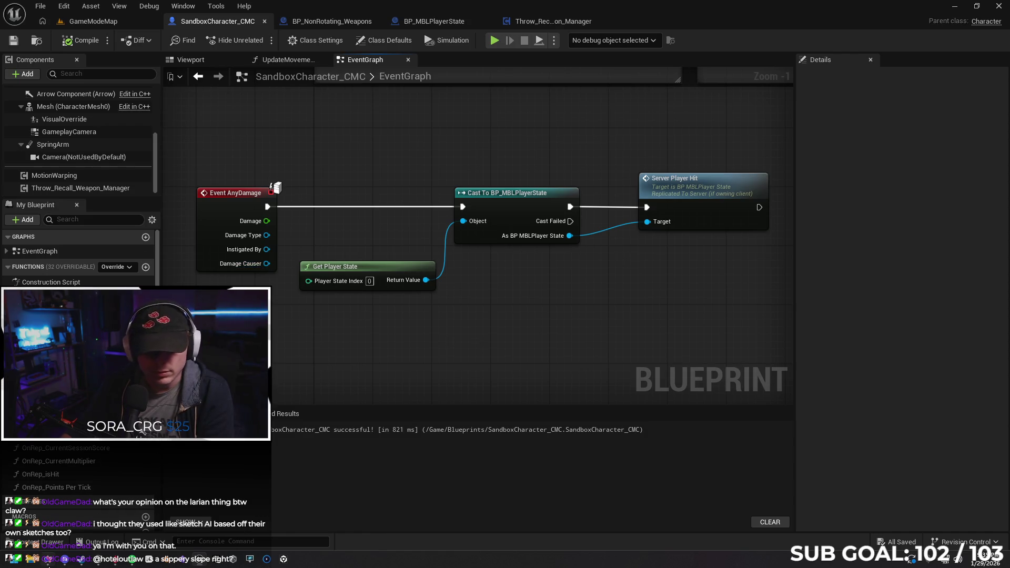
{"action": "mouse_move", "coordinate": [48, 563]}
{"action": "left_click", "coordinate": [117, 495]}
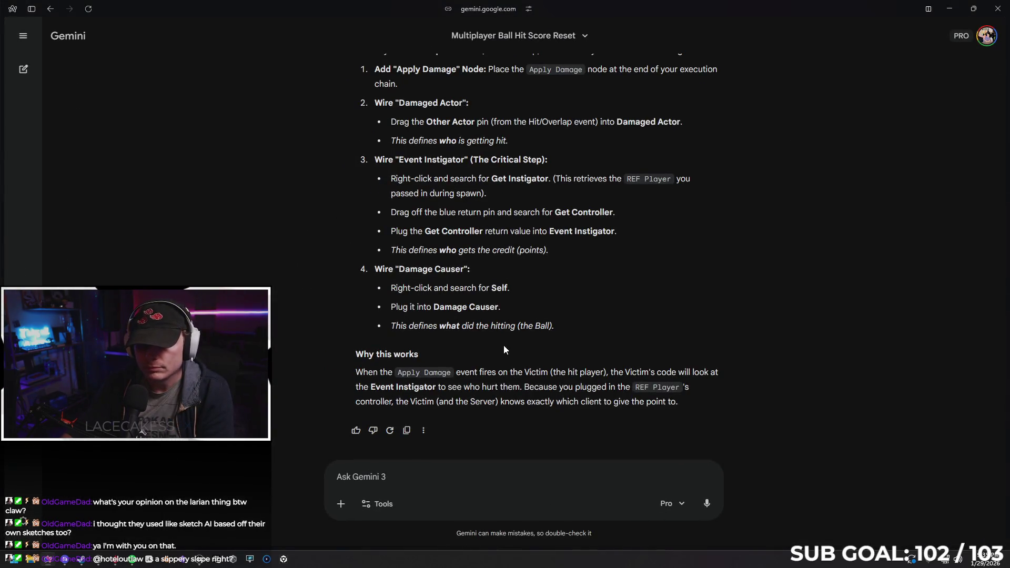
Step: Ask Gemini what's still needed to finish the Event Any Damage logic in the player BP
{"action": "type", "text": "Oka"}
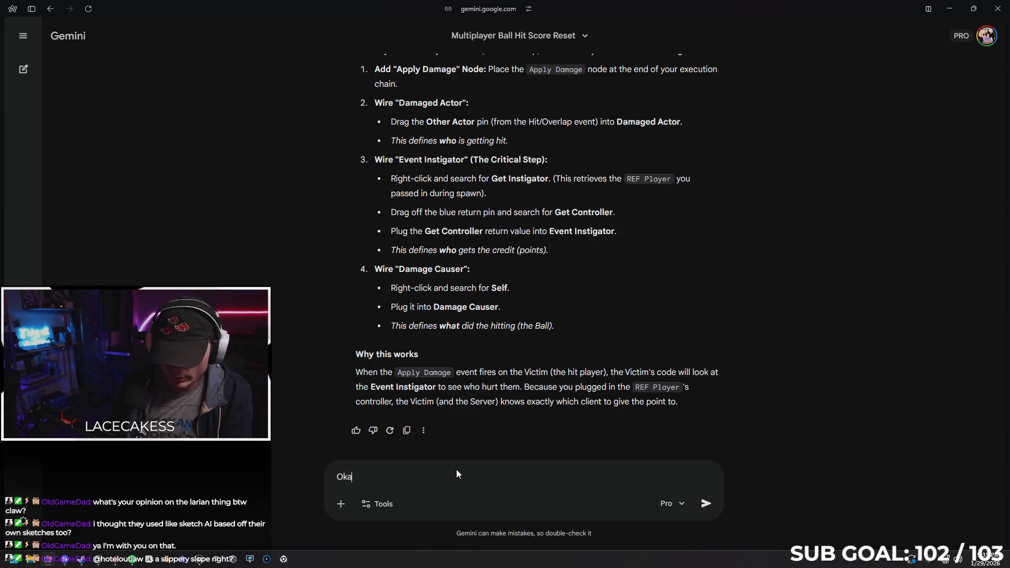
{"action": "type", "text": "y, so after "}
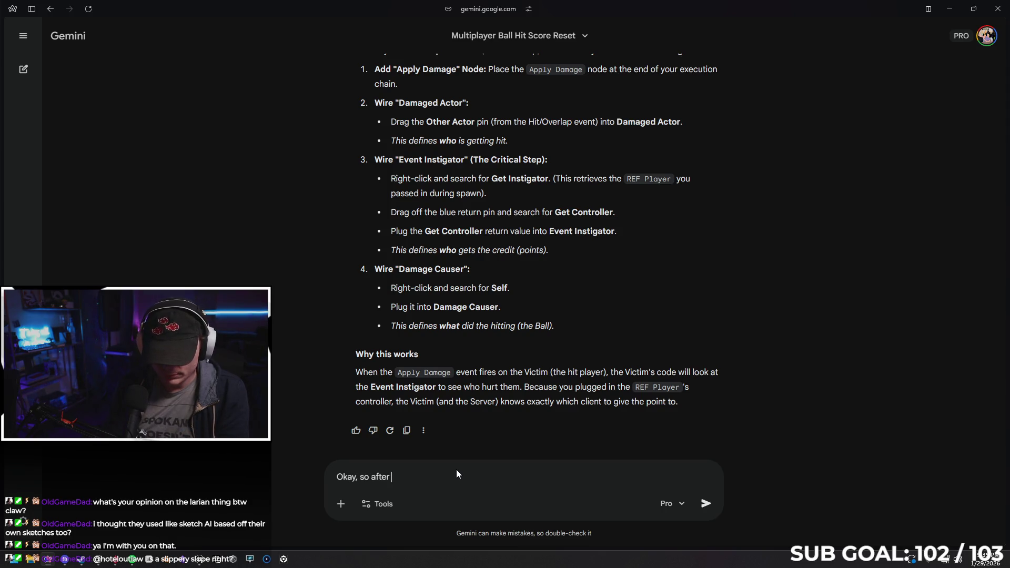
{"action": "type", "text": "that log"}
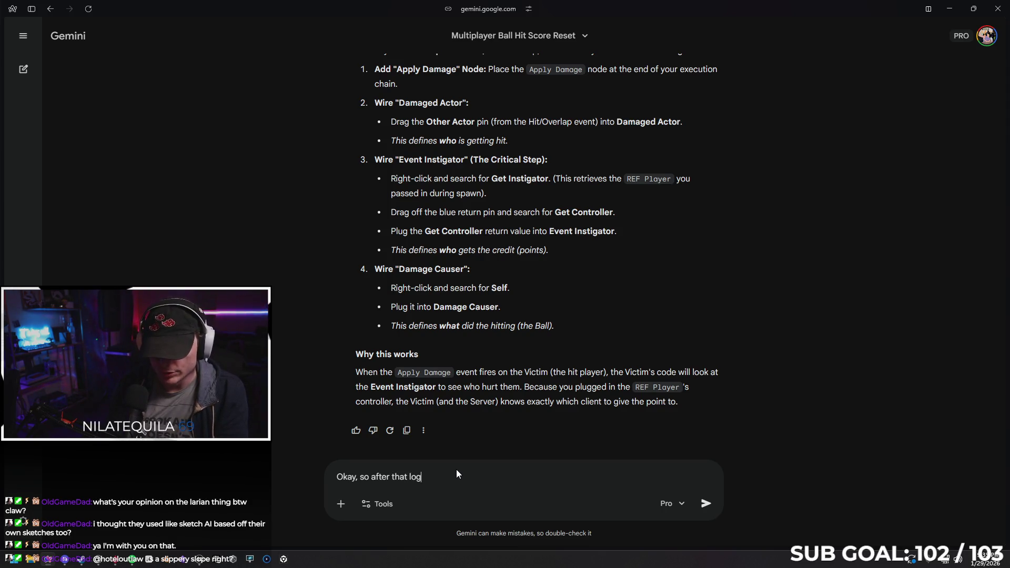
{"action": "type", "text": "ic I have Event "}
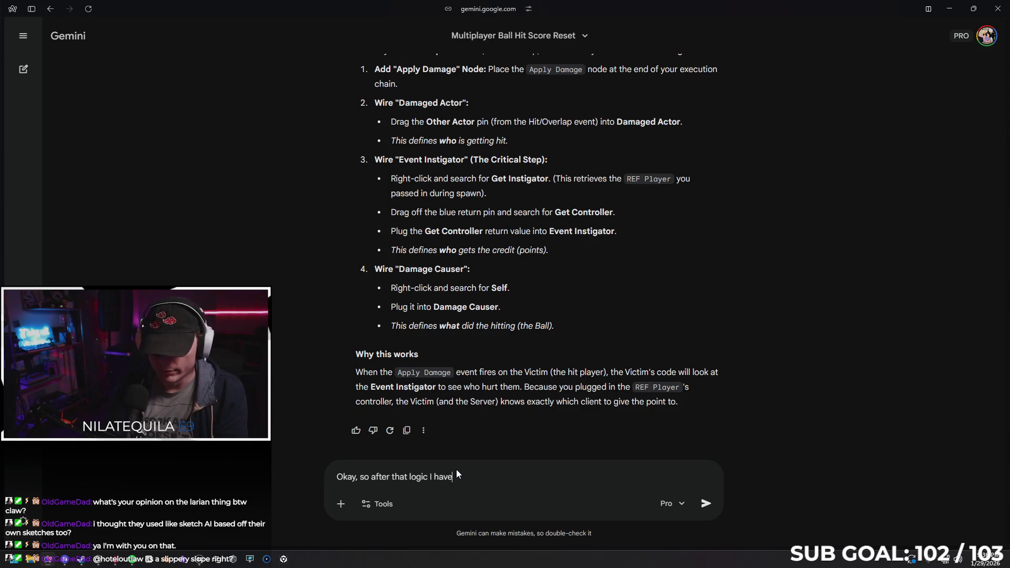
{"action": "type", "text": "A"}
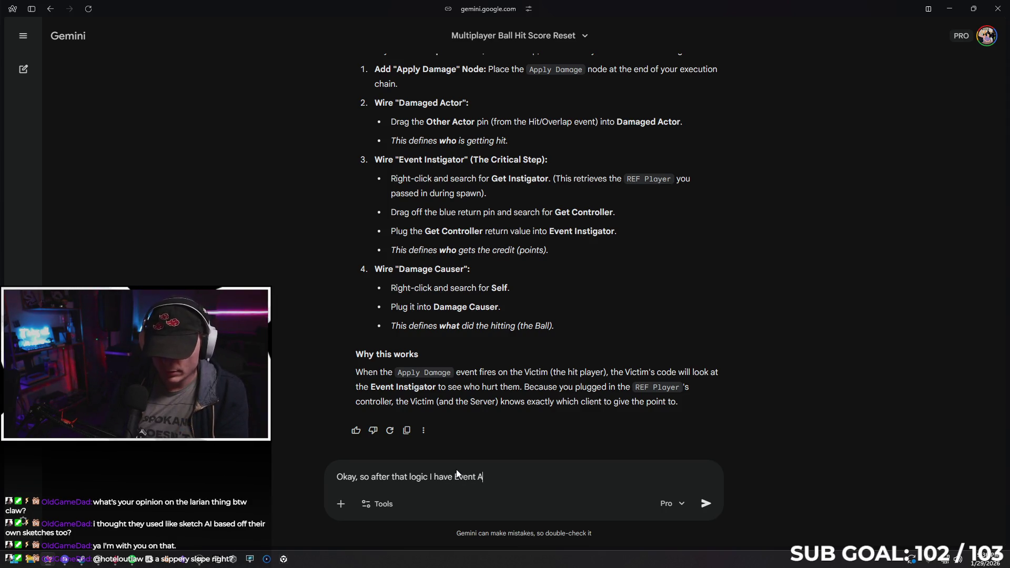
{"action": "type", "text": "ny Damage in the player"}
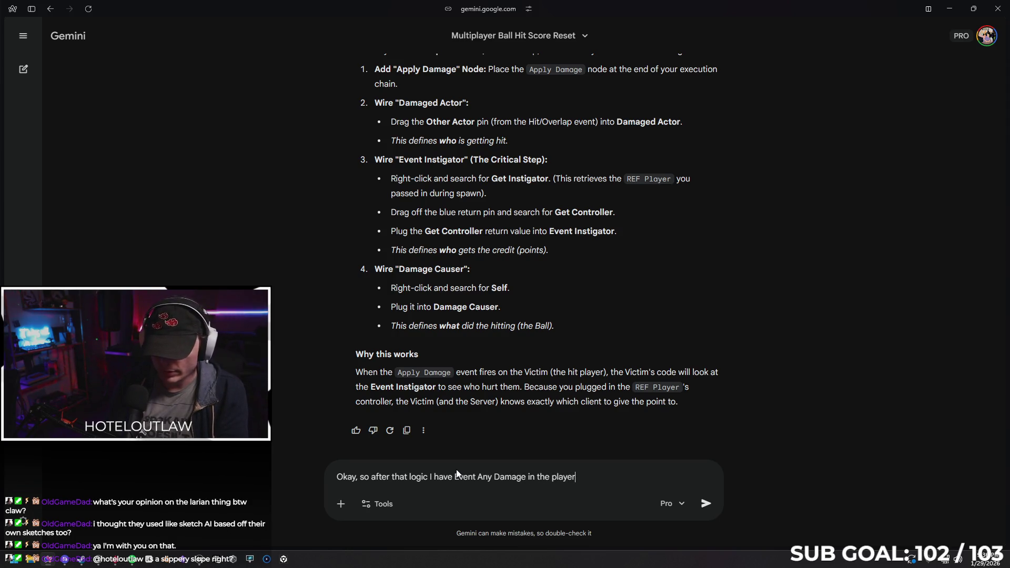
{"action": "type", "text": " BP. W"}
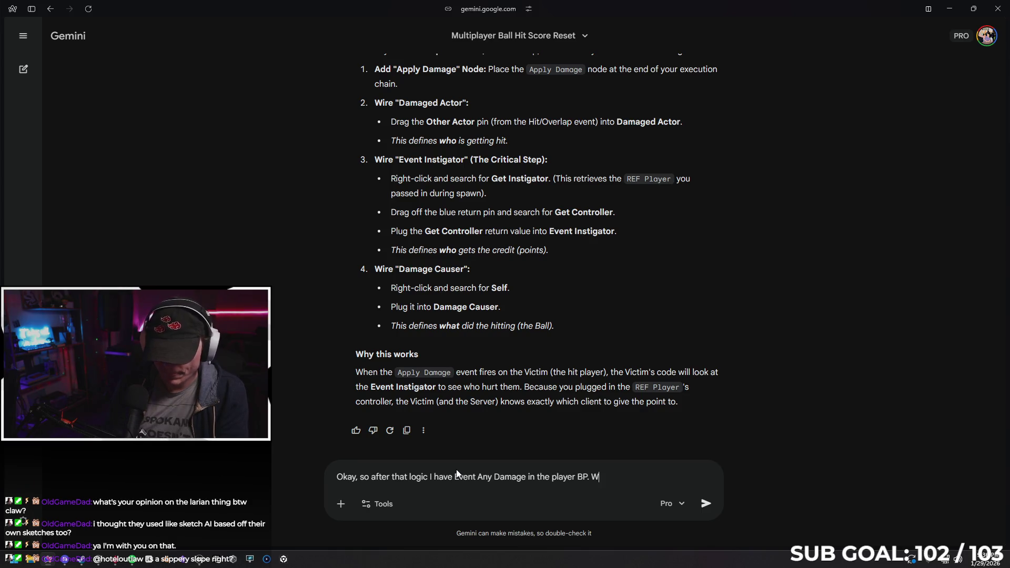
{"action": "type", "text": "hat do I need to do to"}
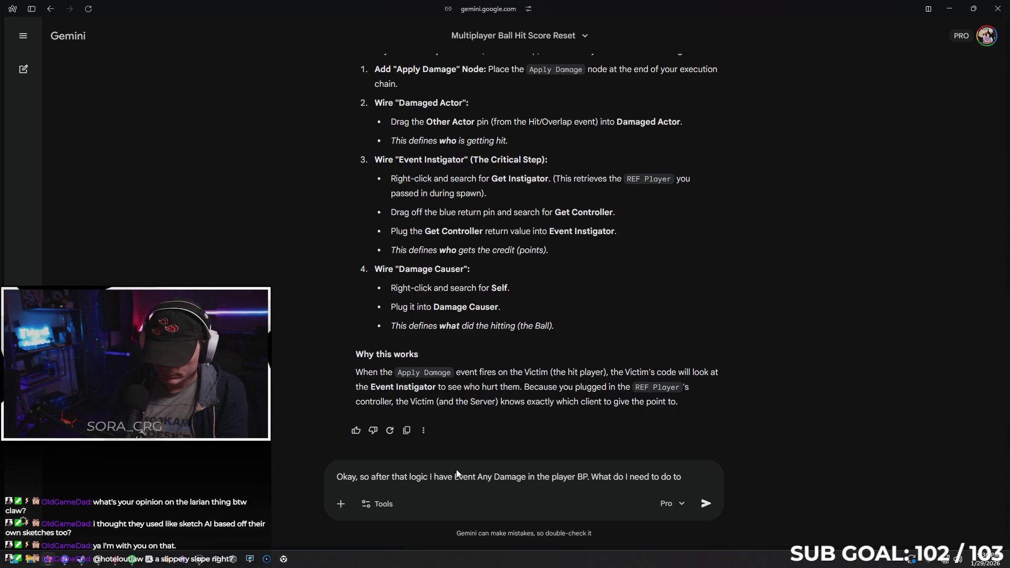
{"action": "key", "text": "BackSpace"}
{"action": "key", "text": "BackSpace"}
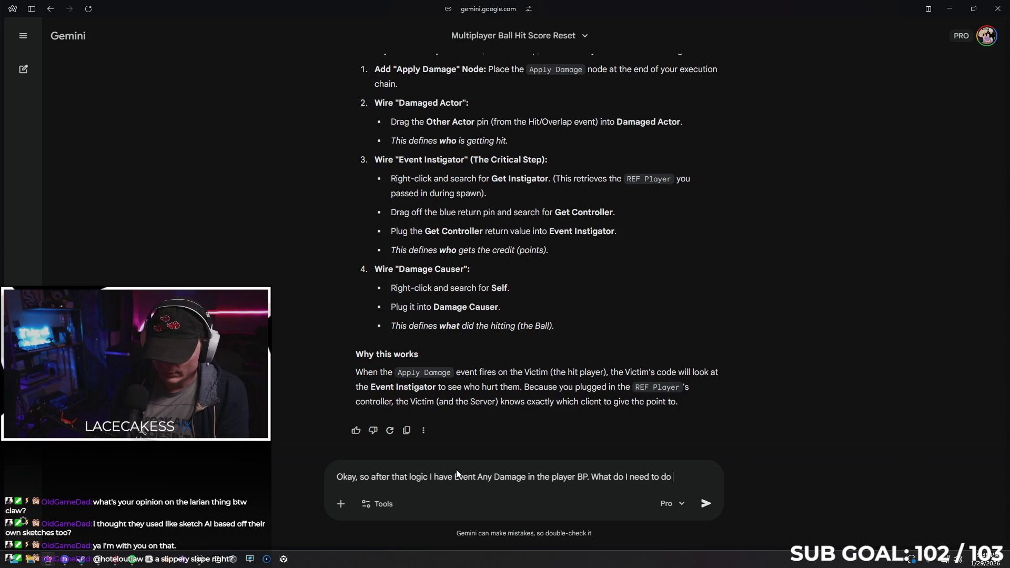
{"action": "type", "text": "g"}
{"action": "key", "text": "BackSpace"}
{"action": "type", "text": "finish it"}
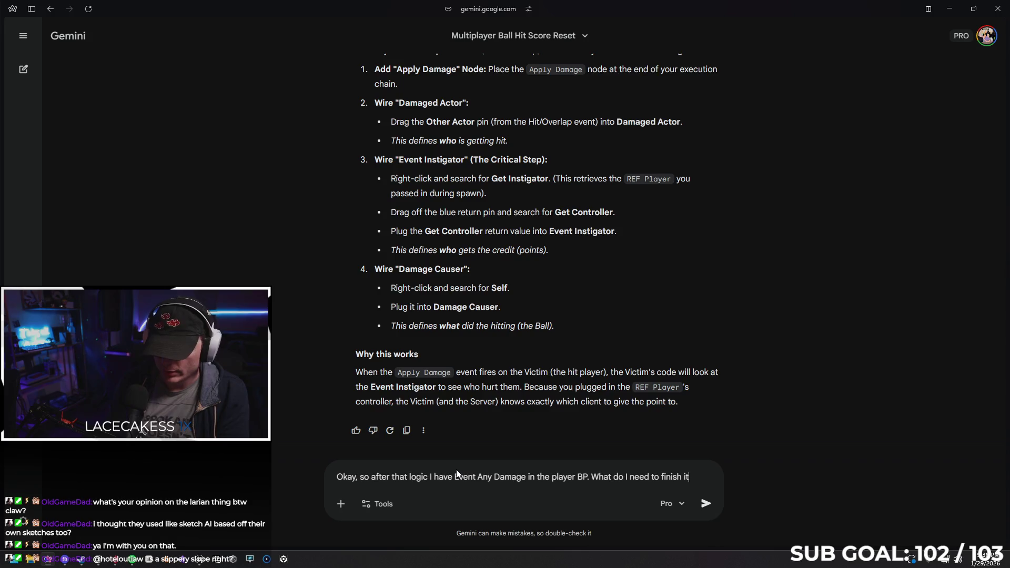
{"action": "type", "text": "?"}
{"action": "key", "text": "Return"}
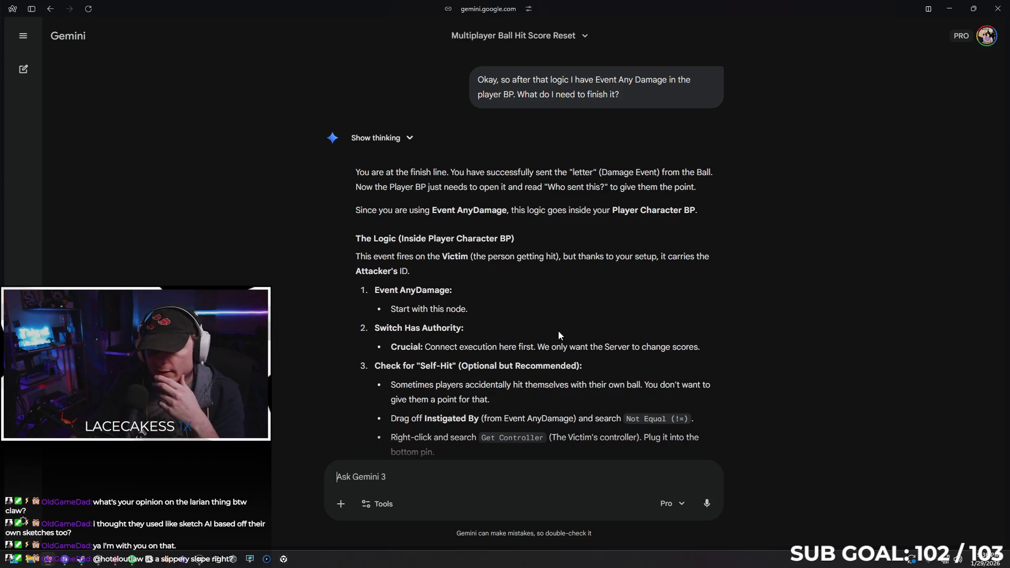
Step: Read Gemini's Authority/Branch/Cast/Add Point answer, then box-select the Cast To and Get Player State nodes
{"action": "scroll", "coordinate": [517, 262], "scroll_direction": "down", "scroll_amount": 2}
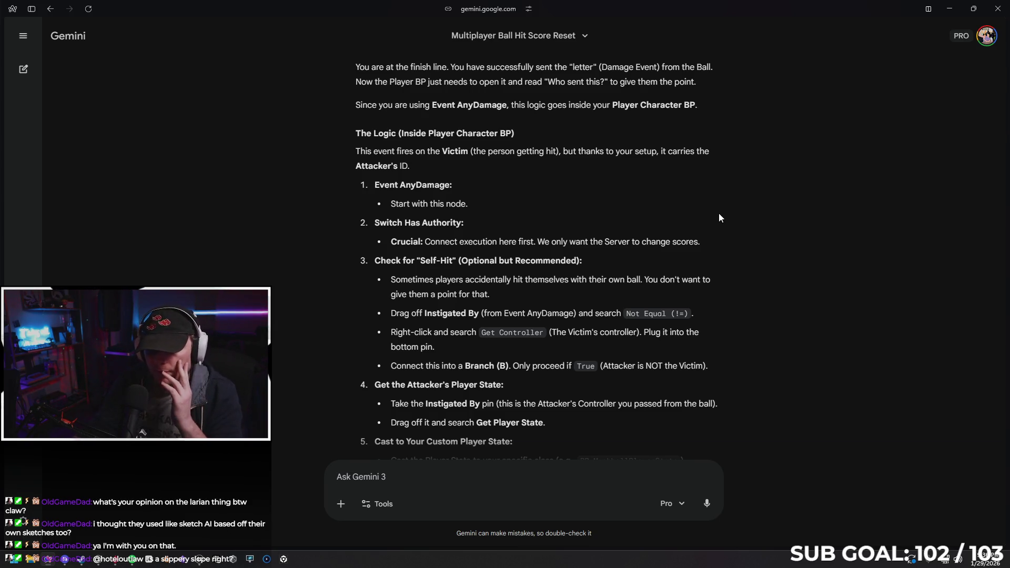
{"action": "scroll", "coordinate": [702, 217], "scroll_direction": "down", "scroll_amount": 1}
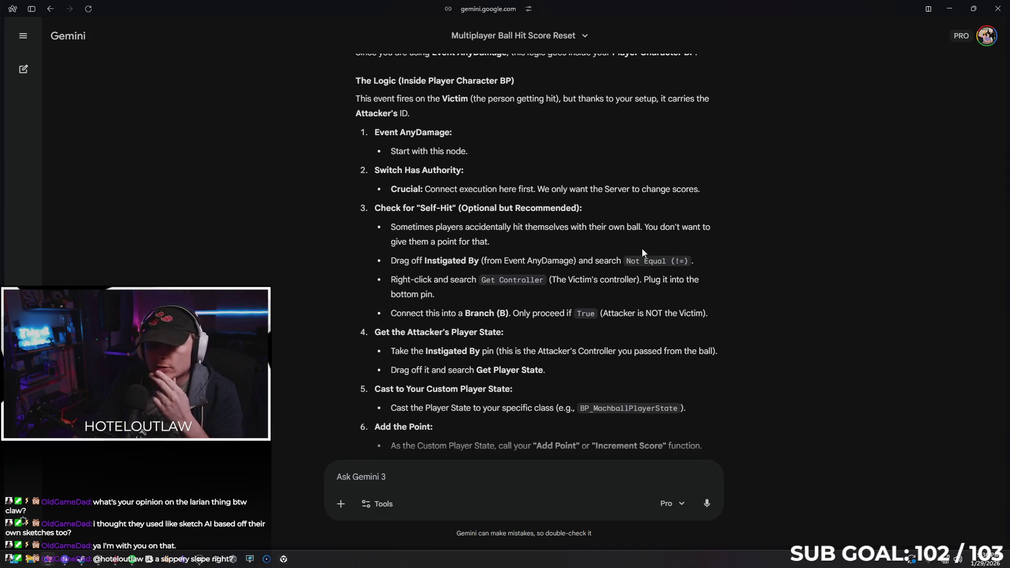
{"action": "scroll", "coordinate": [467, 238], "scroll_direction": "down", "scroll_amount": 2}
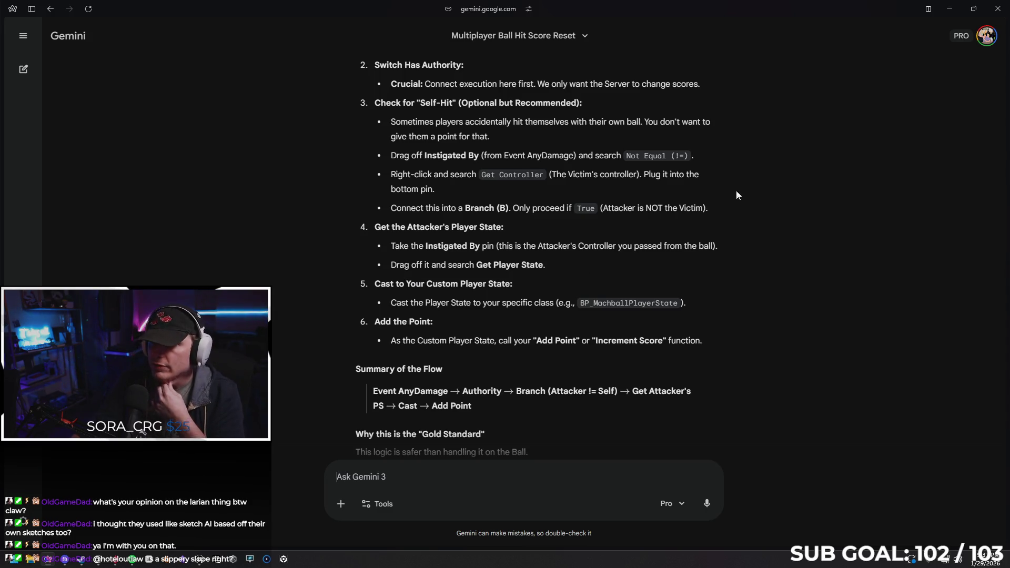
{"action": "left_click", "coordinate": [951, 8]}
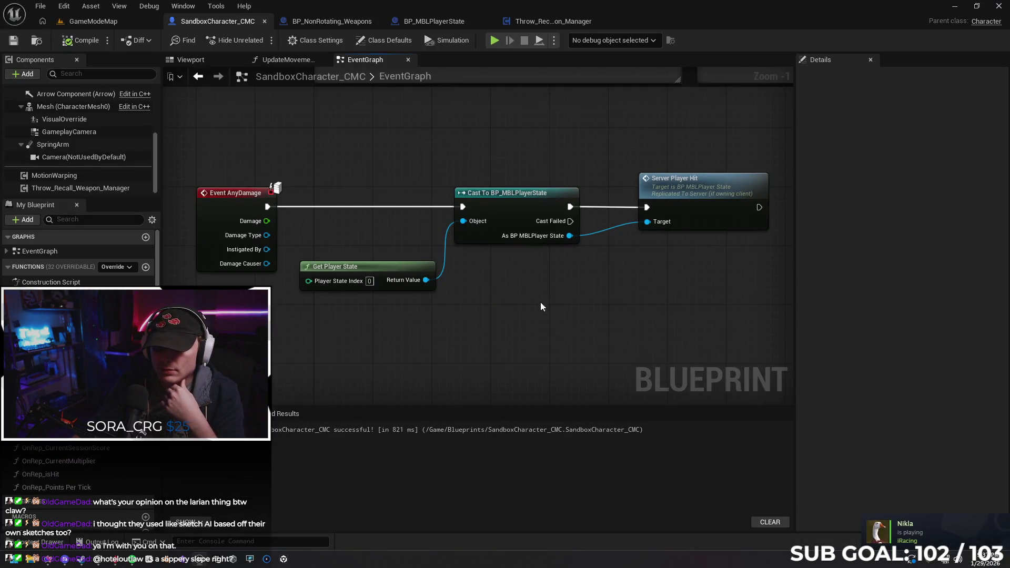
{"action": "left_click_drag", "start_coordinate": [342, 171], "coordinate": [529, 315]}
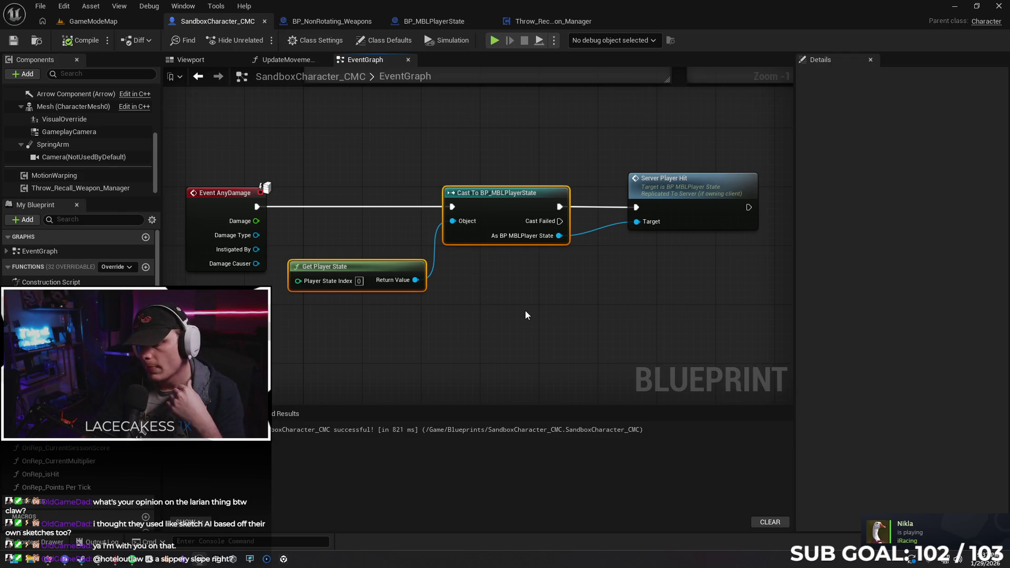
Step: Replace the old nodes with a Get PlayerState node fed by Instigated By
{"action": "key", "text": "Delete"}
{"action": "left_click_drag", "start_coordinate": [256, 249], "coordinate": [320, 263]}
{"action": "type", "text": "get player state"}
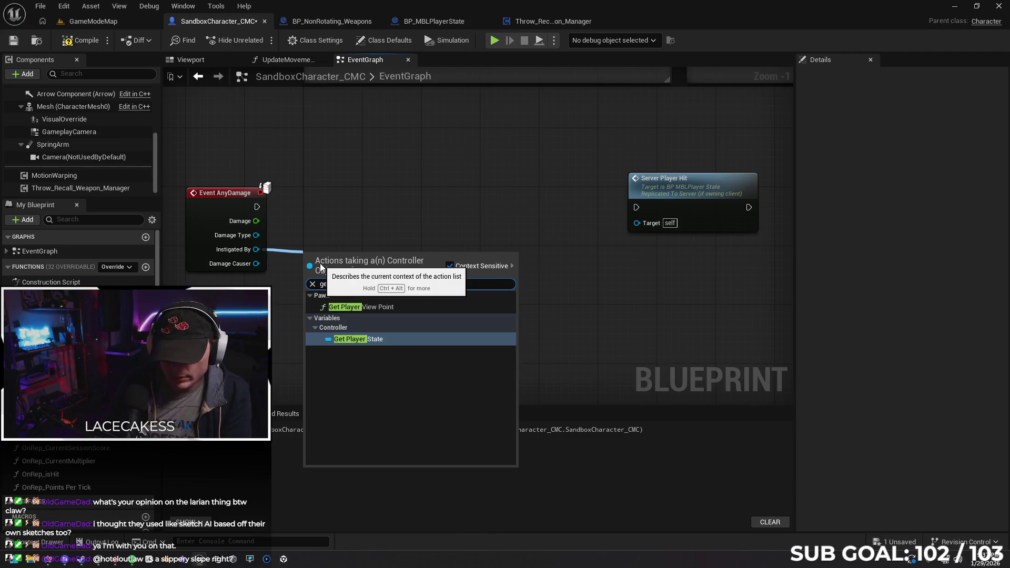
{"action": "key", "text": "Return"}
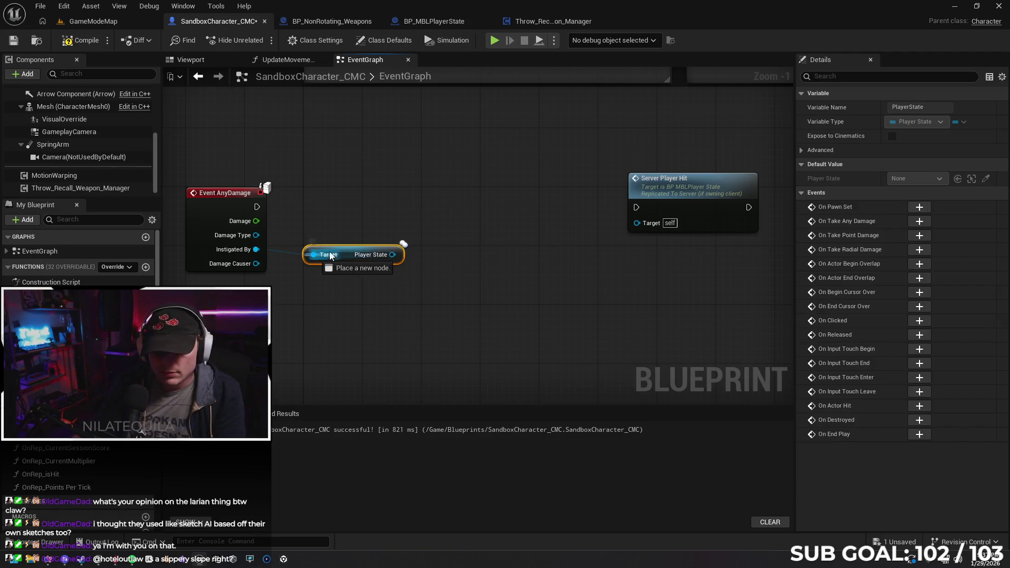
{"action": "left_click", "coordinate": [338, 238]}
{"action": "left_click", "coordinate": [342, 257]}
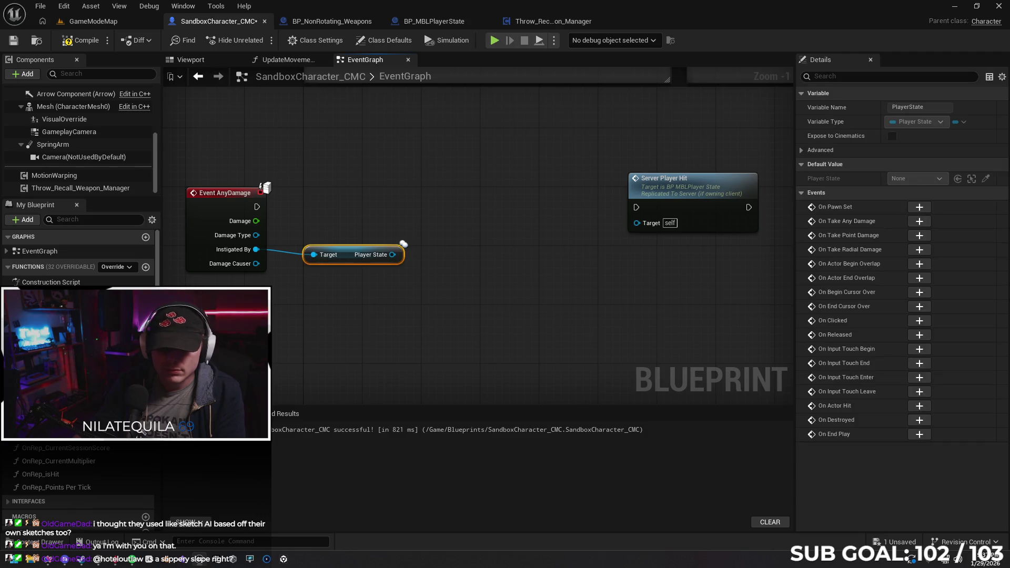
Step: Cast that Player State to BP_MBLPlayerState, executed from Event AnyDamage, then view BP_MBLPlayerState
{"action": "left_click", "coordinate": [49, 559]}
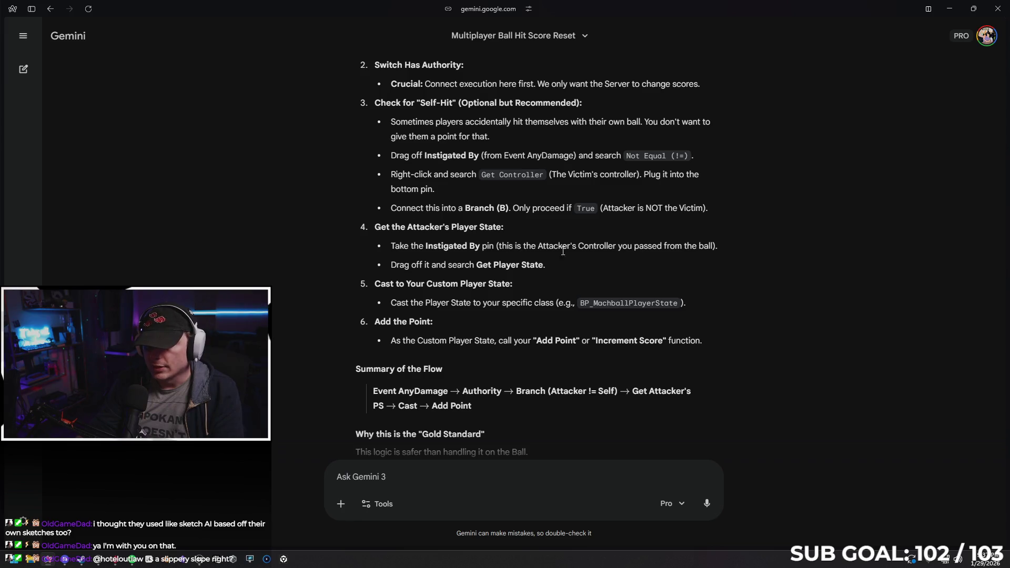
{"action": "left_click", "coordinate": [952, 9]}
{"action": "left_click_drag", "start_coordinate": [393, 255], "coordinate": [453, 203]}
{"action": "type", "text": "cast to player"}
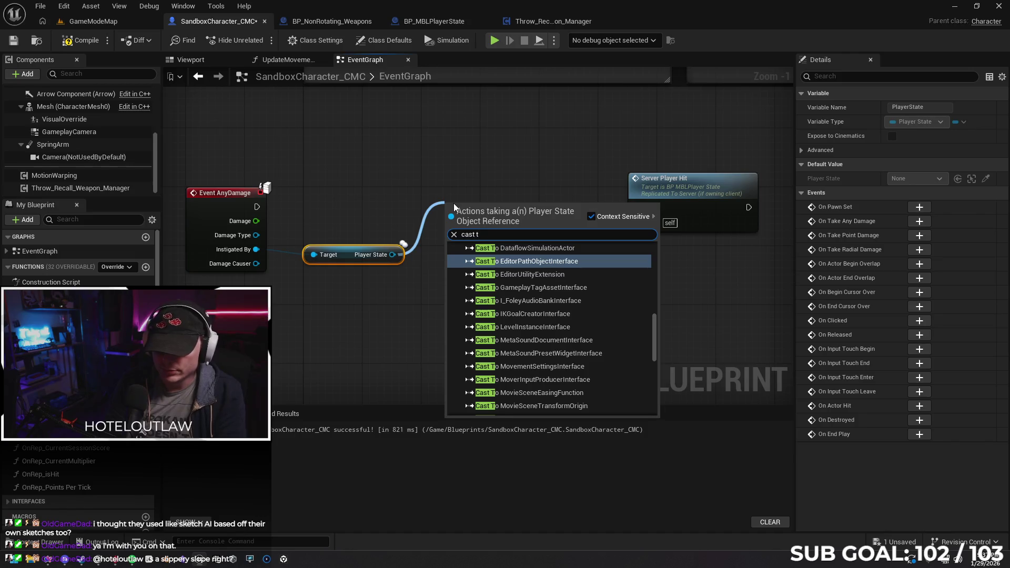
{"action": "key", "text": "Return"}
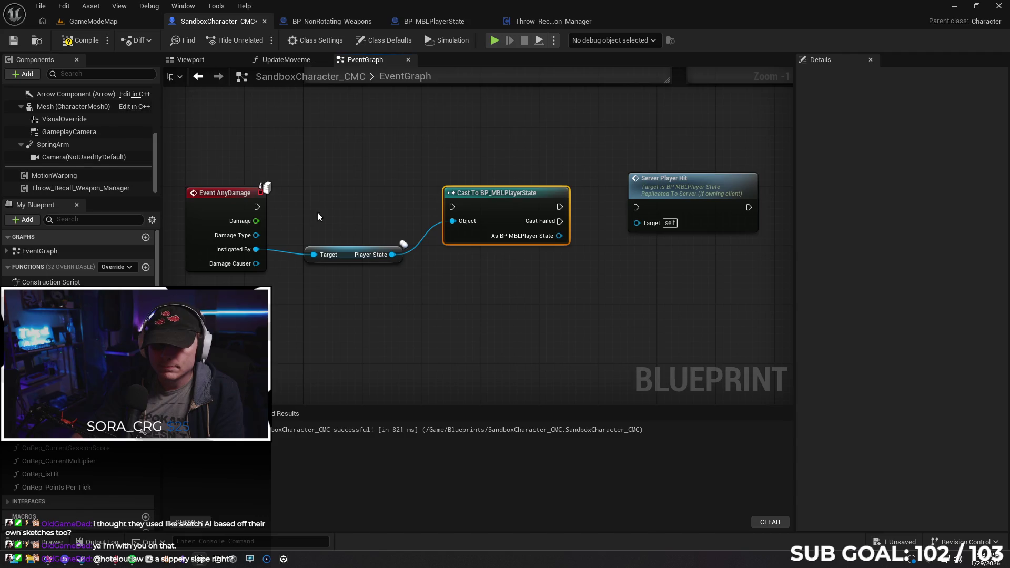
{"action": "left_click_drag", "start_coordinate": [256, 206], "coordinate": [452, 207]}
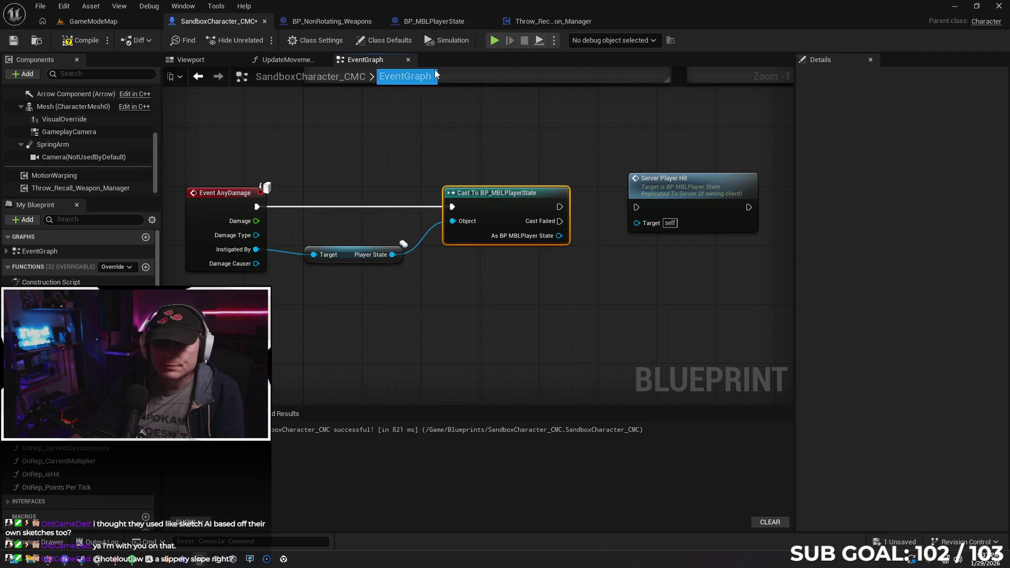
{"action": "left_click", "coordinate": [535, 23]}
{"action": "left_click", "coordinate": [442, 23]}
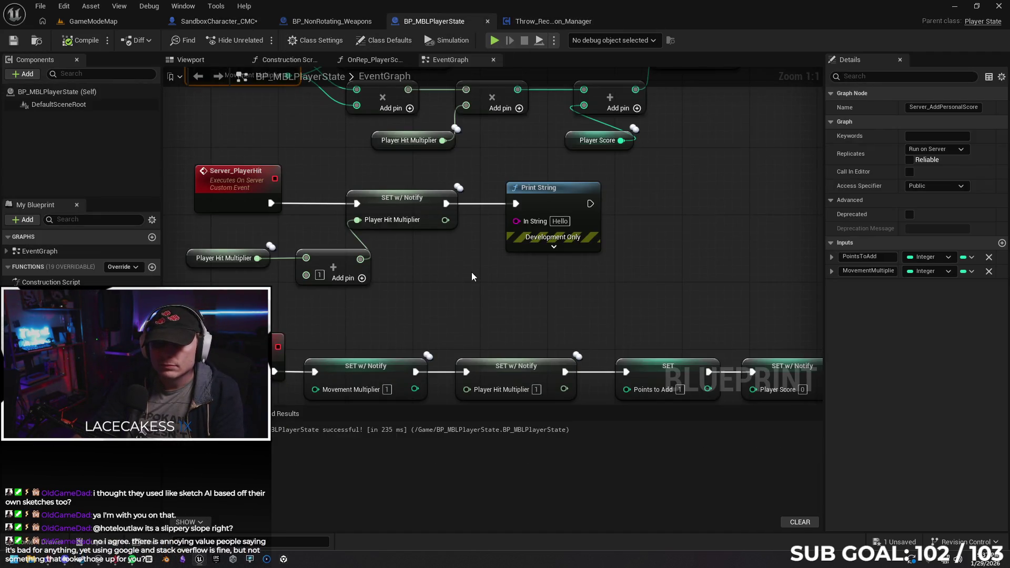
Step: Recheck Gemini's steps against the graph and save the SandboxCharacter_CMC blueprint
{"action": "left_click", "coordinate": [332, 22]}
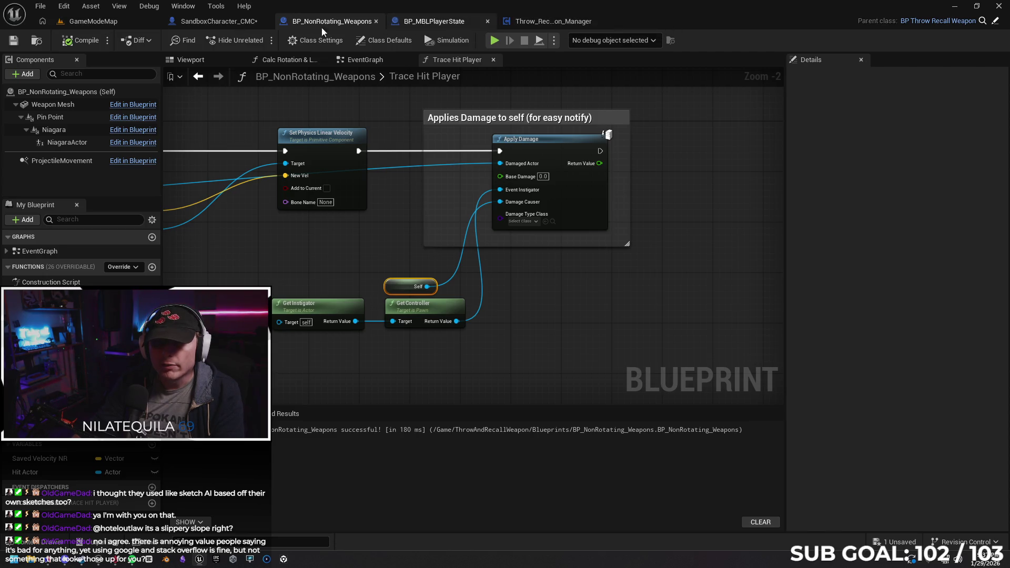
{"action": "left_click", "coordinate": [215, 21]}
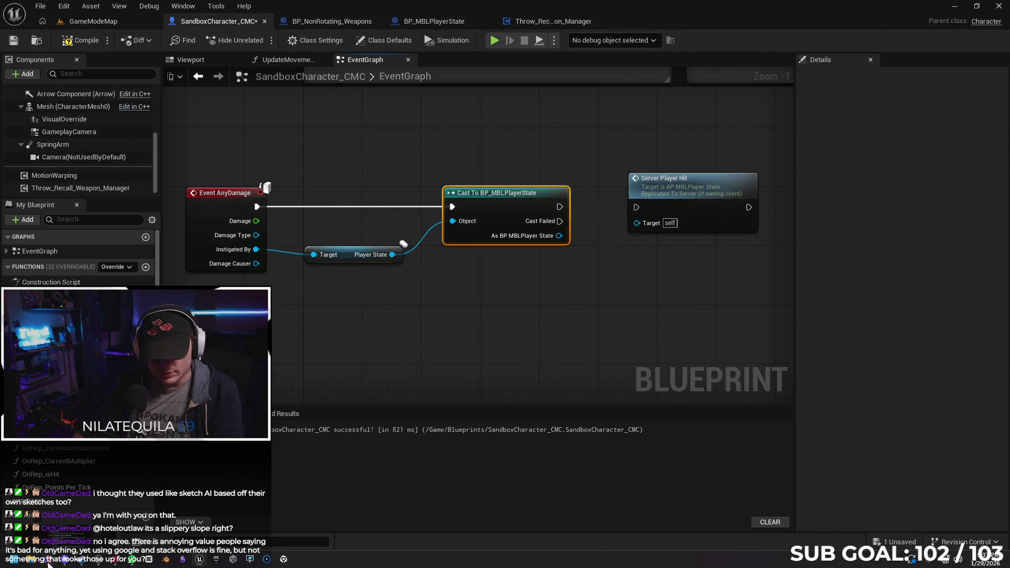
{"action": "left_click", "coordinate": [42, 562]}
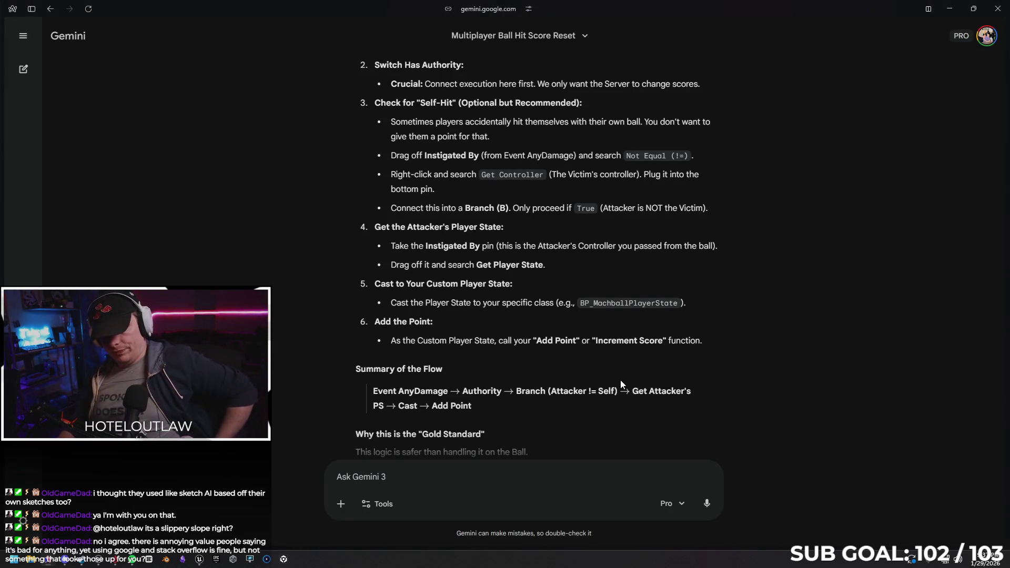
{"action": "scroll", "coordinate": [744, 347], "scroll_direction": "down", "scroll_amount": 1}
{"action": "scroll", "coordinate": [737, 337], "scroll_direction": "down", "scroll_amount": 5}
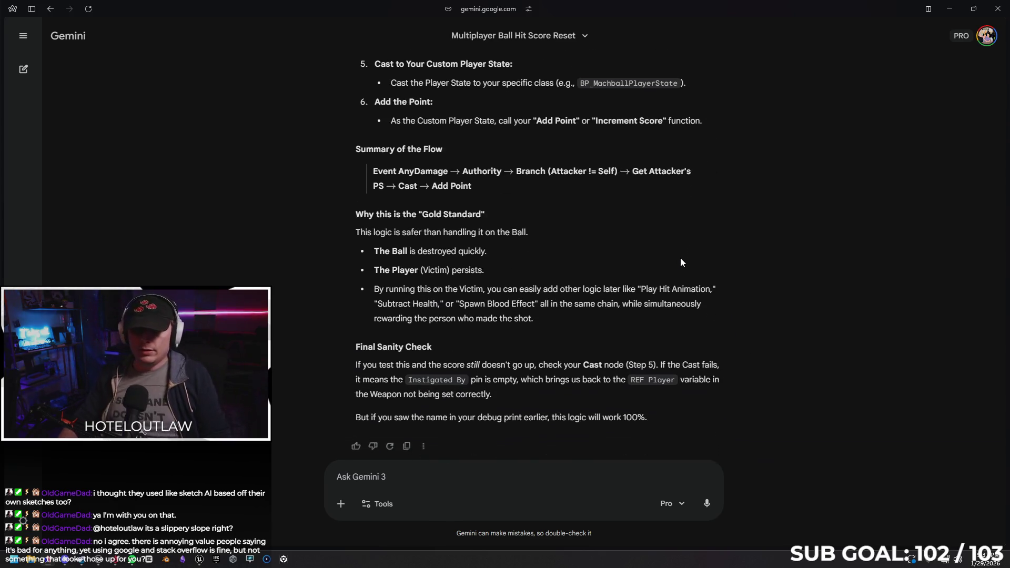
{"action": "key", "text": "alt+Tab"}
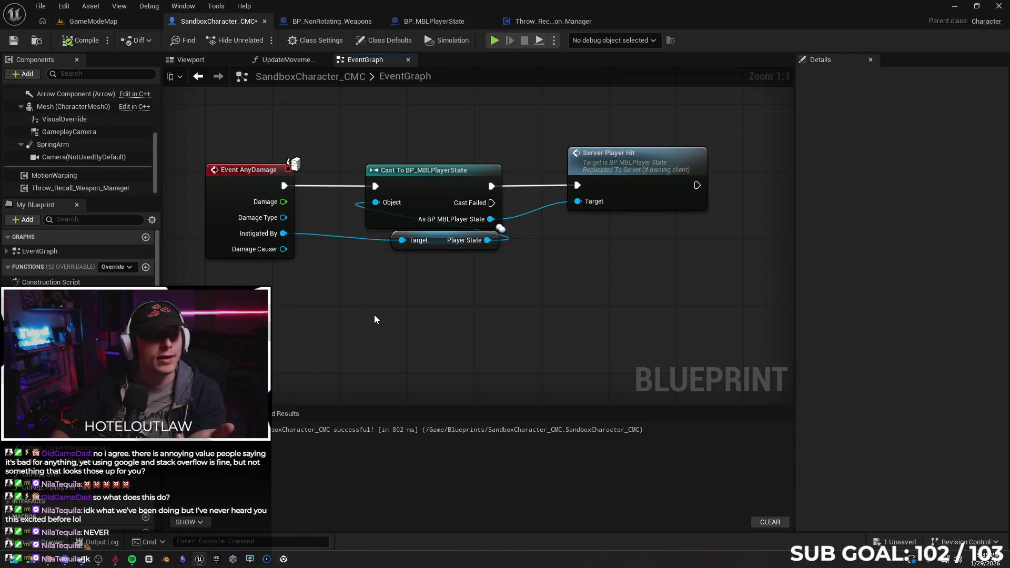
{"action": "left_click", "coordinate": [13, 40]}
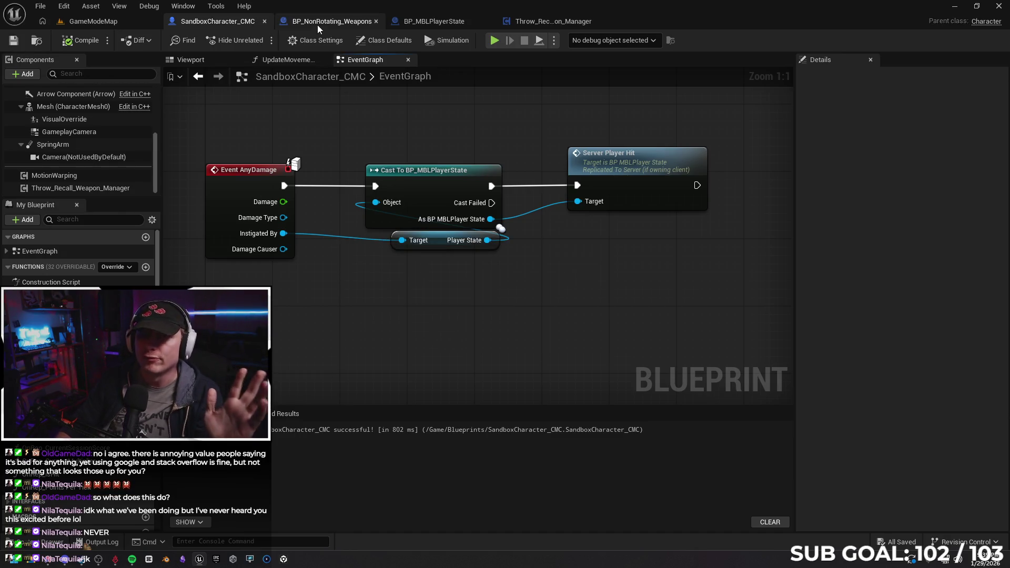
Step: In the weapon's Trace Hit Player graph, delete the old 'Applies Damage to self' comment
{"action": "left_click", "coordinate": [318, 24]}
{"action": "left_click_drag", "start_coordinate": [302, 245], "coordinate": [365, 252]}
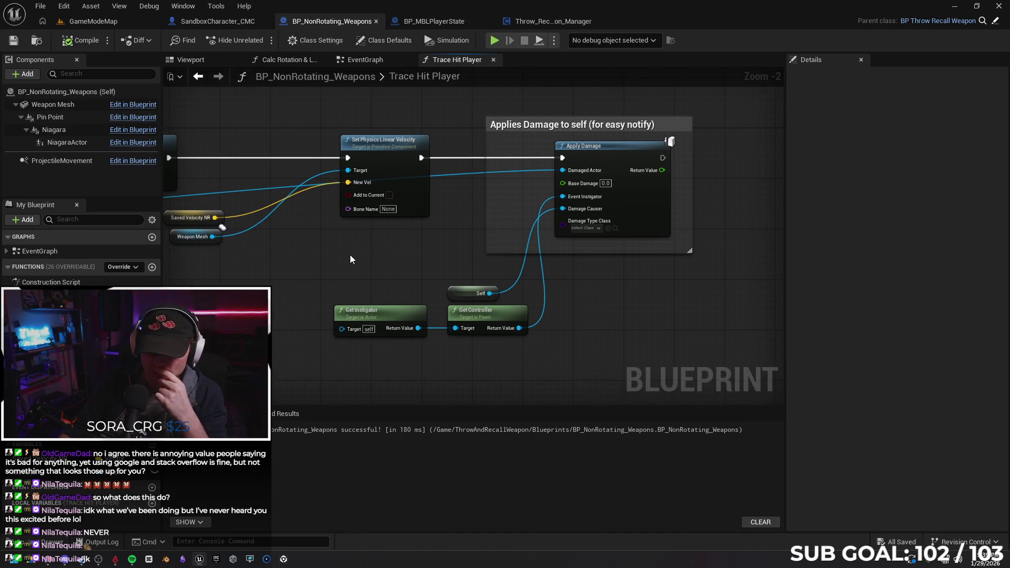
{"action": "left_click", "coordinate": [508, 124]}
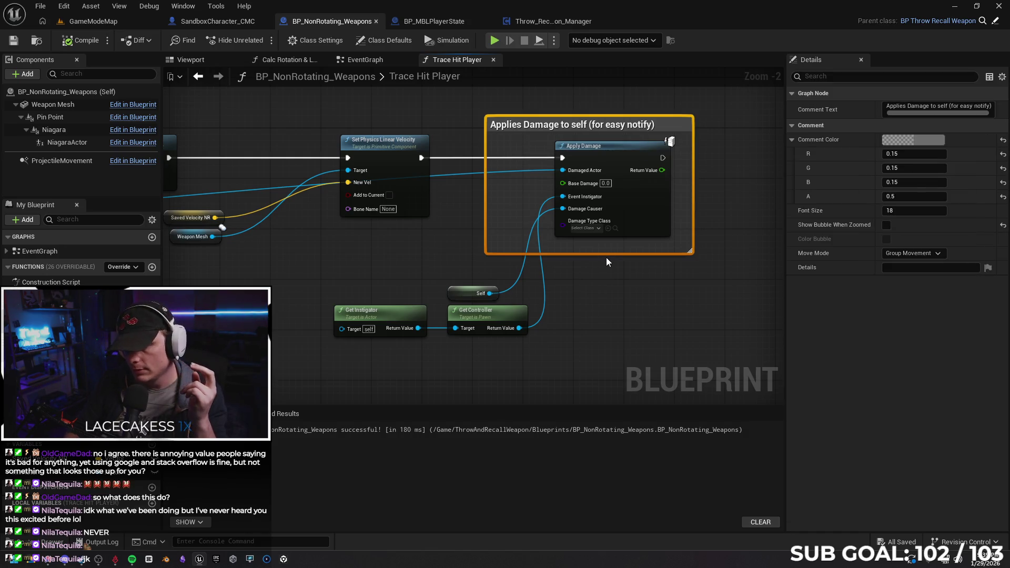
{"action": "key", "text": "Delete"}
{"action": "left_click_drag", "start_coordinate": [607, 251], "coordinate": [582, 273]}
Step: Rearrange Get Instigator, Get Controller, Self and Set Physics Linear Velocity around Apply Damage
{"action": "mouse_move", "coordinate": [260, 260]}
{"action": "left_mouse_down"}
{"action": "mouse_move", "coordinate": [431, 280]}
{"action": "mouse_move", "coordinate": [471, 211]}
{"action": "mouse_move", "coordinate": [449, 204]}
{"action": "left_mouse_up"}
{"action": "left_click", "coordinate": [395, 323]}
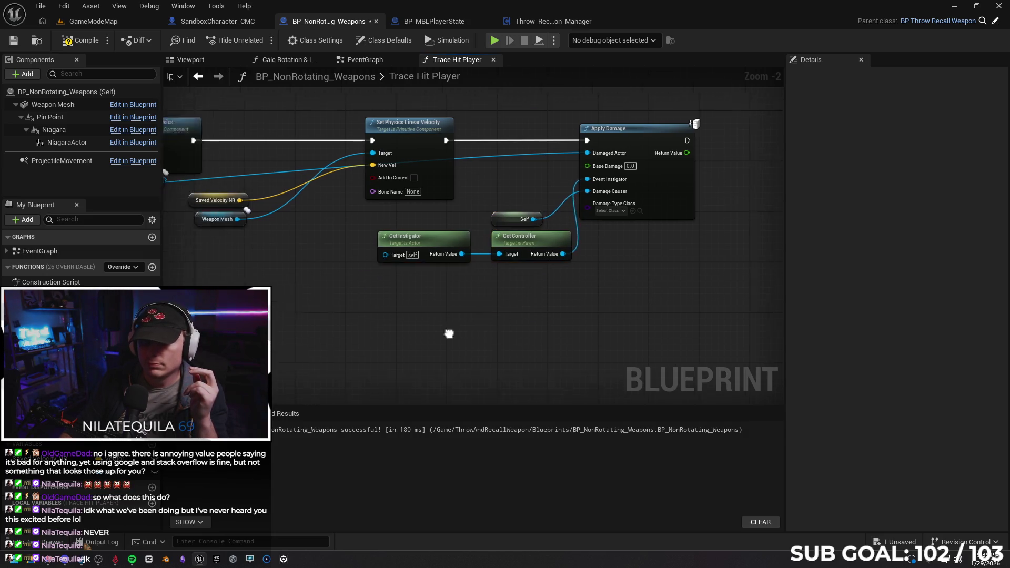
{"action": "left_click_drag", "start_coordinate": [417, 331], "coordinate": [623, 338]}
{"action": "mouse_move", "coordinate": [567, 131]}
{"action": "left_mouse_down"}
{"action": "mouse_move", "coordinate": [460, 125]}
{"action": "mouse_move", "coordinate": [467, 130]}
{"action": "left_mouse_up"}
{"action": "left_click", "coordinate": [601, 315]}
{"action": "left_click_drag", "start_coordinate": [601, 314], "coordinate": [365, 321]}
Step: Wrap Apply Damage and its inputs in a 'Damage Event xMultiplier' comment, then compile and save
{"action": "left_click_drag", "start_coordinate": [389, 222], "coordinate": [582, 333]}
{"action": "type", "text": "c"}
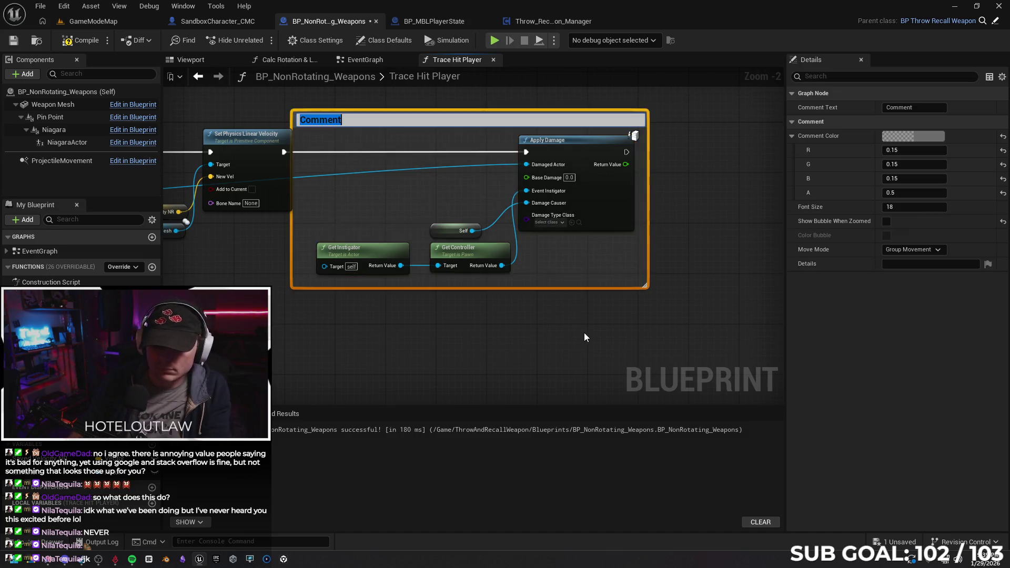
{"action": "type", "text": "Damage"}
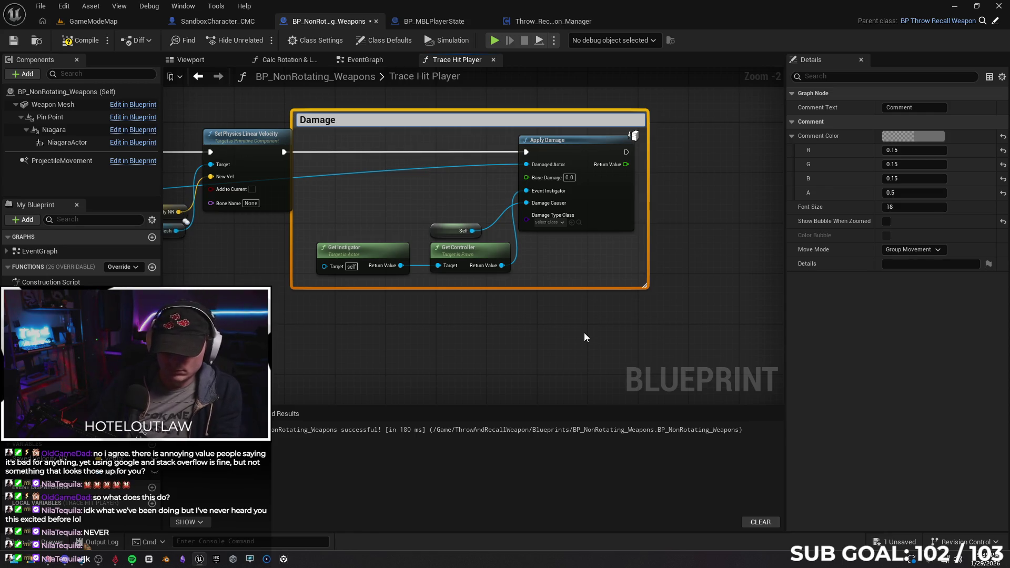
{"action": "type", "text": " Event xM"}
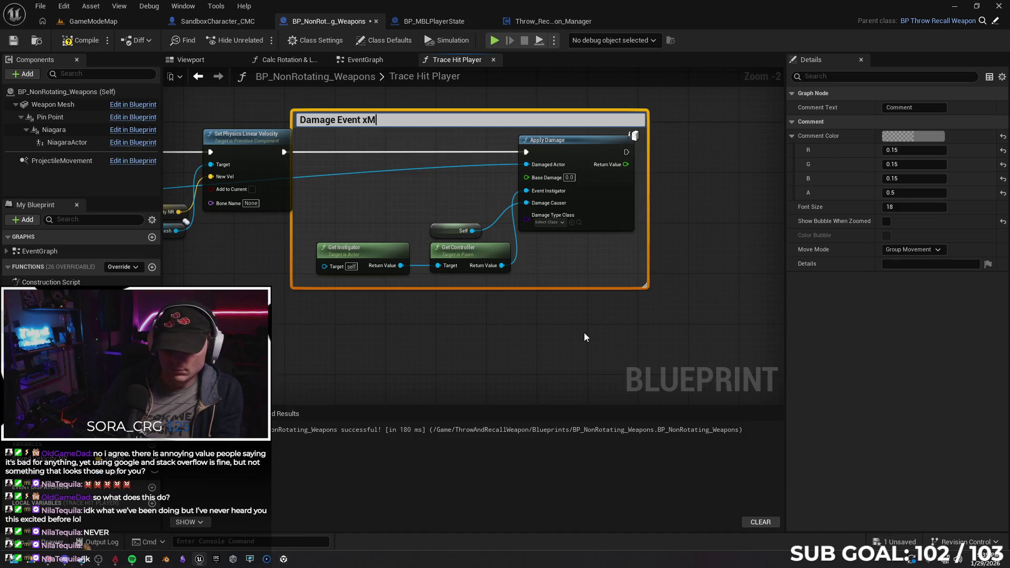
{"action": "type", "text": "ultiplie"}
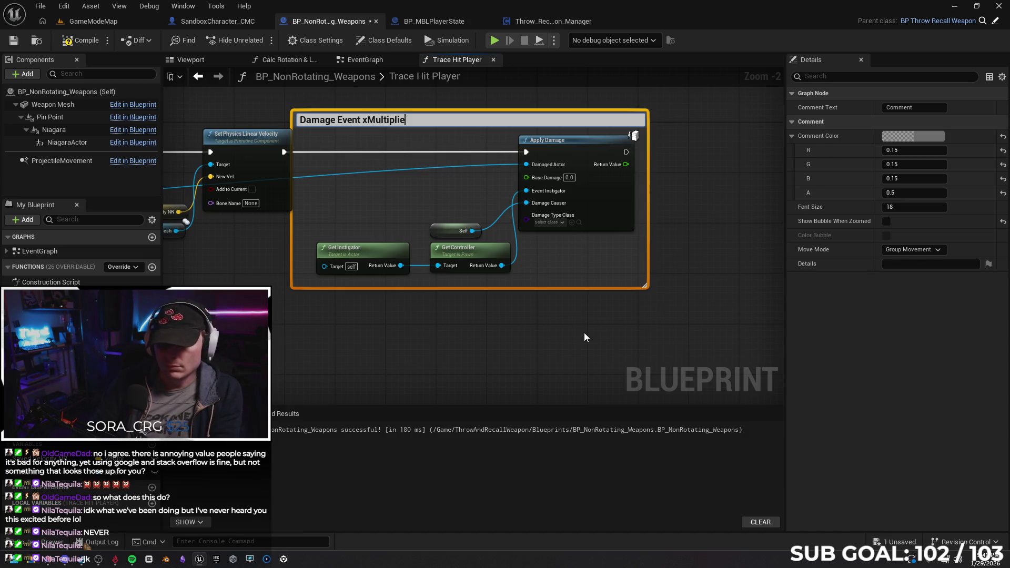
{"action": "type", "text": "r"}
{"action": "left_click", "coordinate": [485, 308]}
{"action": "mouse_move", "coordinate": [441, 126]}
{"action": "left_mouse_down"}
{"action": "mouse_move", "coordinate": [497, 122]}
{"action": "mouse_move", "coordinate": [479, 122]}
{"action": "left_mouse_up"}
{"action": "left_click", "coordinate": [376, 147]}
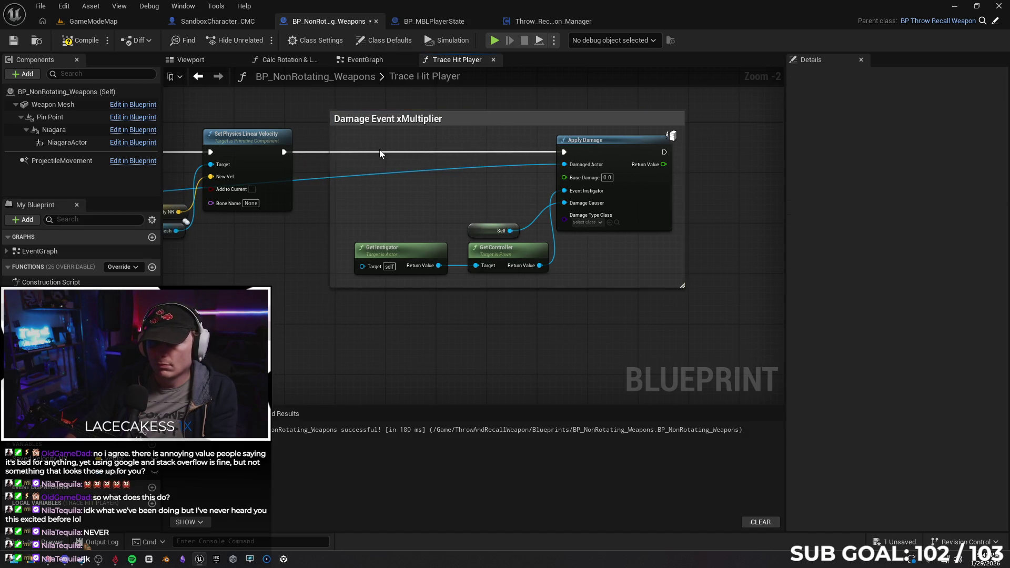
{"action": "mouse_move", "coordinate": [402, 323]}
{"action": "left_mouse_down"}
{"action": "mouse_move", "coordinate": [323, 320]}
{"action": "mouse_move", "coordinate": [402, 181]}
{"action": "left_mouse_up"}
{"action": "left_click", "coordinate": [71, 43]}
Step: Bring up BP_MBLPlayerState's event graph showing its Server_PlayerHit events
{"action": "left_click", "coordinate": [13, 40]}
{"action": "left_click", "coordinate": [217, 21]}
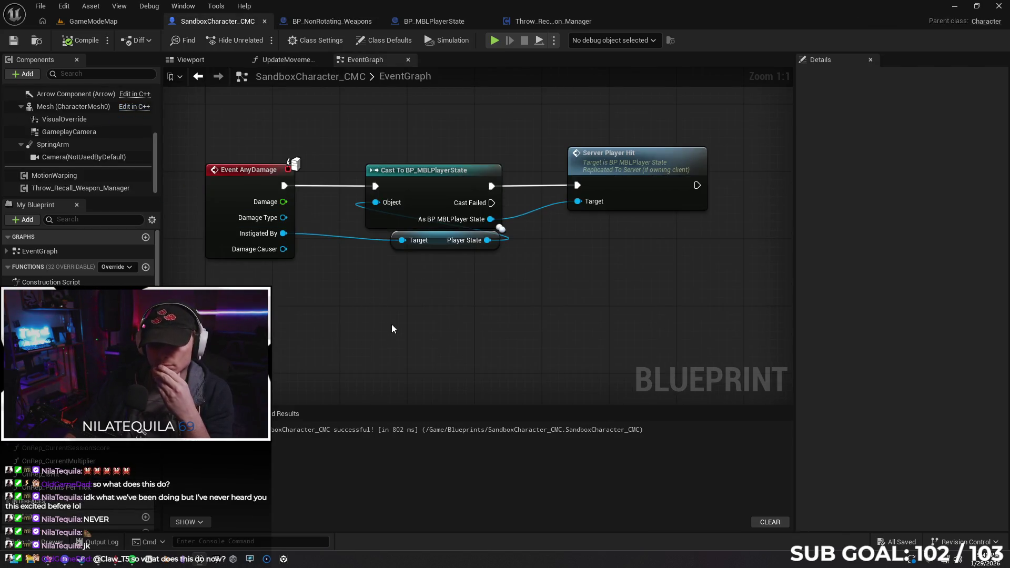
{"action": "left_click", "coordinate": [511, 20]}
{"action": "left_click", "coordinate": [421, 21]}
{"action": "left_click_drag", "start_coordinate": [415, 229], "coordinate": [478, 210]}
{"action": "left_click", "coordinate": [465, 219]}
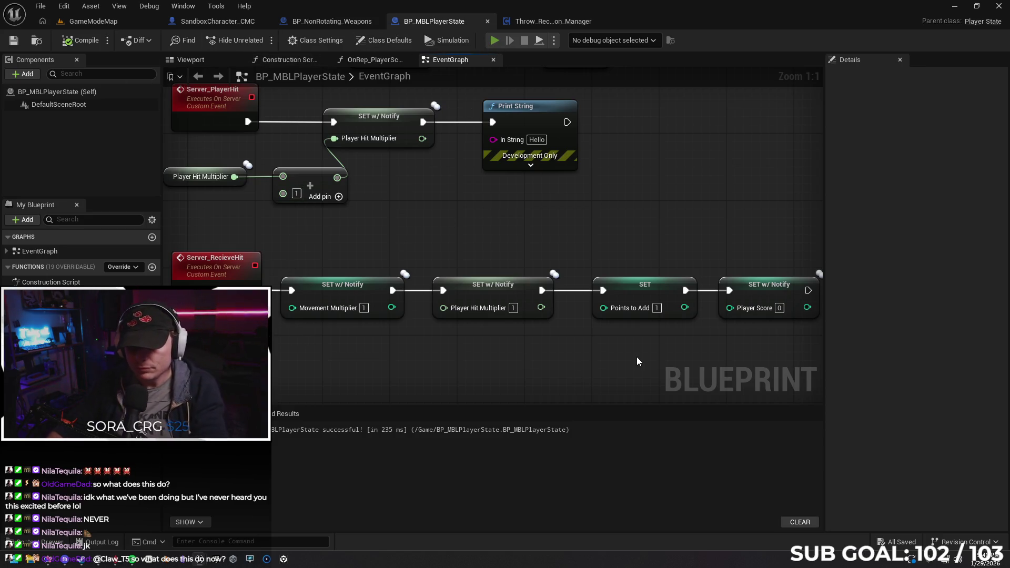
Step: Launch a two-client play session and run Client 1's character along the street with W and S
{"action": "key", "text": "alt+p"}
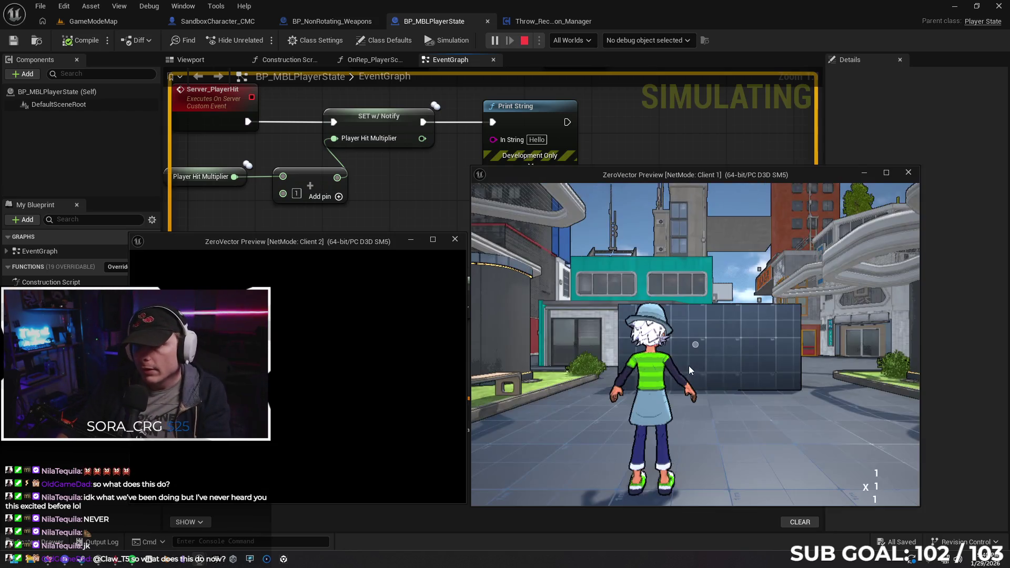
{"action": "key", "text": "w"}
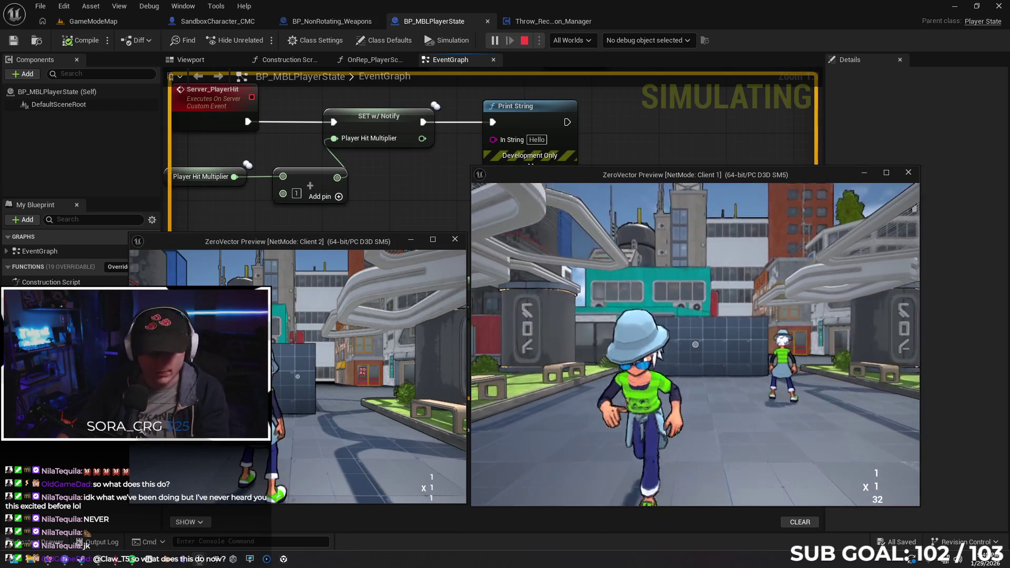
{"action": "key", "text": "w"}
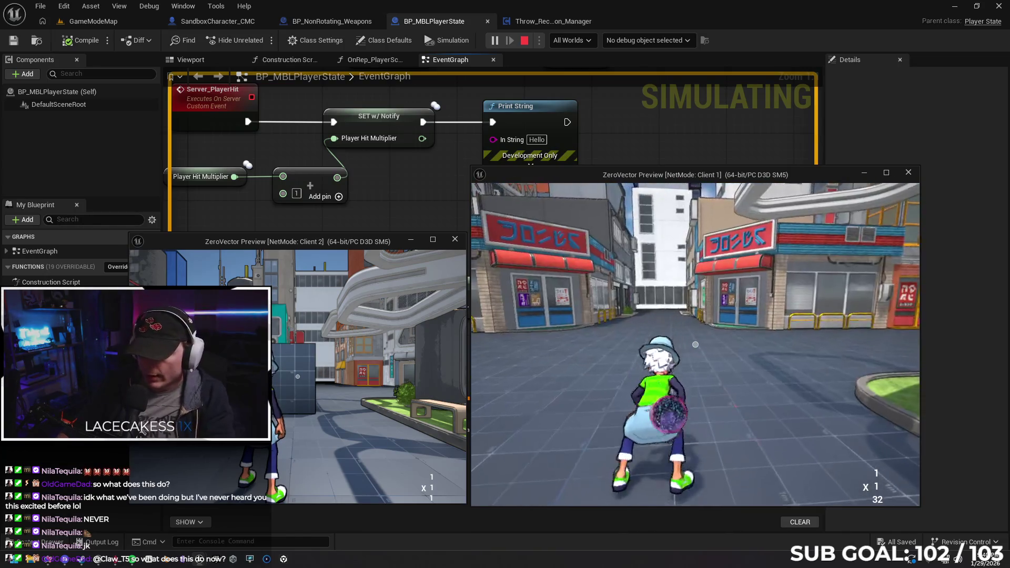
{"action": "key", "text": "w"}
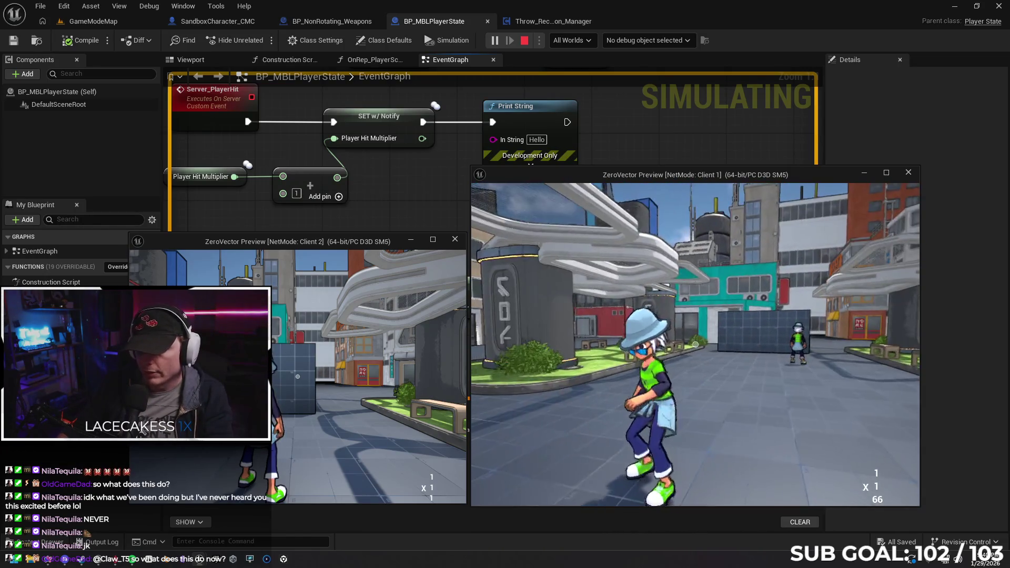
{"action": "key", "text": "w"}
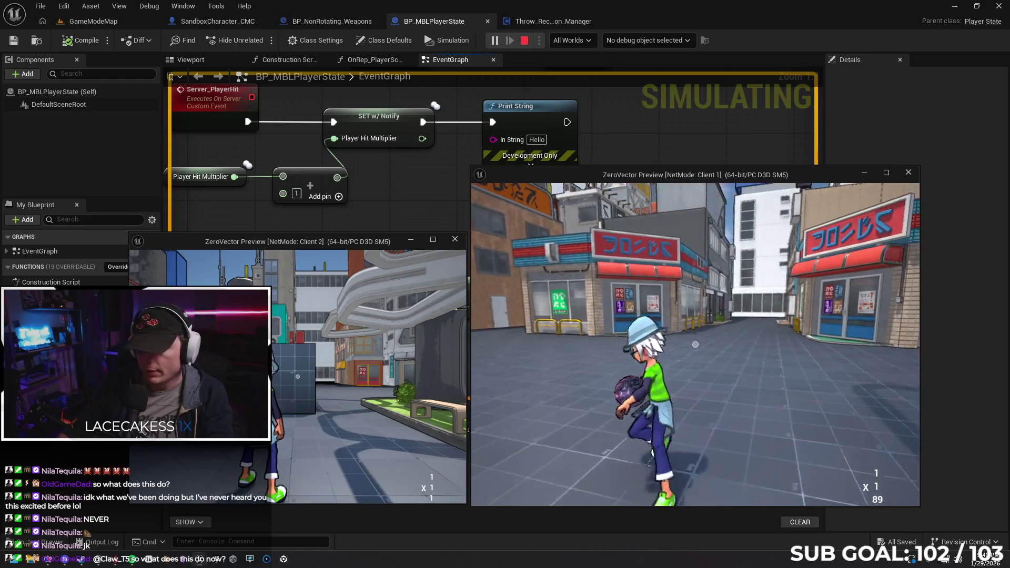
{"action": "key", "text": "w"}
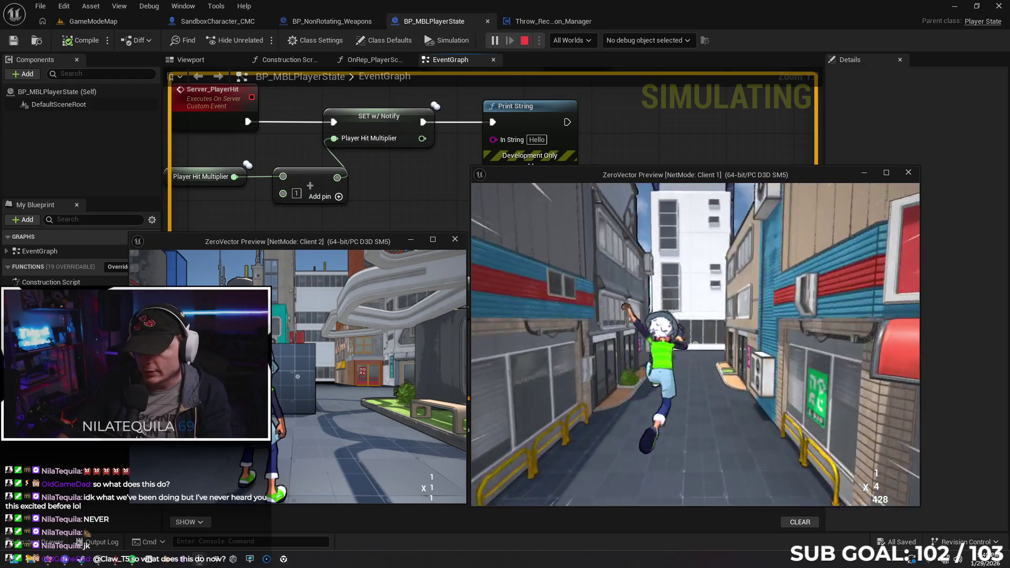
{"action": "key", "text": "s"}
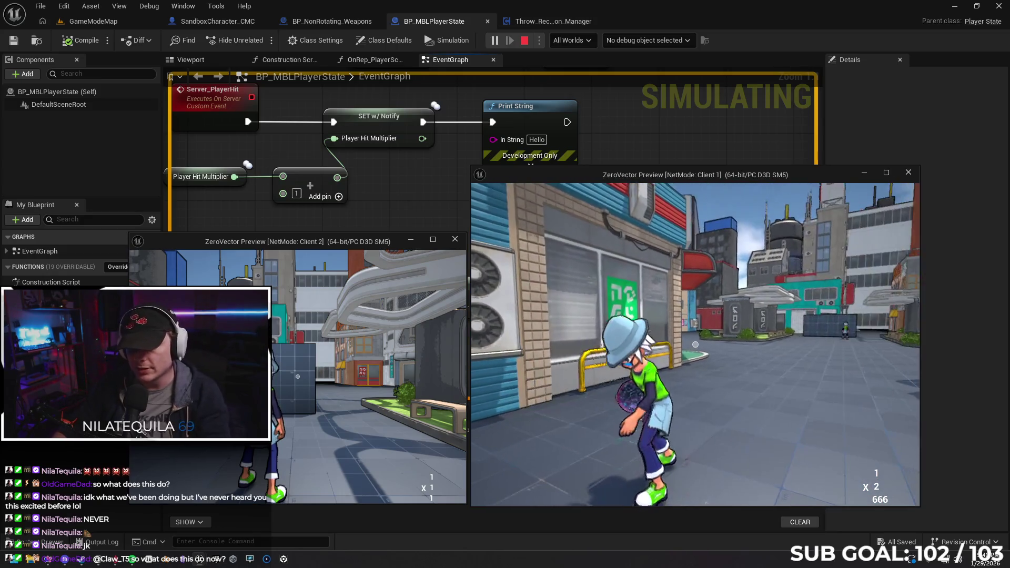
{"action": "key", "text": "s"}
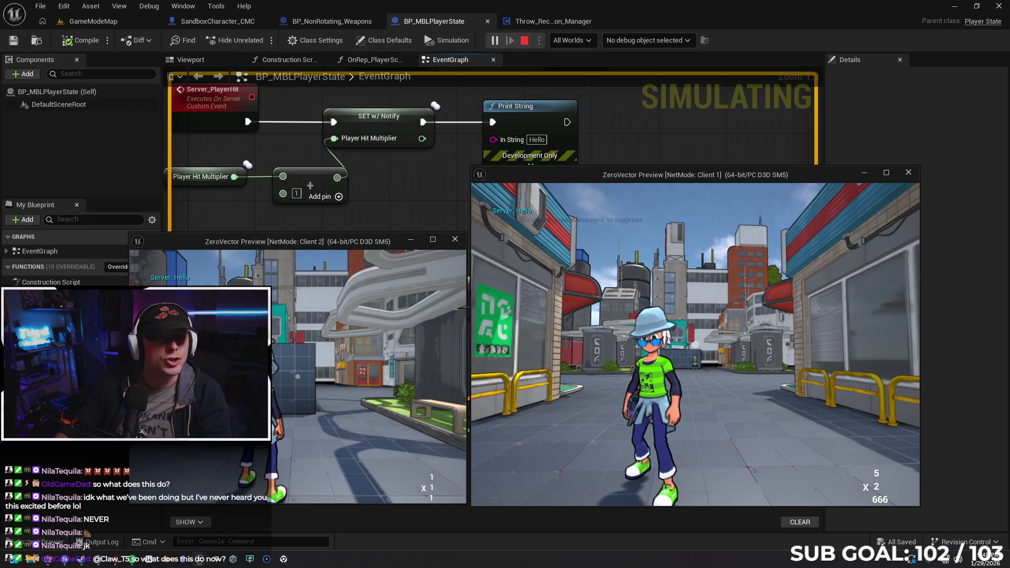
{"action": "key", "text": "w"}
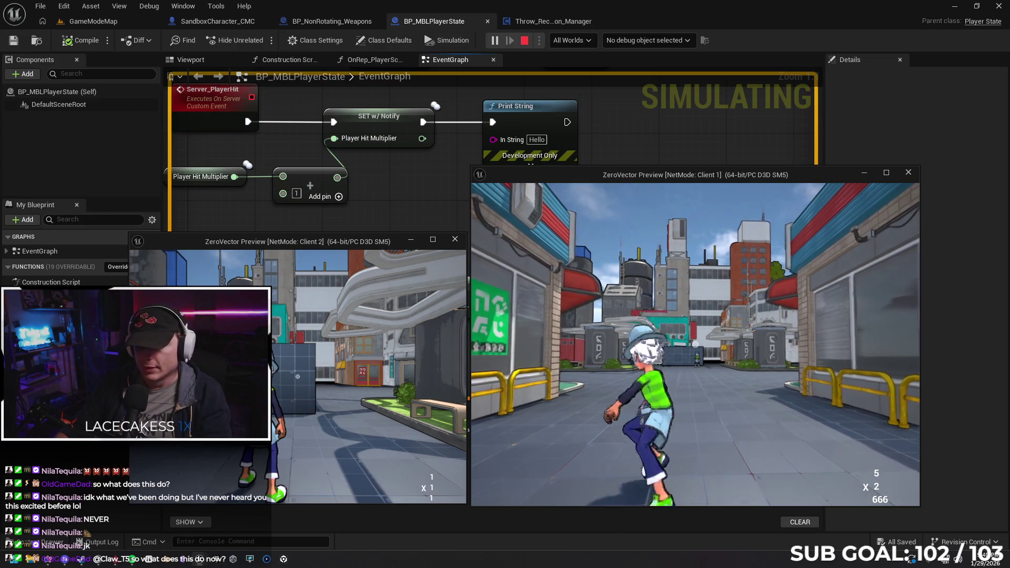
{"action": "key", "text": "w"}
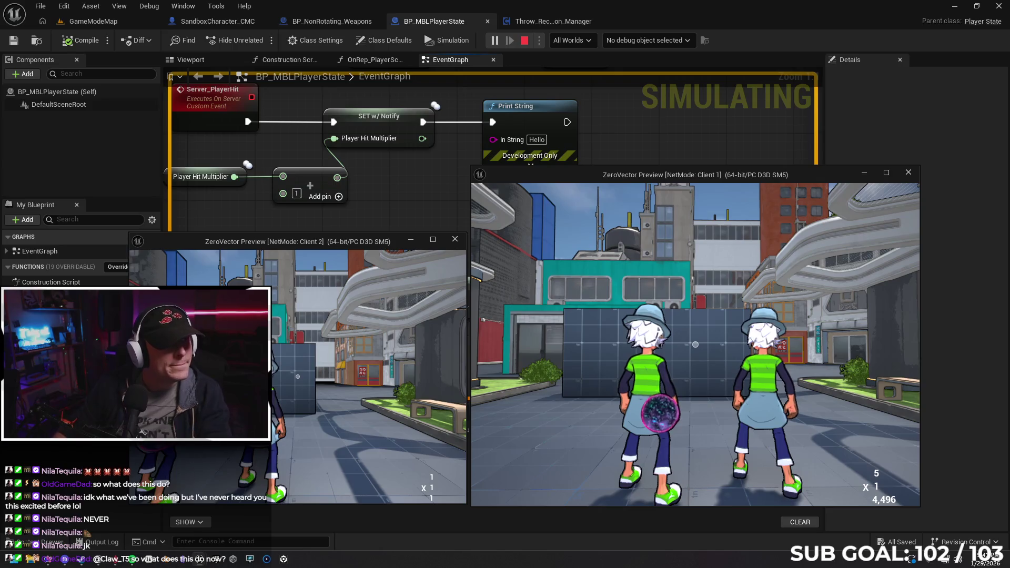
{"action": "key", "text": "w"}
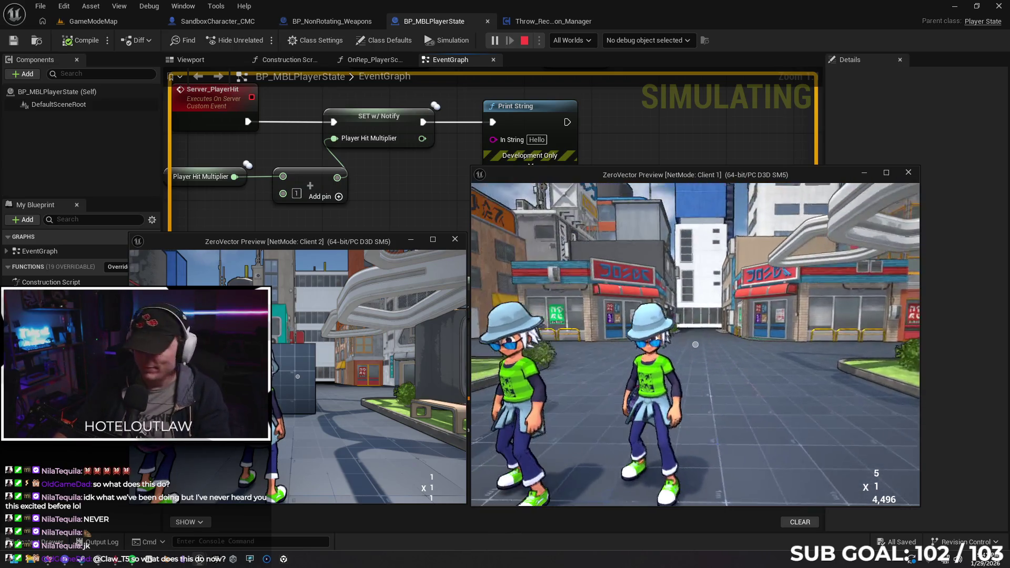
Step: Run and repeatedly throw the ball at the other player, building an x4 multiplier as 'Server: Hello' prints
{"action": "left_click", "coordinate": [695, 344]}
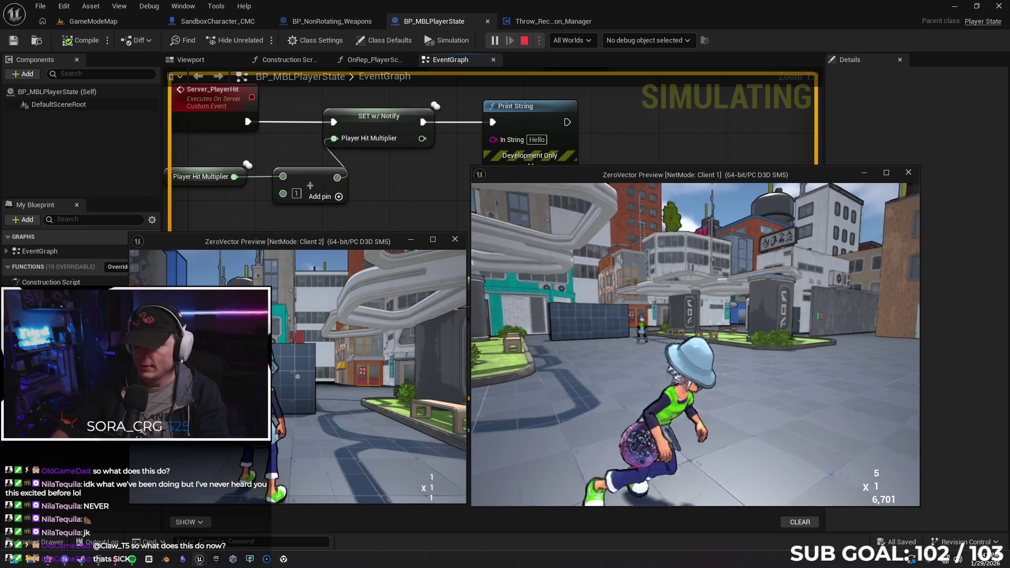
{"action": "left_click", "coordinate": [695, 345]}
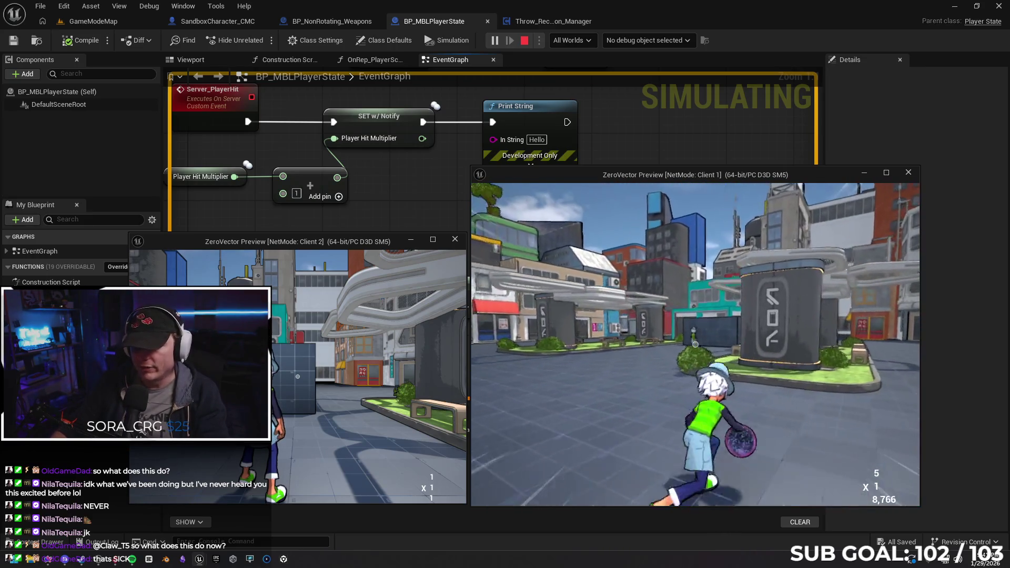
{"action": "left_click", "coordinate": [695, 345]}
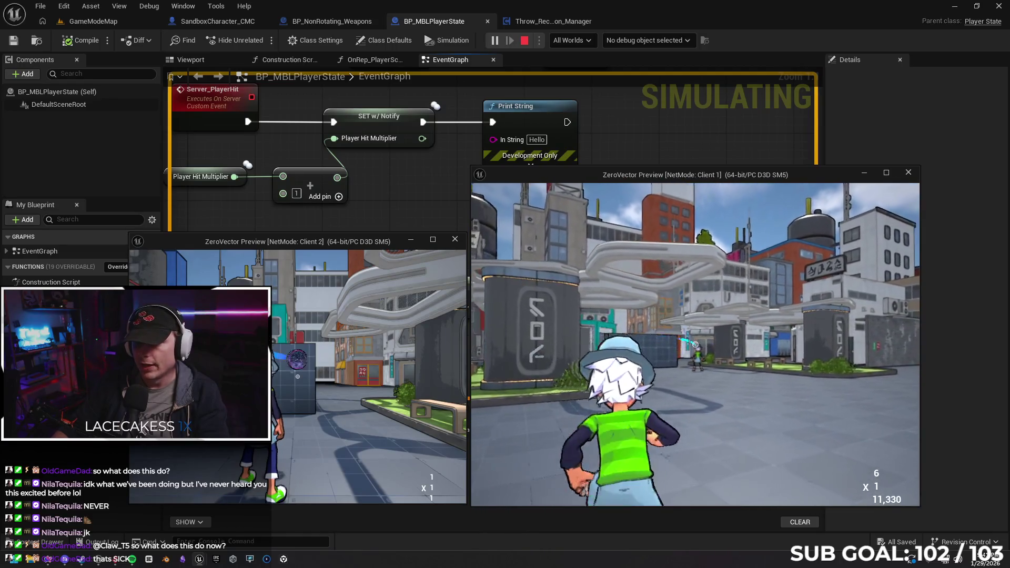
{"action": "key", "text": "w"}
{"action": "left_click", "coordinate": [695, 345]}
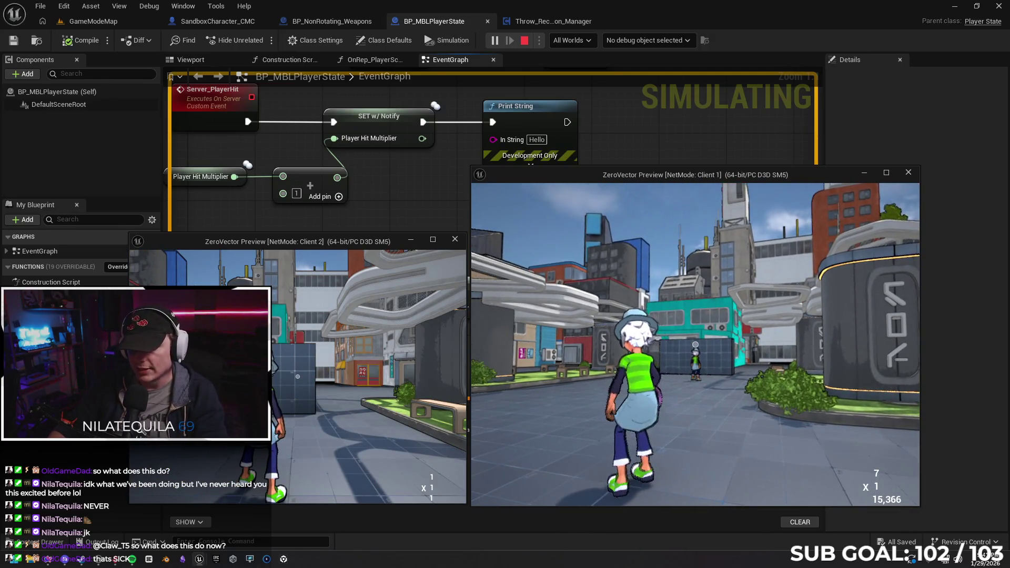
{"action": "left_click", "coordinate": [696, 345]}
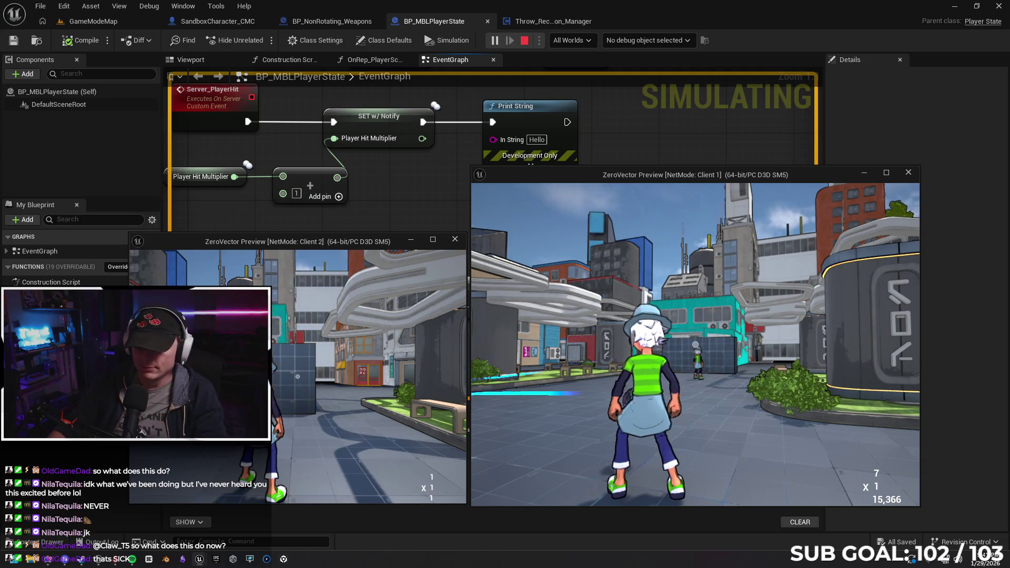
{"action": "left_click", "coordinate": [695, 345]}
{"action": "key", "text": "w"}
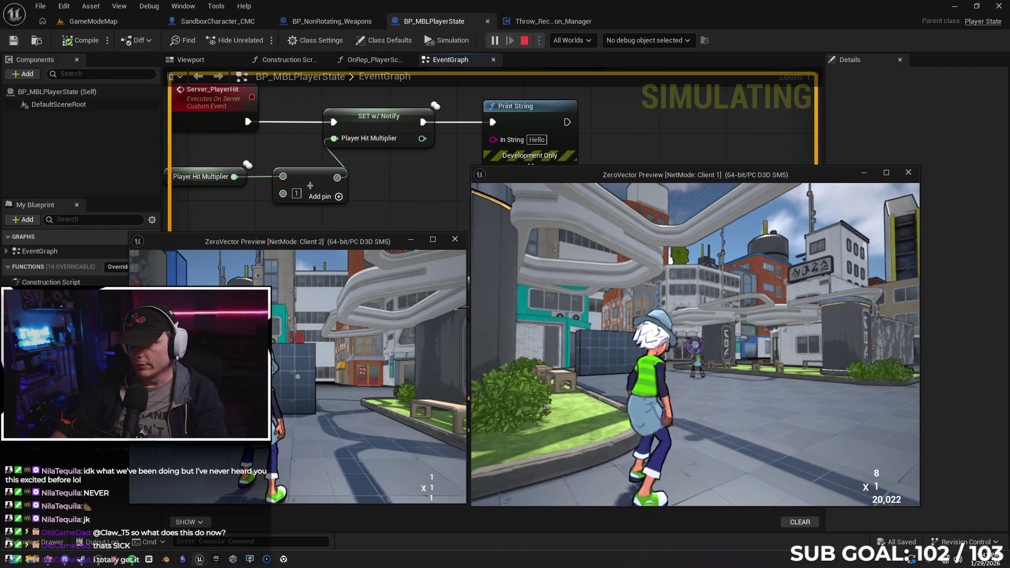
{"action": "left_click", "coordinate": [695, 345]}
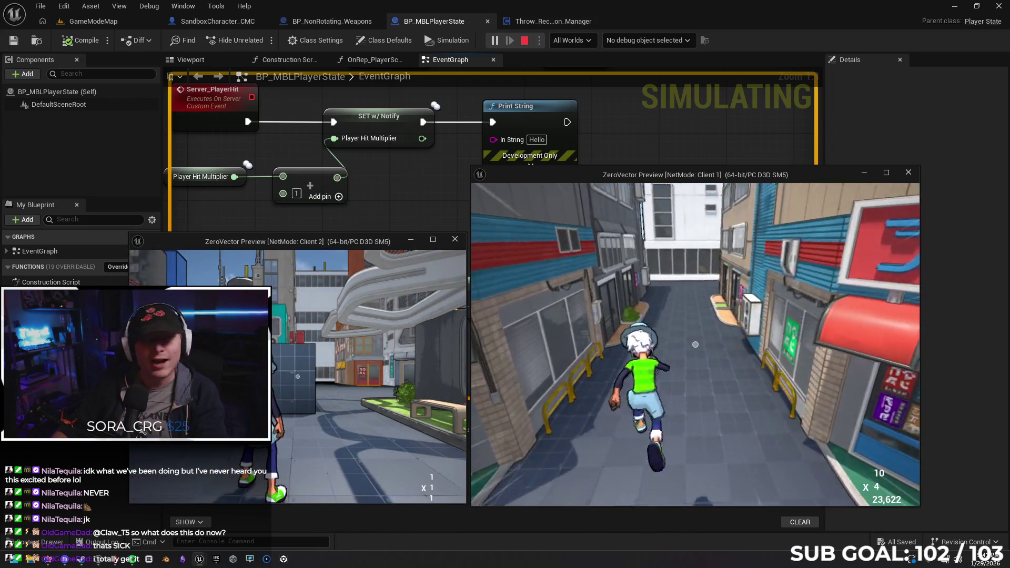
{"action": "key", "text": "w"}
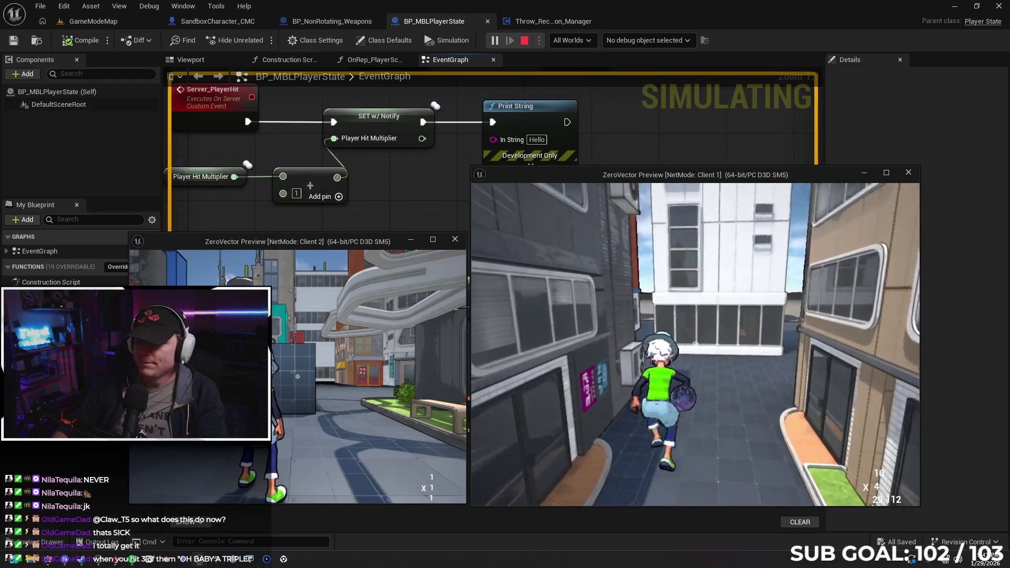
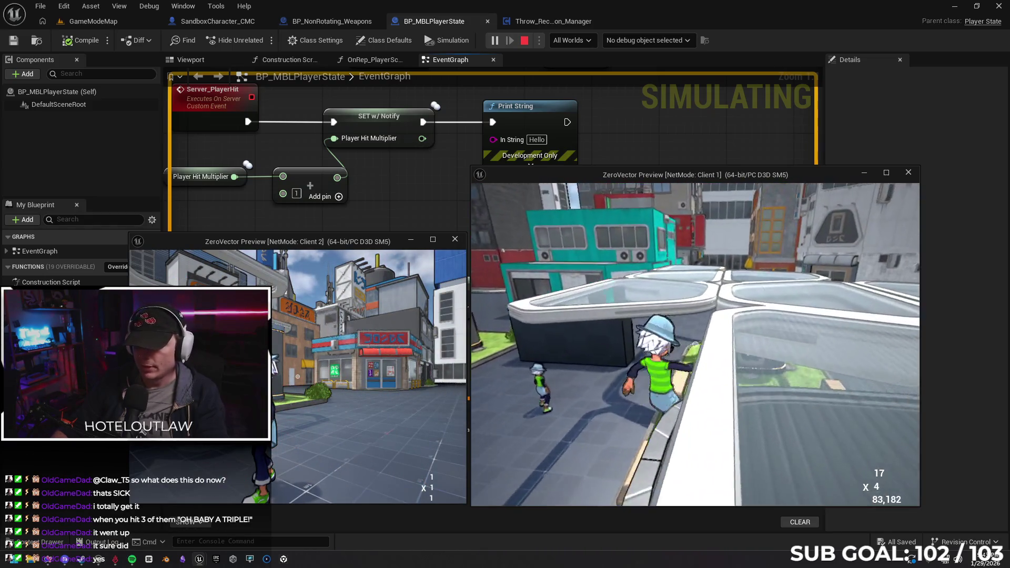
Step: Stop the simulation, delete the Print String node, and save BP_MBLPlayerState
{"action": "key", "text": "Escape"}
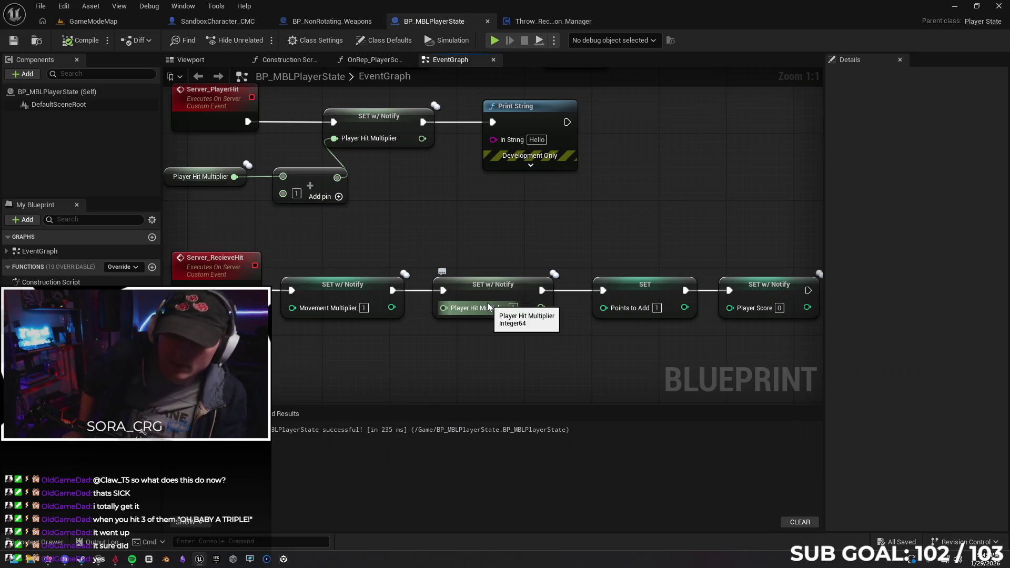
{"action": "left_click", "coordinate": [407, 133]}
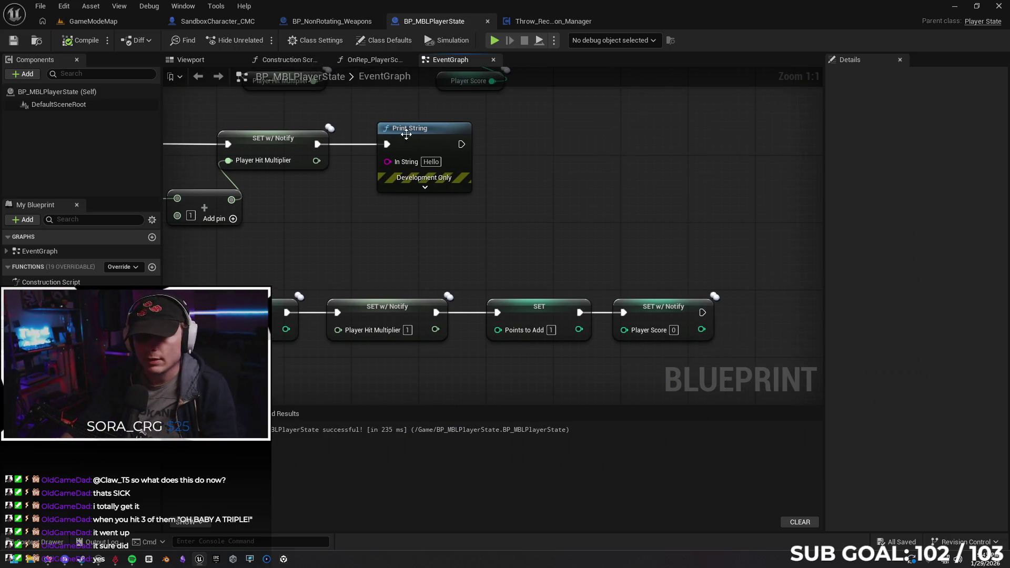
{"action": "key", "text": "Delete"}
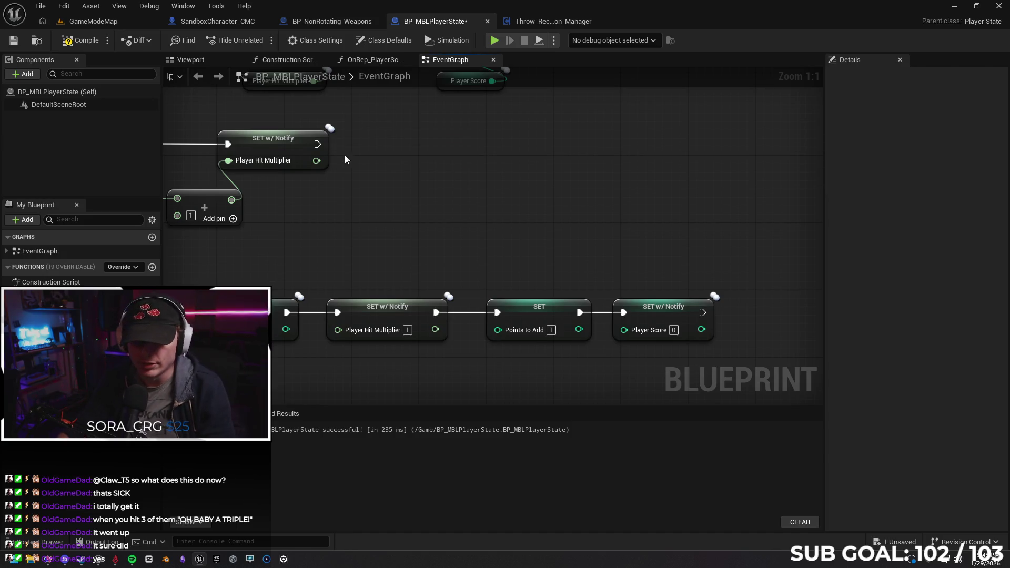
{"action": "left_click_drag", "start_coordinate": [339, 148], "coordinate": [394, 136]}
{"action": "mouse_move", "coordinate": [379, 205]}
{"action": "left_mouse_down"}
{"action": "mouse_move", "coordinate": [535, 194]}
{"action": "mouse_move", "coordinate": [524, 225]}
{"action": "left_mouse_up"}
{"action": "left_click", "coordinate": [17, 44]}
Step: Look over the Throw_Recall_Weapon_Manager and SandboxCharacter_CMC graphs, then return to the Gemini chat
{"action": "left_click", "coordinate": [526, 24]}
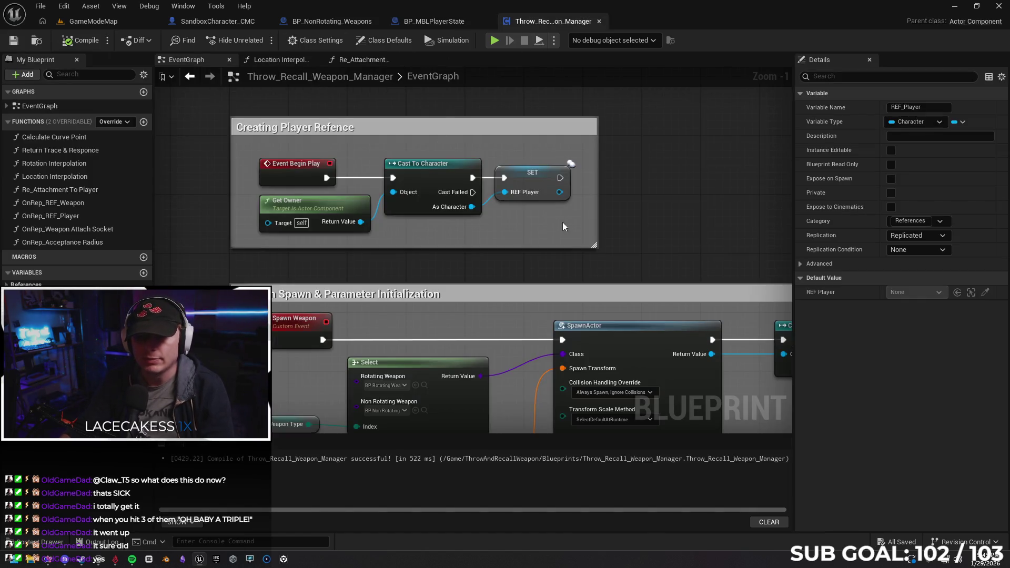
{"action": "left_click", "coordinate": [218, 21]}
{"action": "mouse_move", "coordinate": [307, 302]}
{"action": "left_mouse_down"}
{"action": "mouse_move", "coordinate": [336, 354]}
{"action": "mouse_move", "coordinate": [309, 291]}
{"action": "left_mouse_up"}
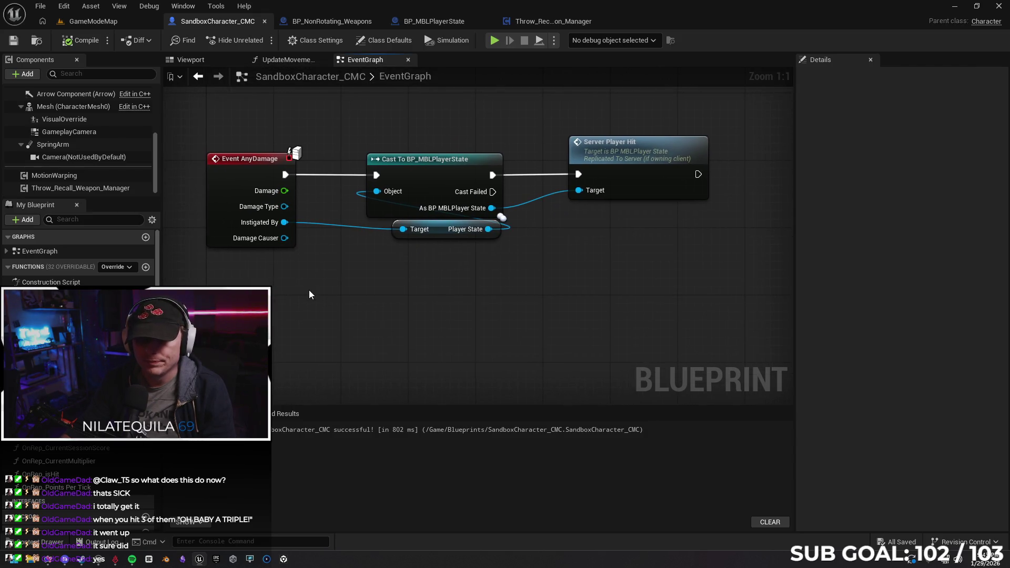
{"action": "mouse_move", "coordinate": [311, 235]}
{"action": "left_mouse_down"}
{"action": "mouse_move", "coordinate": [339, 289]}
{"action": "mouse_move", "coordinate": [351, 282]}
{"action": "left_mouse_up"}
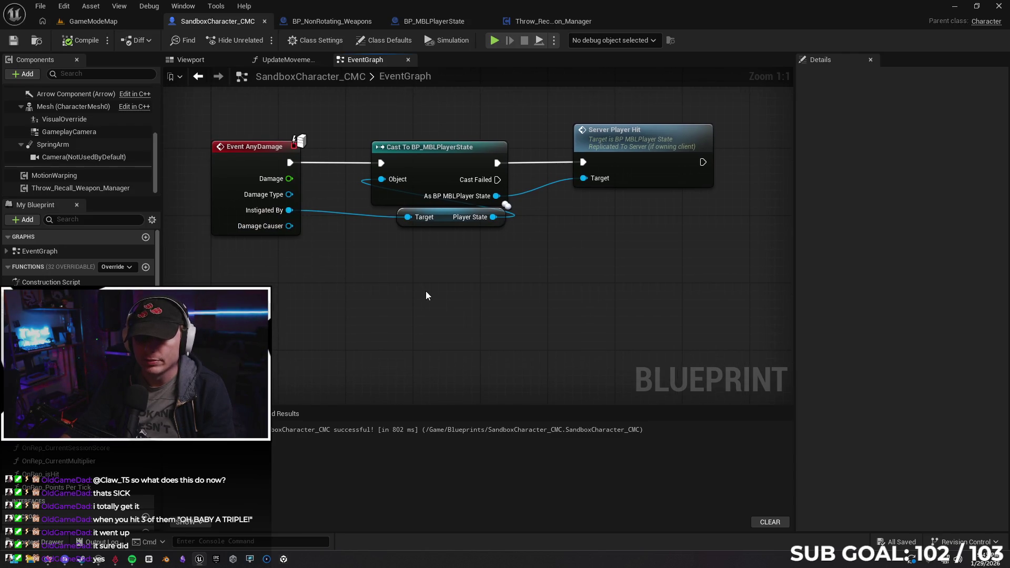
{"action": "left_click_drag", "start_coordinate": [379, 286], "coordinate": [384, 264]}
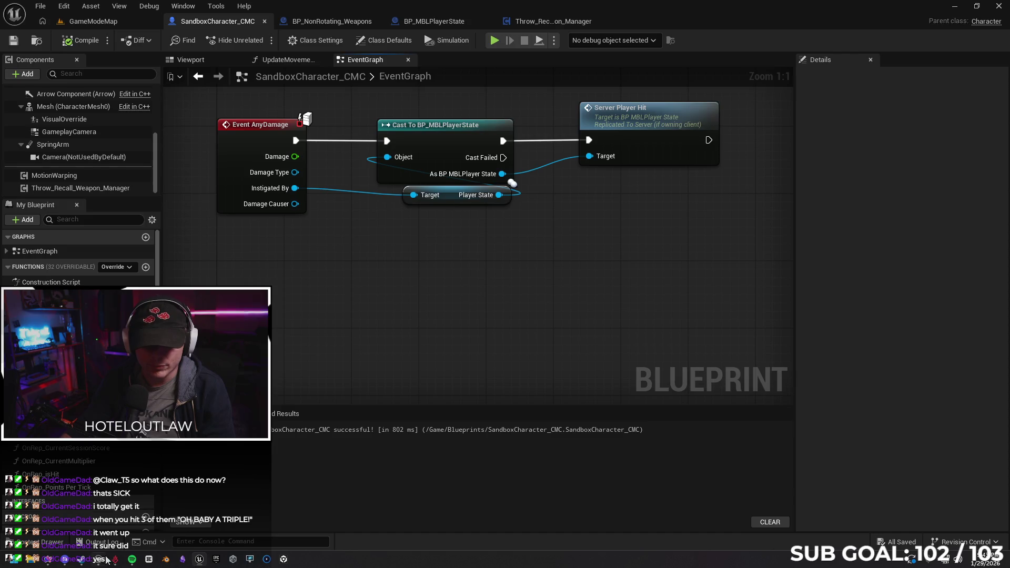
{"action": "left_click", "coordinate": [53, 561]}
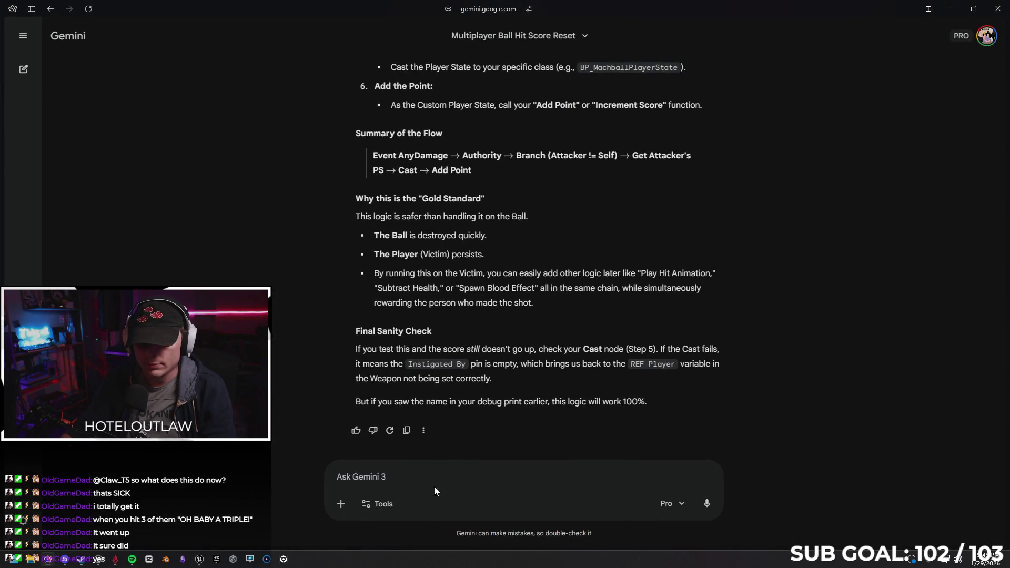
Step: Ask Gemini how a hit player's score can reset using the reset logic already in the player state
{"action": "type", "text": "Okay"}
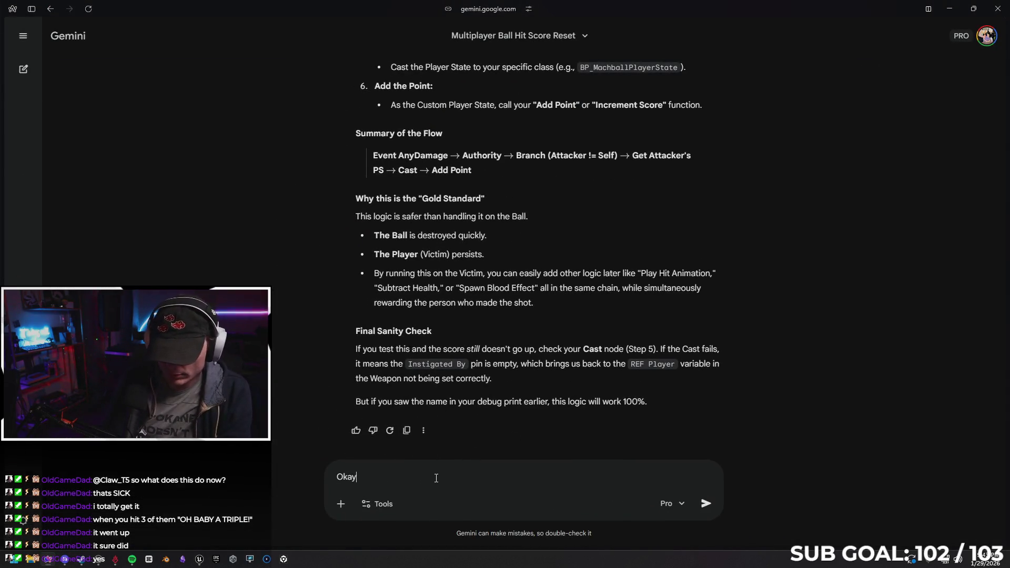
{"action": "type", "text": ", not on r"}
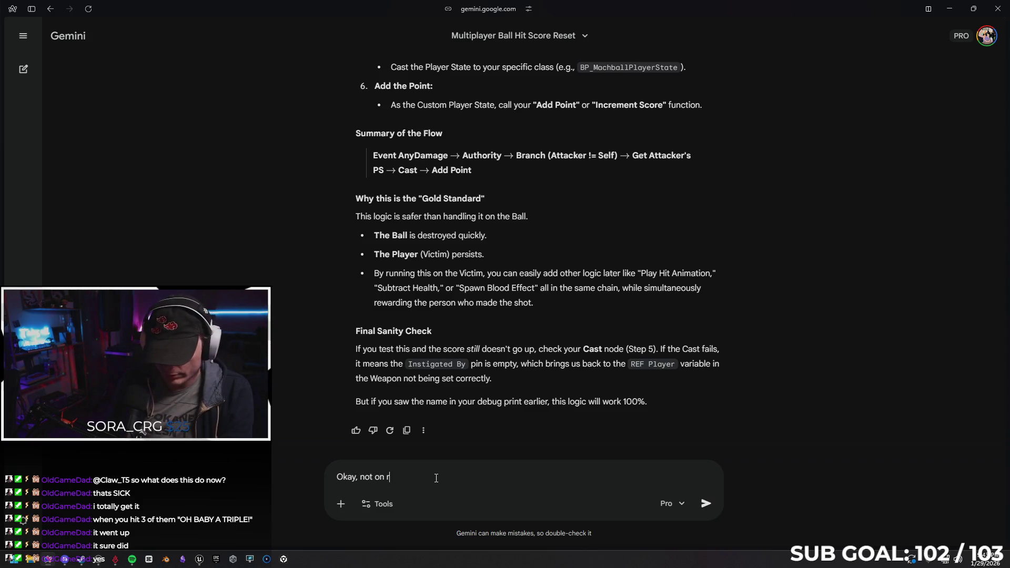
{"action": "type", "text": "ecieve"}
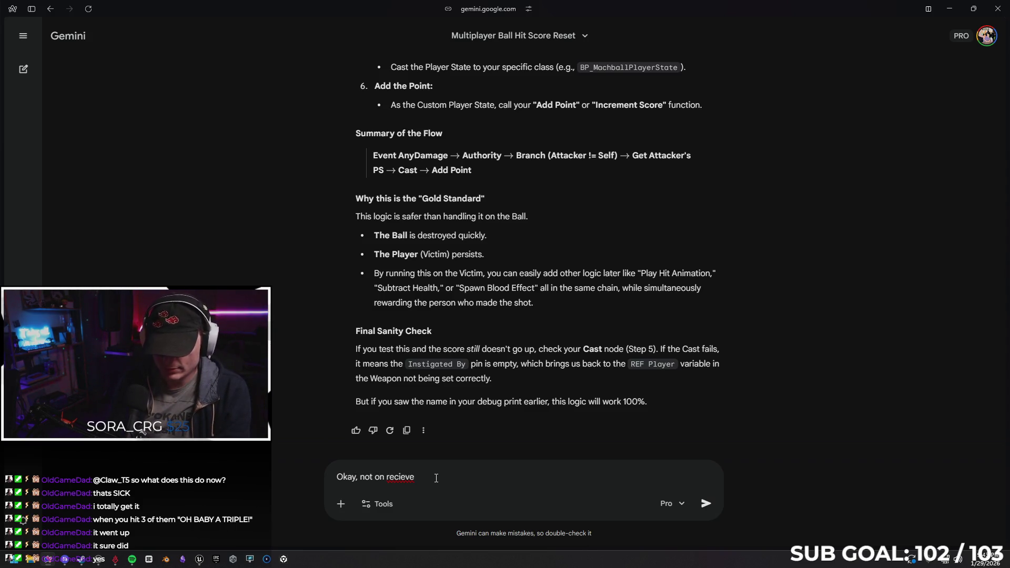
{"action": "key", "text": "BackSpace"}
{"action": "key", "text": "BackSpace"}
{"action": "key", "text": "BackSpace"}
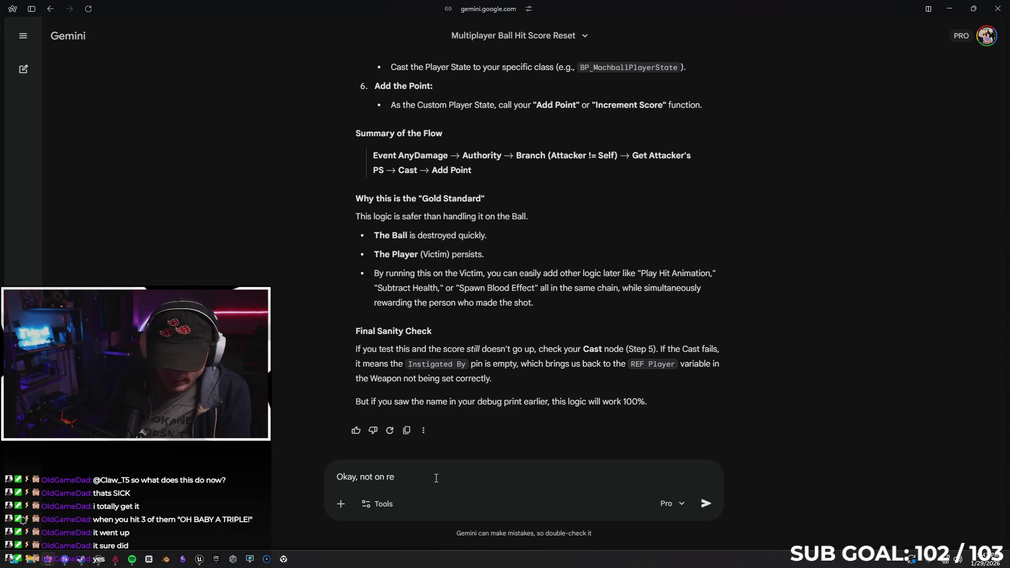
{"action": "key", "text": "BackSpace"}
{"action": "key", "text": "BackSpace"}
{"action": "key", "text": "BackSpace"}
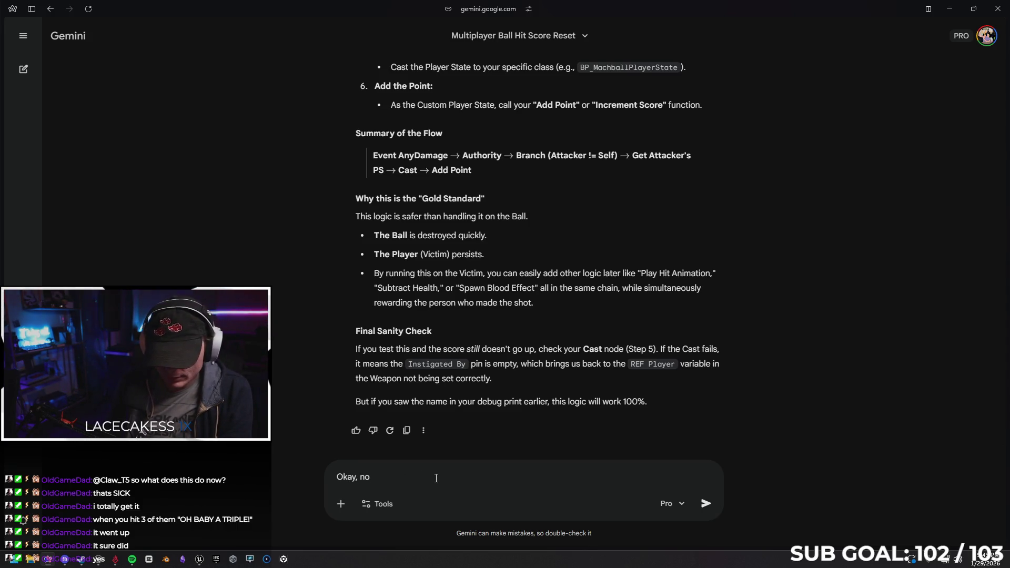
{"action": "type", "text": "w if aplayer gets"}
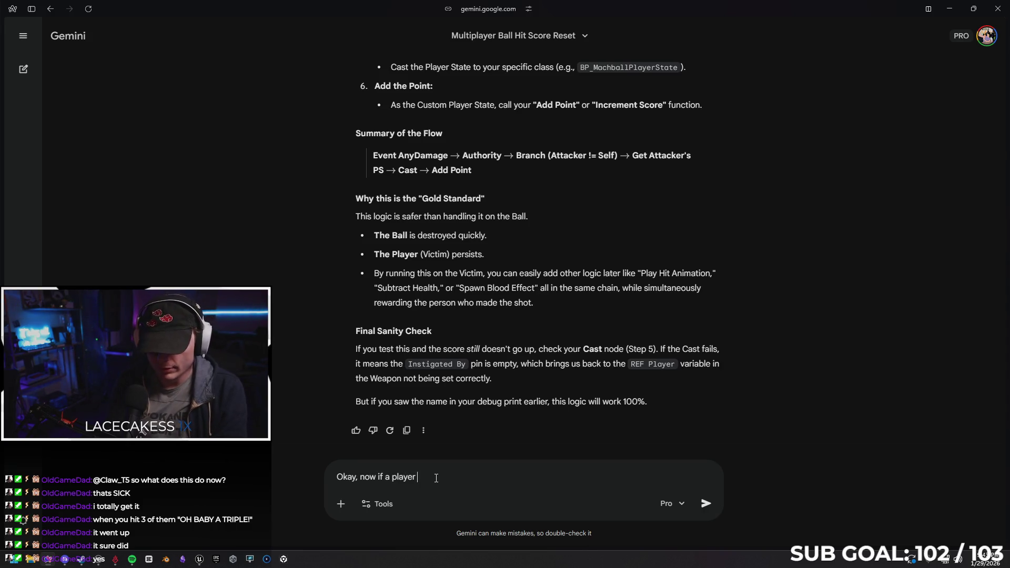
{"action": "type", "text": " hit, "}
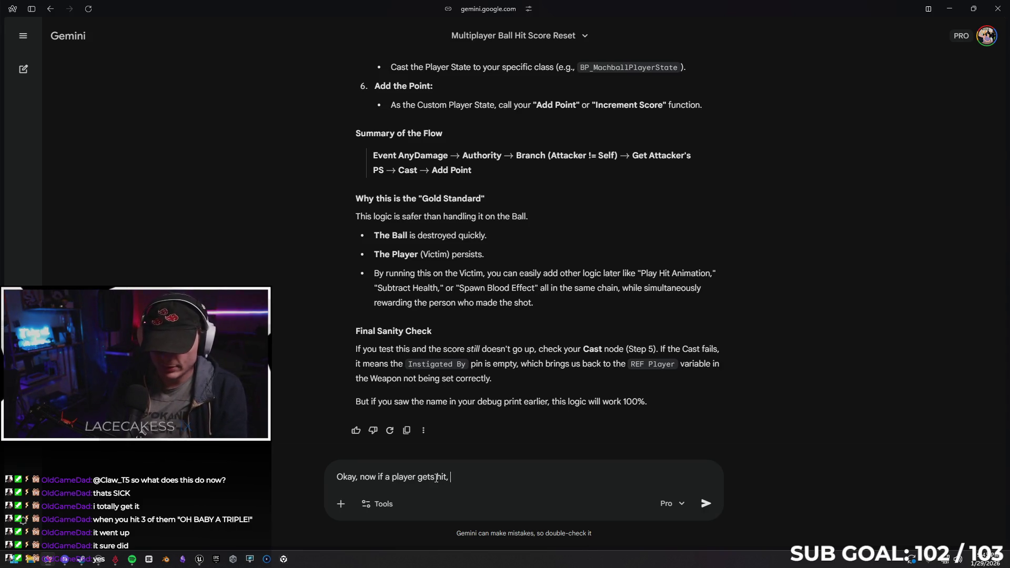
{"action": "type", "text": "I need their score to reset. I alr"}
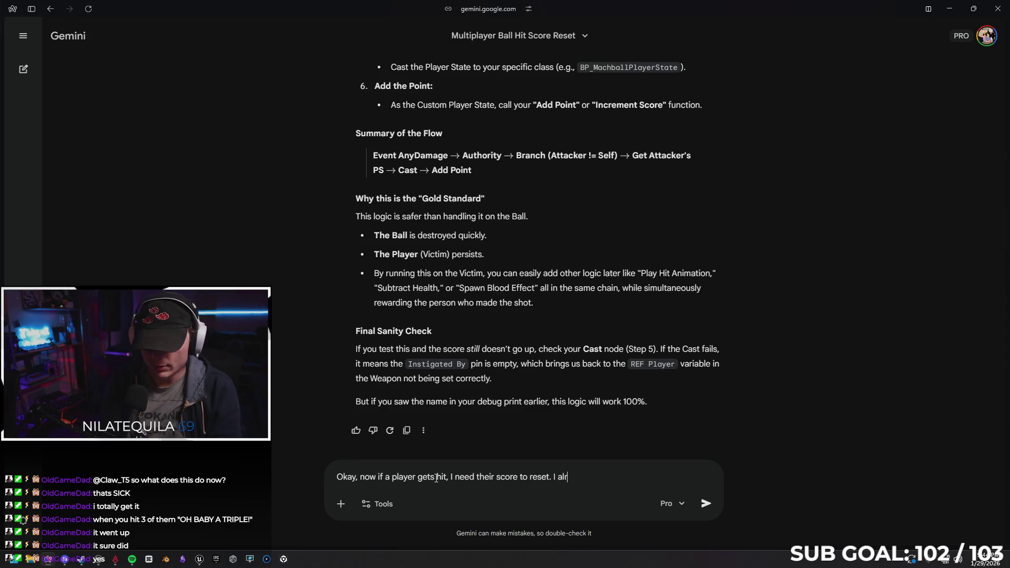
{"action": "type", "text": "eady have the reset"}
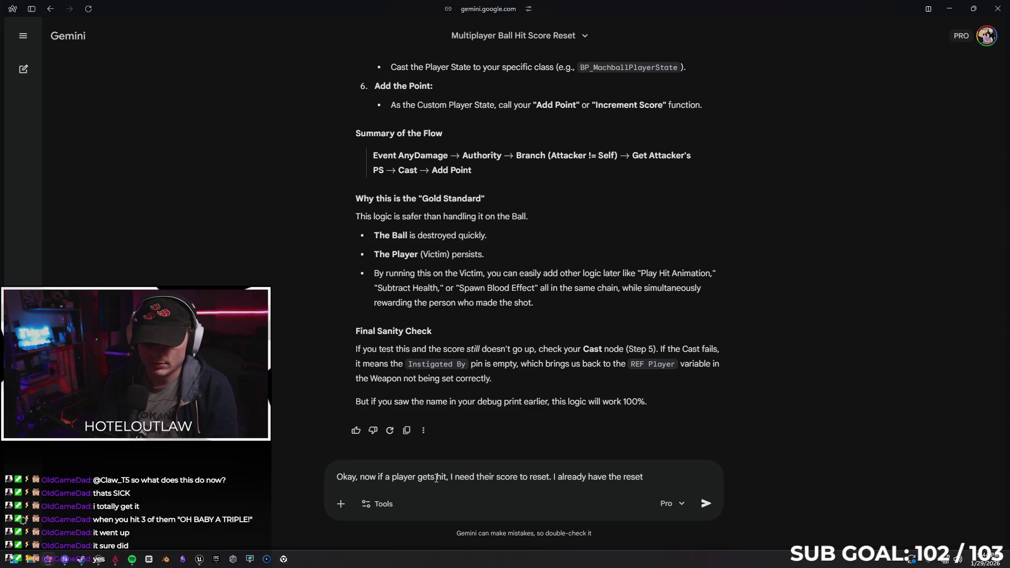
{"action": "type", "text": " logic in the player state, but I'm unsure "}
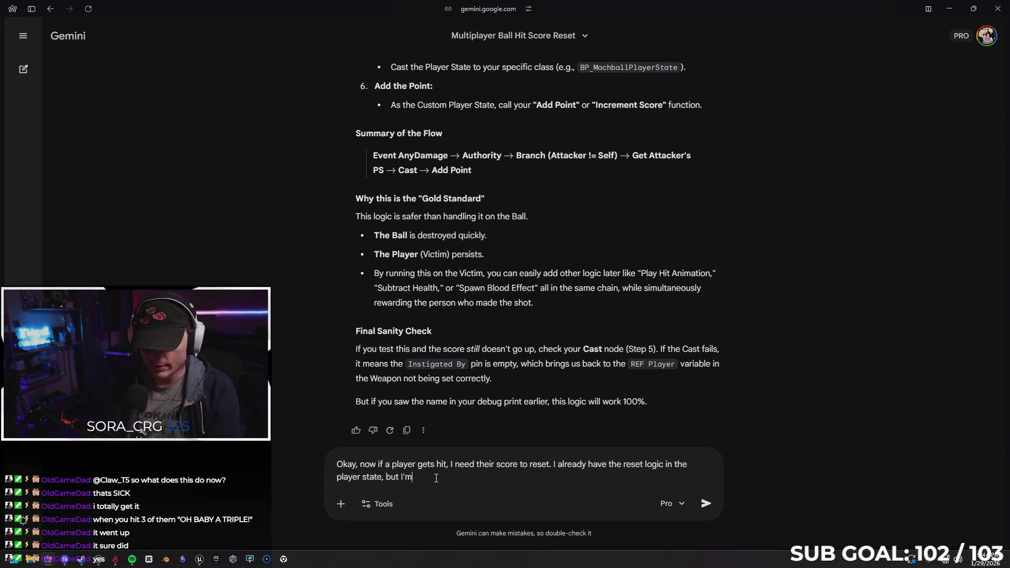
{"action": "type", "text": "how to call it"}
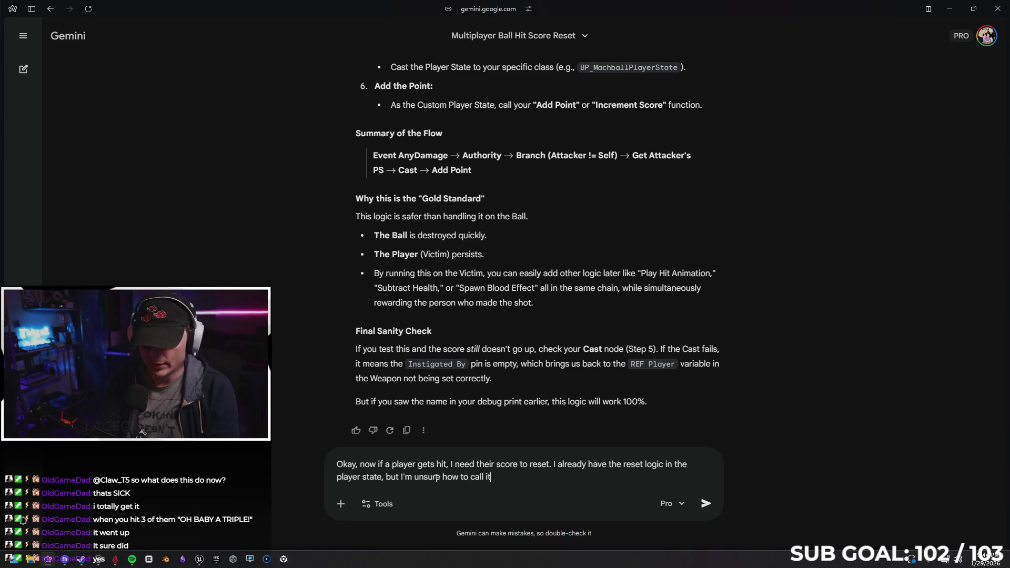
{"action": "key", "text": "Return"}
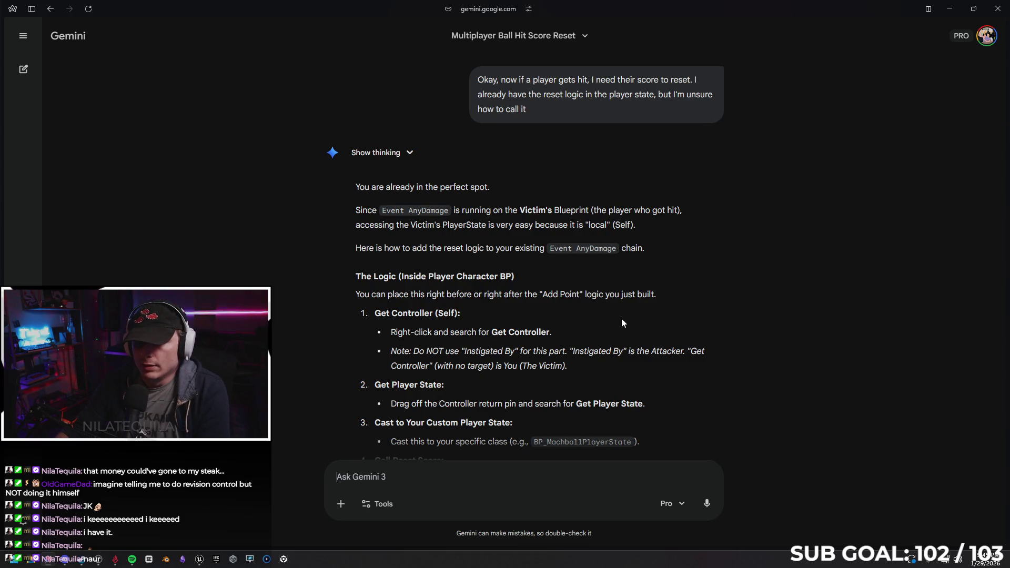
Step: Read Gemini's reset steps and Event AnyDamage flow, then move the browser aside to show SandboxCharacter_CMC
{"action": "scroll", "coordinate": [465, 275], "scroll_direction": "down", "scroll_amount": 1}
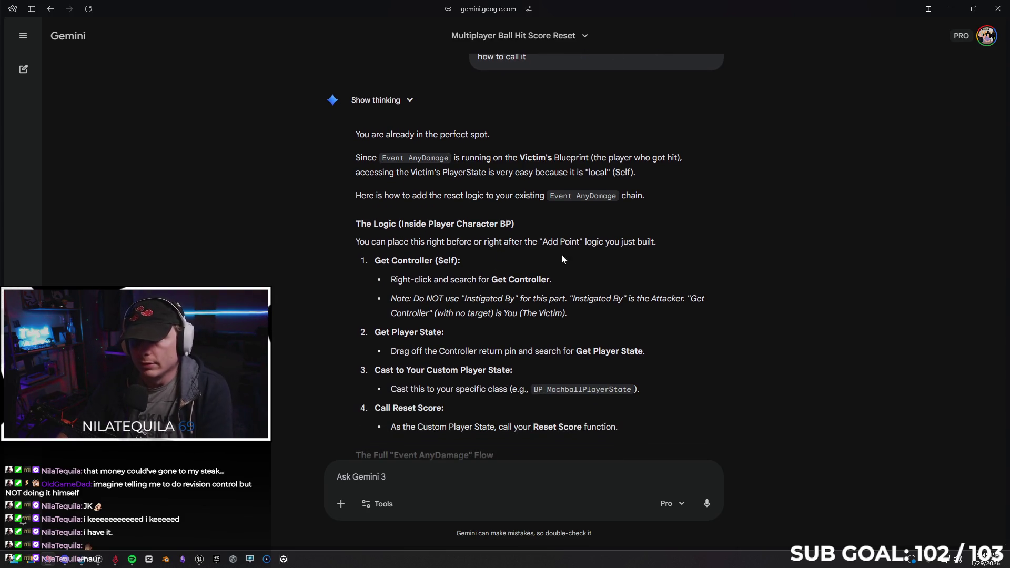
{"action": "scroll", "coordinate": [613, 240], "scroll_direction": "down", "scroll_amount": 1}
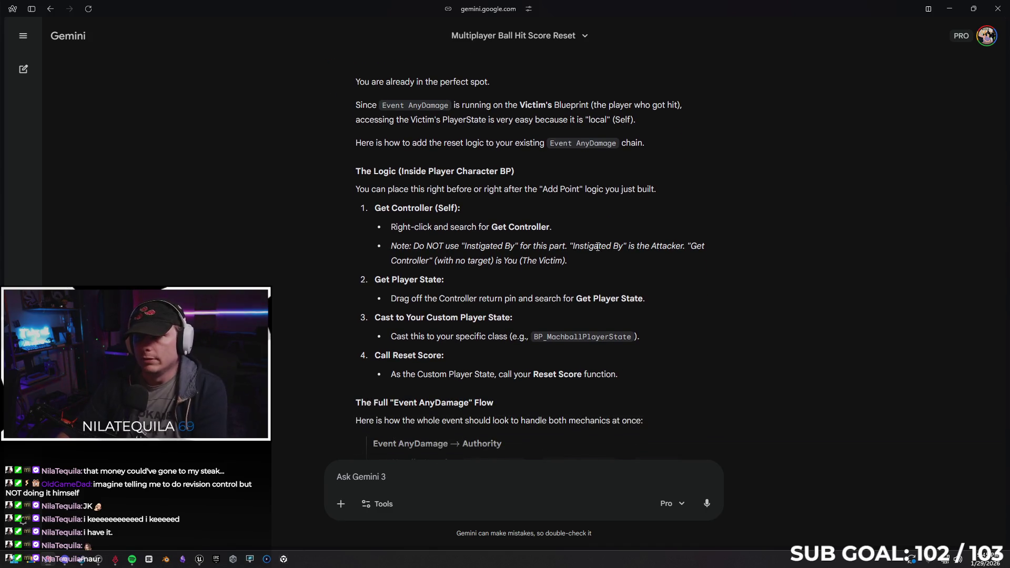
{"action": "scroll", "coordinate": [431, 221], "scroll_direction": "down", "scroll_amount": 1}
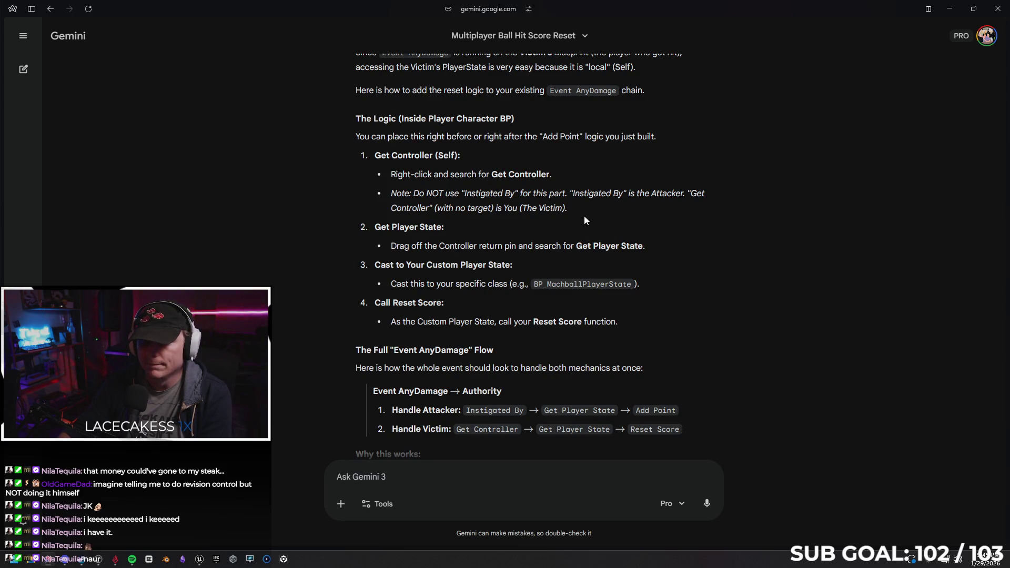
{"action": "mouse_move", "coordinate": [773, 20]}
{"action": "left_mouse_down"}
{"action": "mouse_move", "coordinate": [421, 132]}
{"action": "mouse_move", "coordinate": [0, 131]}
{"action": "left_mouse_up"}
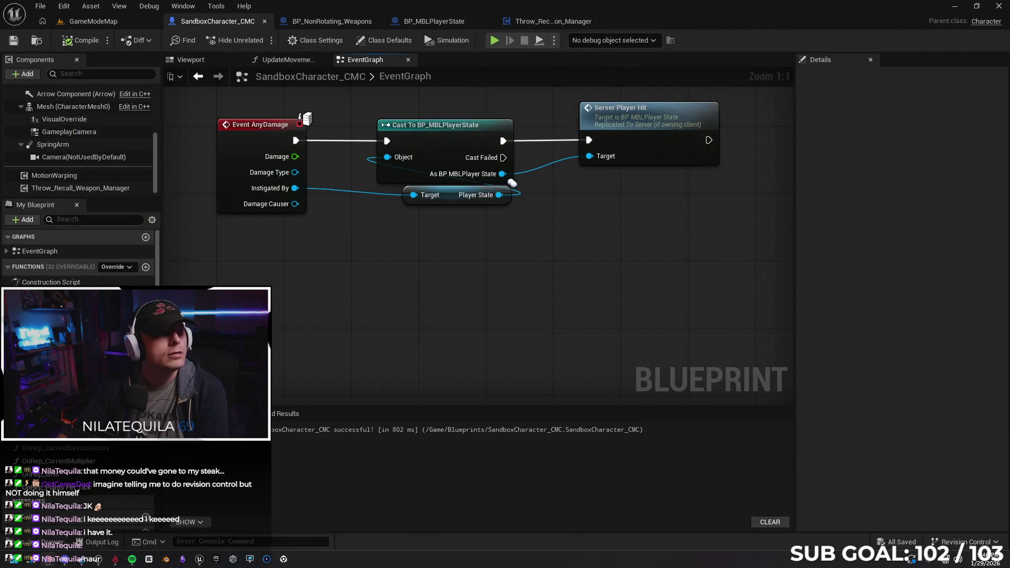
Step: Add a Get Controller node in empty space below the existing graph nodes
{"action": "left_click_drag", "start_coordinate": [524, 212], "coordinate": [525, 268]}
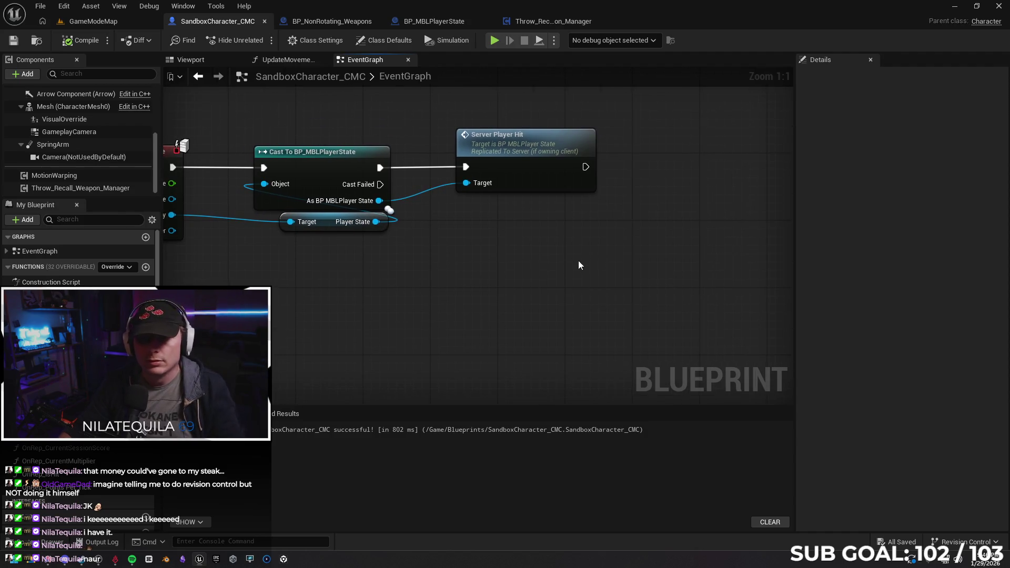
{"action": "right_click", "coordinate": [485, 287]}
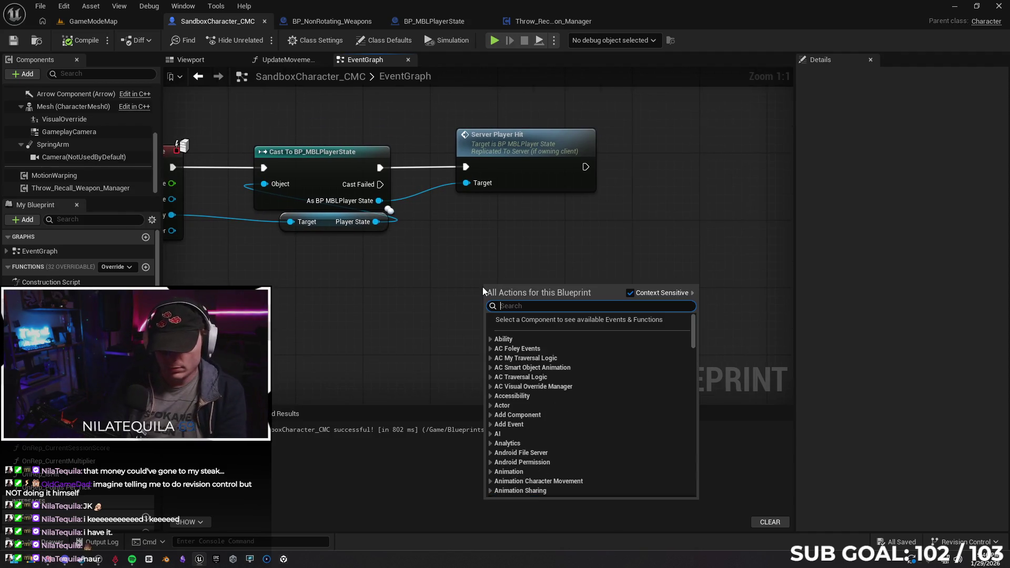
{"action": "type", "text": "get controller"}
{"action": "key", "text": "Return"}
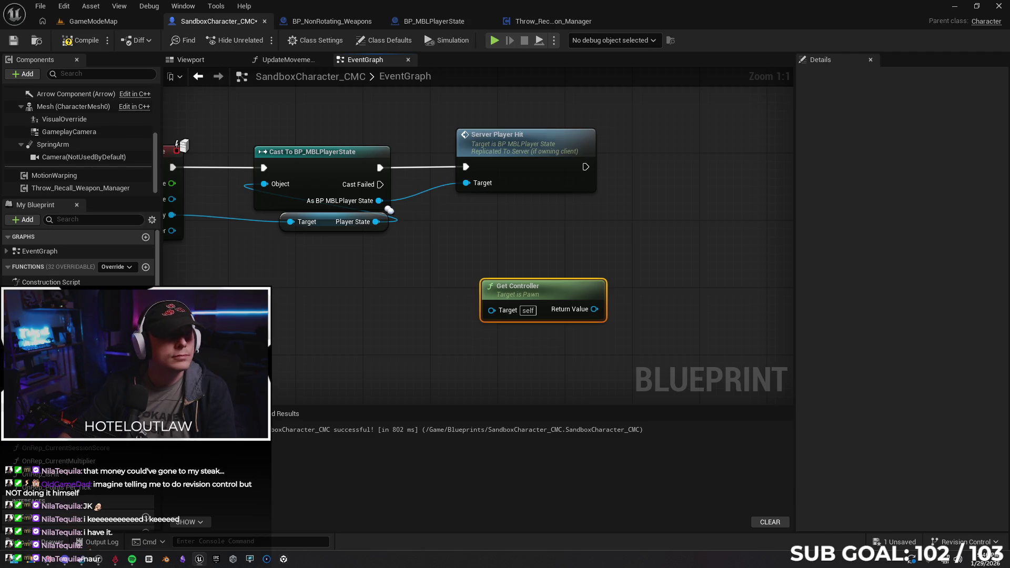
Step: Wire Get Controller's Return Value into a new Cast To BP_MBLPlayerController placed beside it
{"action": "left_click_drag", "start_coordinate": [595, 309], "coordinate": [675, 260]}
{"action": "type", "text": "cast to mbl"}
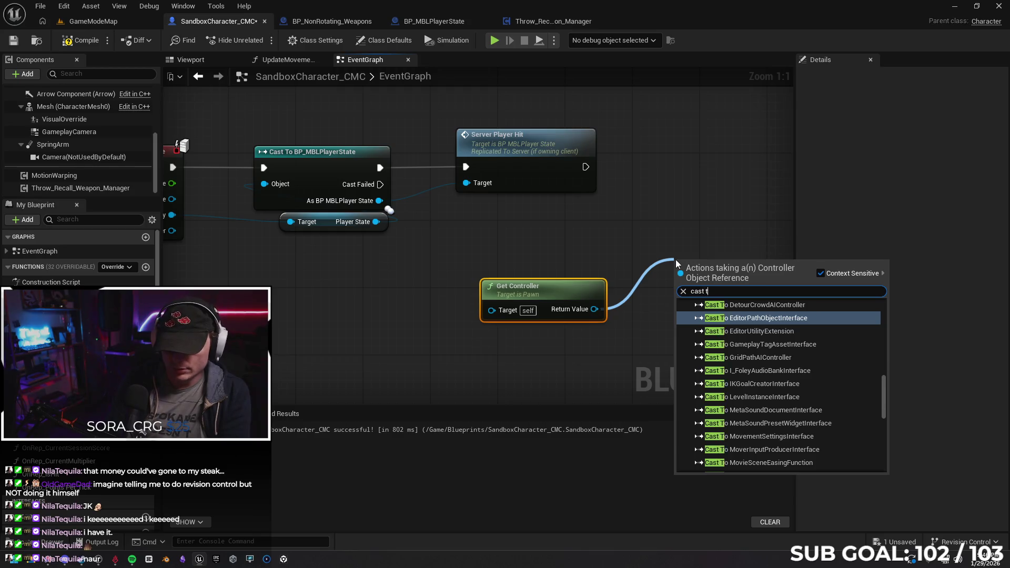
{"action": "key", "text": "Return"}
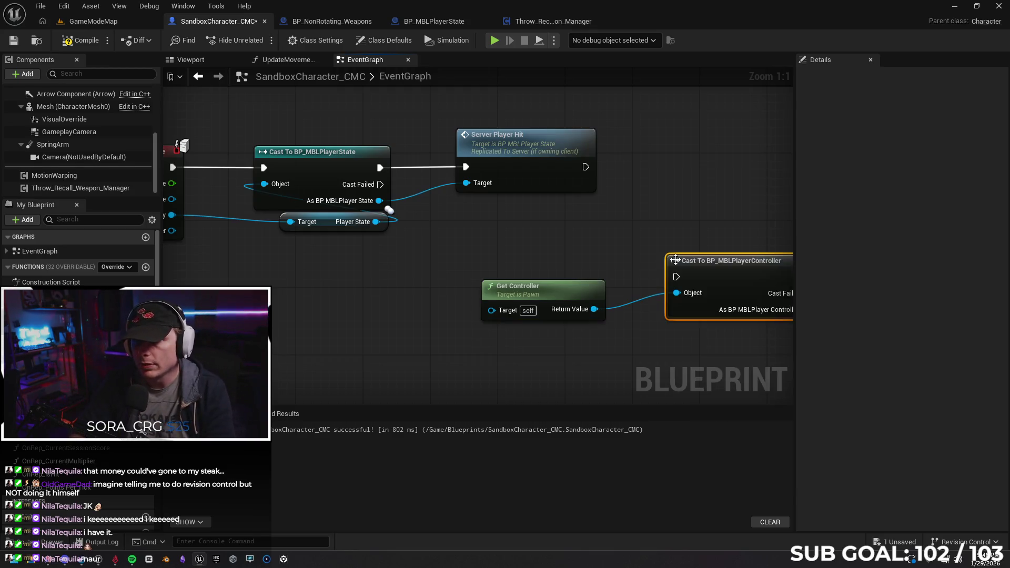
{"action": "mouse_move", "coordinate": [709, 276]}
{"action": "left_mouse_down"}
{"action": "mouse_move", "coordinate": [696, 195]}
{"action": "mouse_move", "coordinate": [691, 242]}
{"action": "left_mouse_up"}
{"action": "left_click_drag", "start_coordinate": [666, 307], "coordinate": [396, 305]}
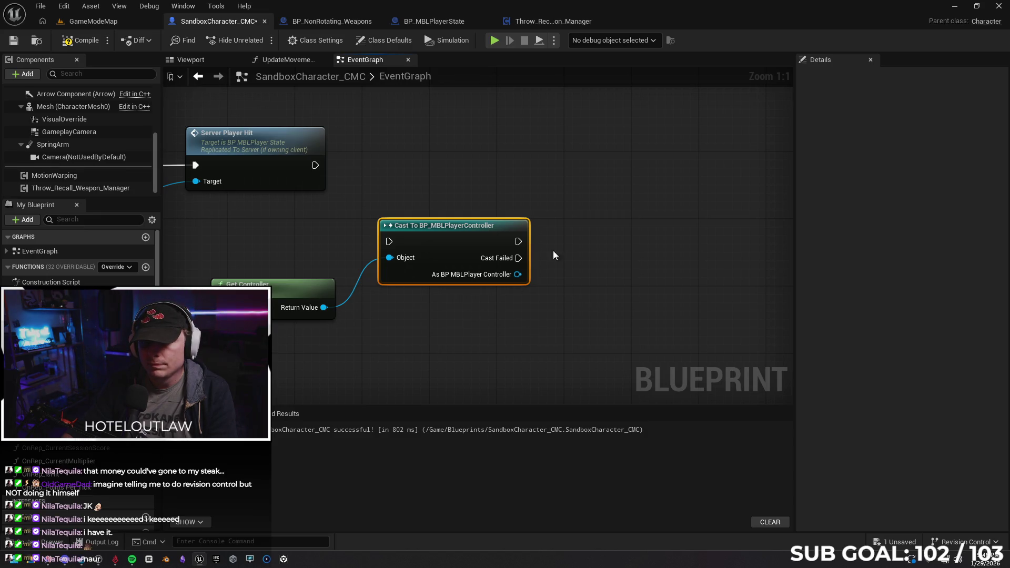
Step: Search for a Server Recieve Hit action after the cast and check BP_MBLPlayerState, adding nothing
{"action": "left_click_drag", "start_coordinate": [518, 242], "coordinate": [579, 240]}
{"action": "type", "text": "server"}
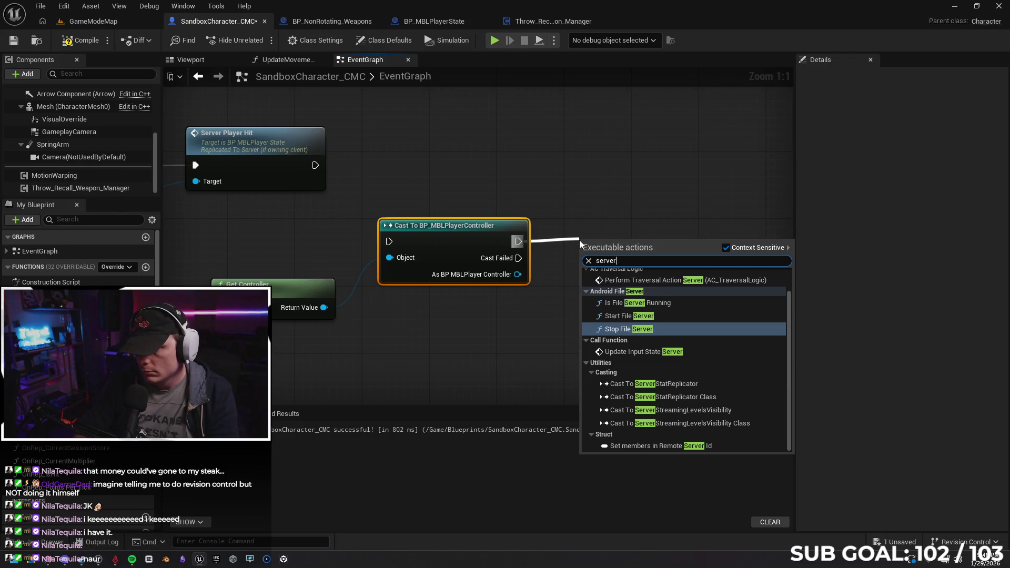
{"action": "type", "text": " r"}
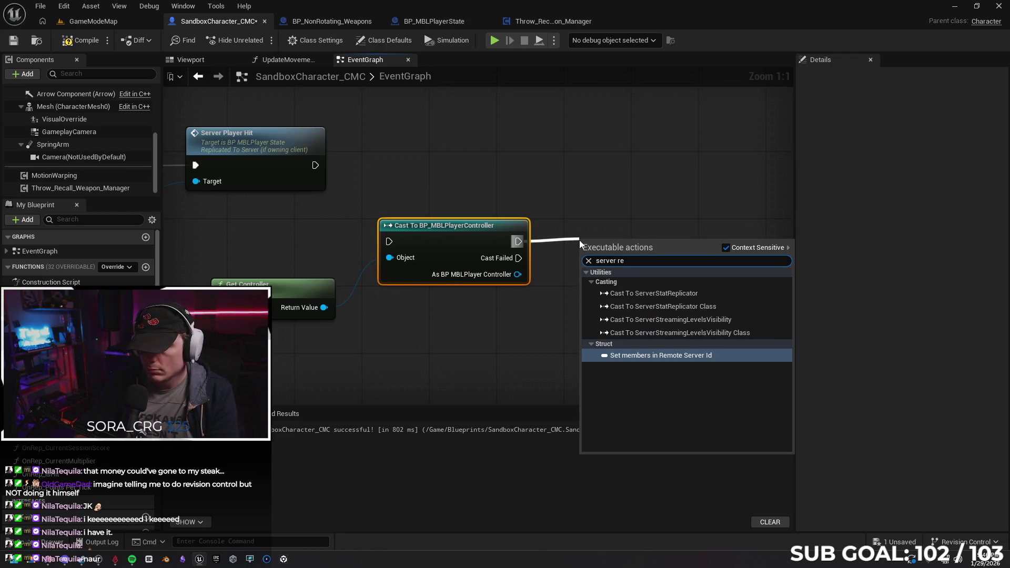
{"action": "key", "text": "BackSpace"}
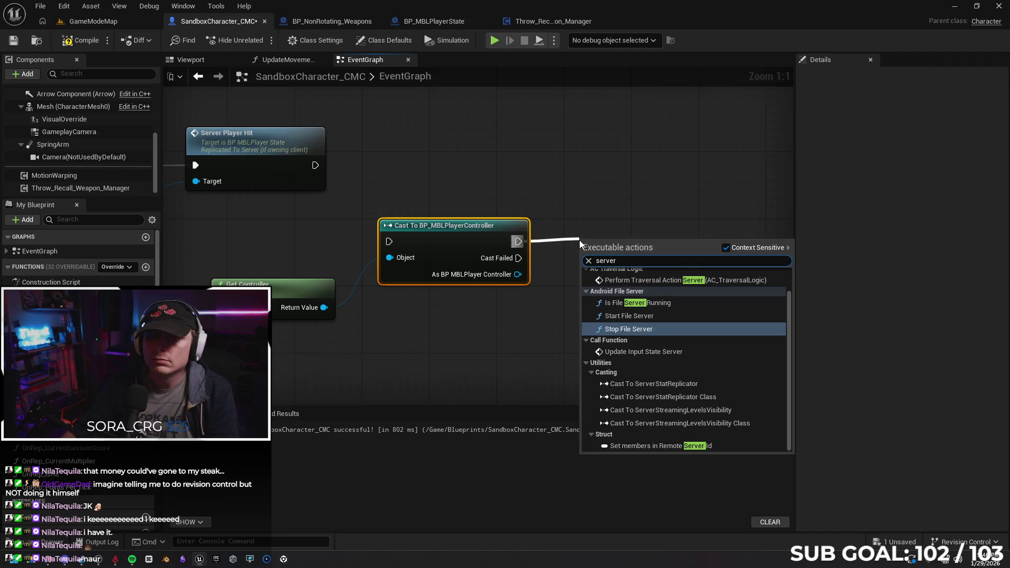
{"action": "left_click", "coordinate": [436, 23]}
{"action": "left_click", "coordinate": [436, 24]}
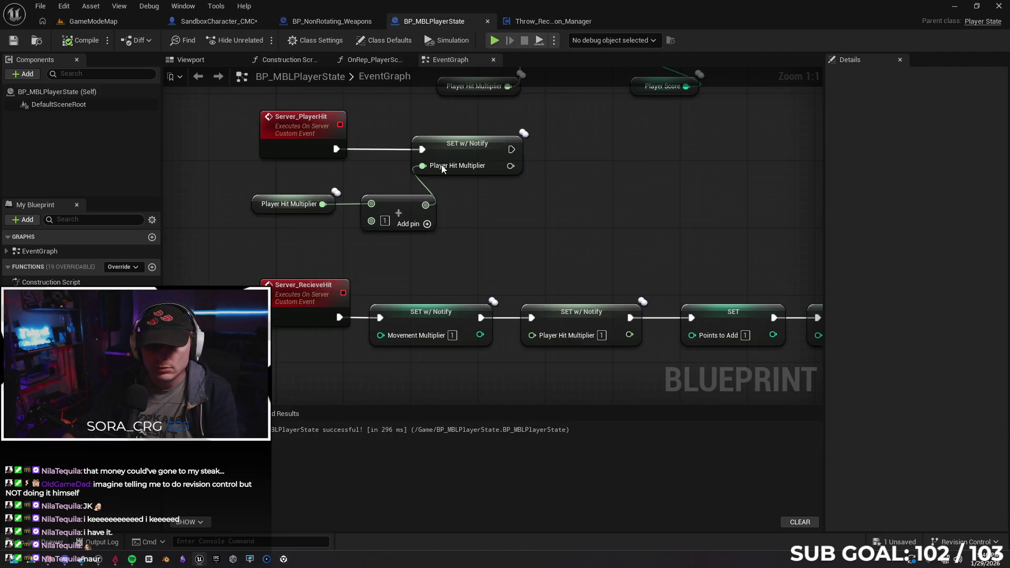
{"action": "left_click", "coordinate": [213, 24]}
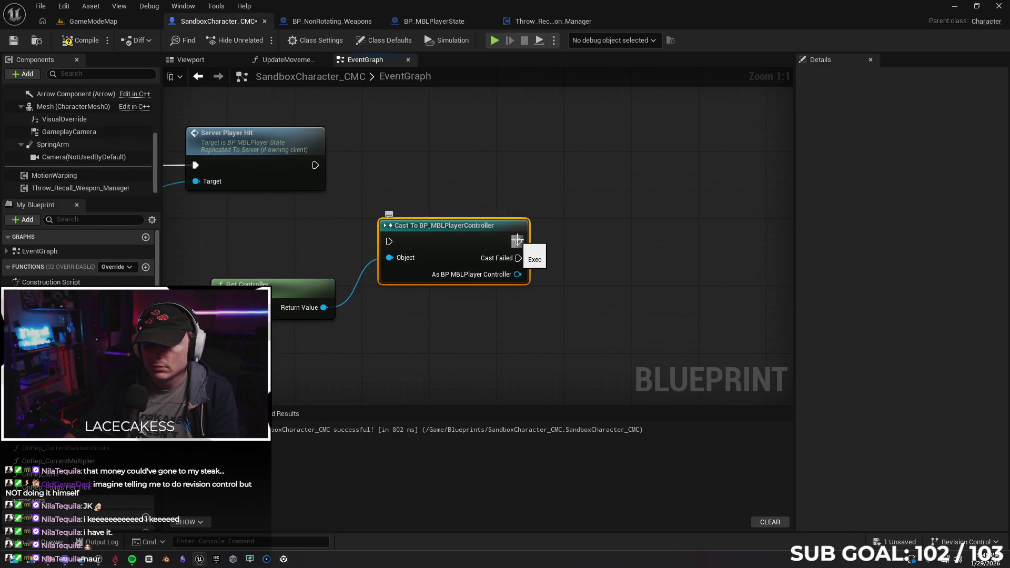
{"action": "left_click_drag", "start_coordinate": [518, 241], "coordinate": [551, 237]}
{"action": "type", "text": "serv"}
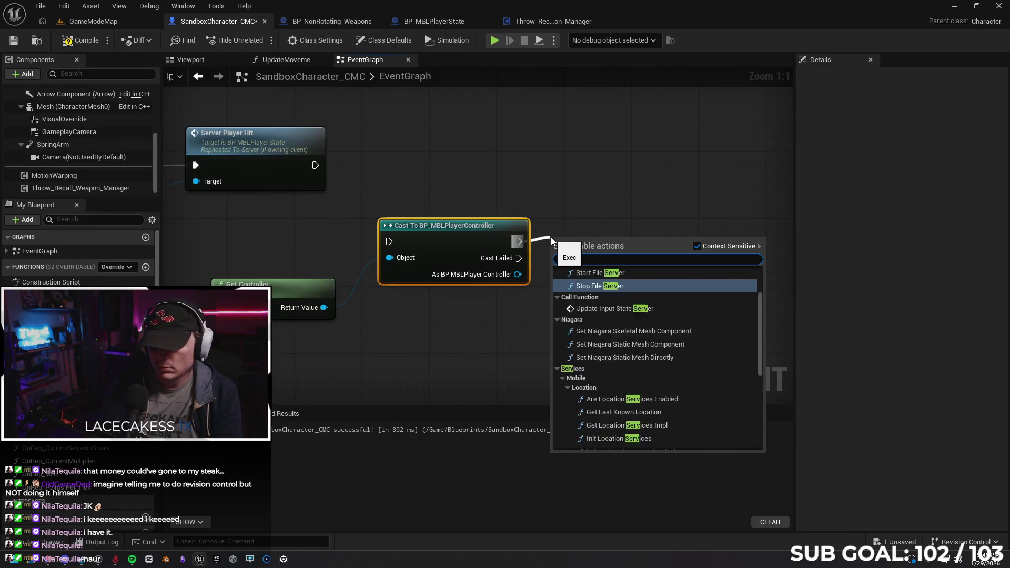
{"action": "type", "text": "er re"}
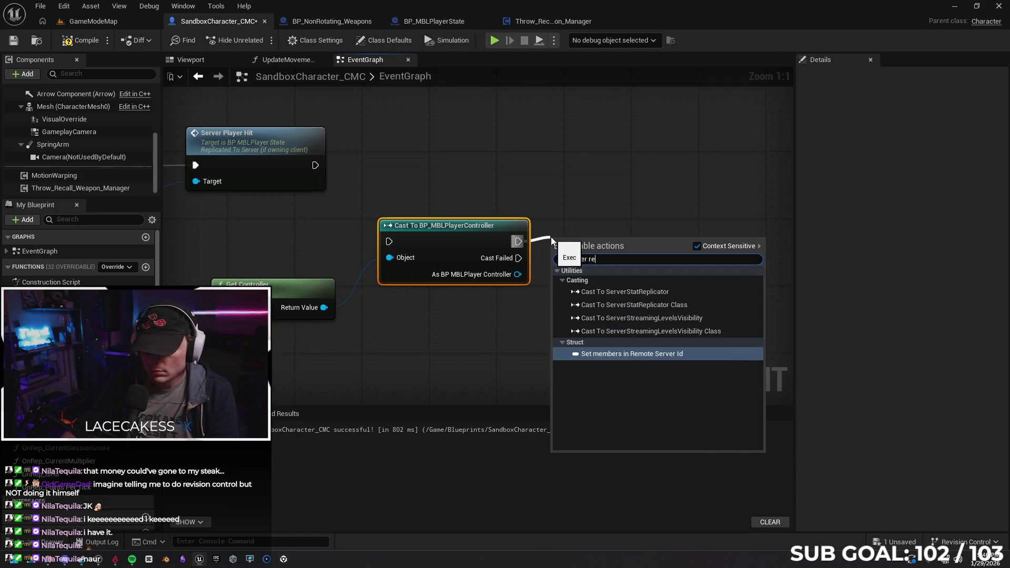
{"action": "left_click", "coordinate": [583, 214]}
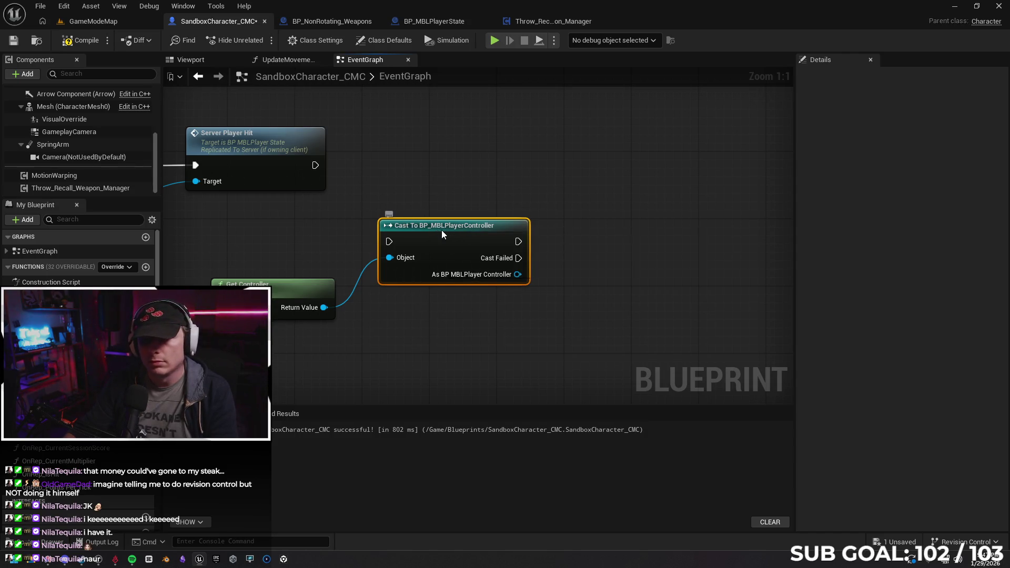
Step: Replace the controller cast with a Get Player State node off Get Controller, aligned beside it
{"action": "key", "text": "Delete"}
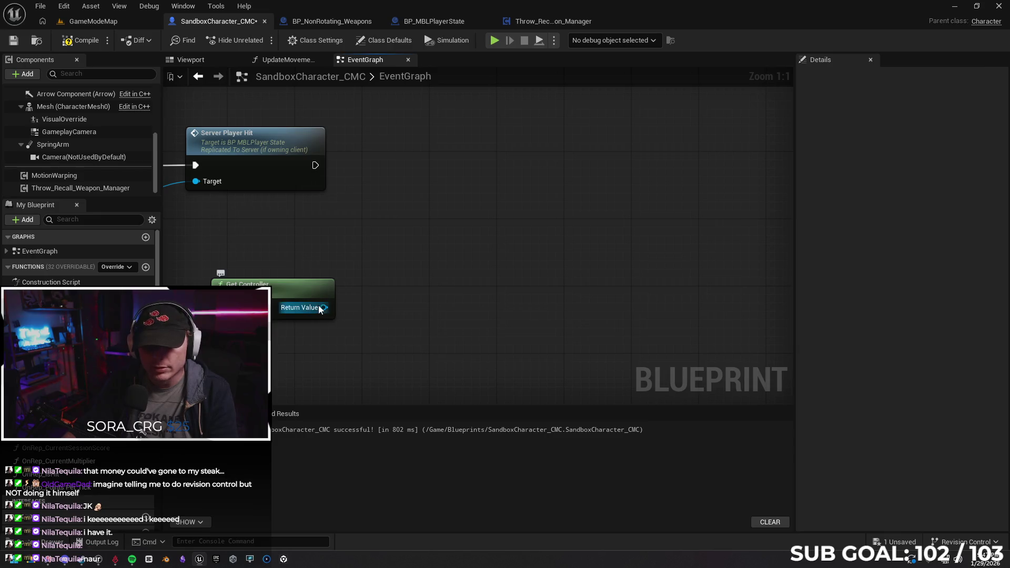
{"action": "left_click_drag", "start_coordinate": [320, 308], "coordinate": [448, 267]}
{"action": "type", "text": "get pla"}
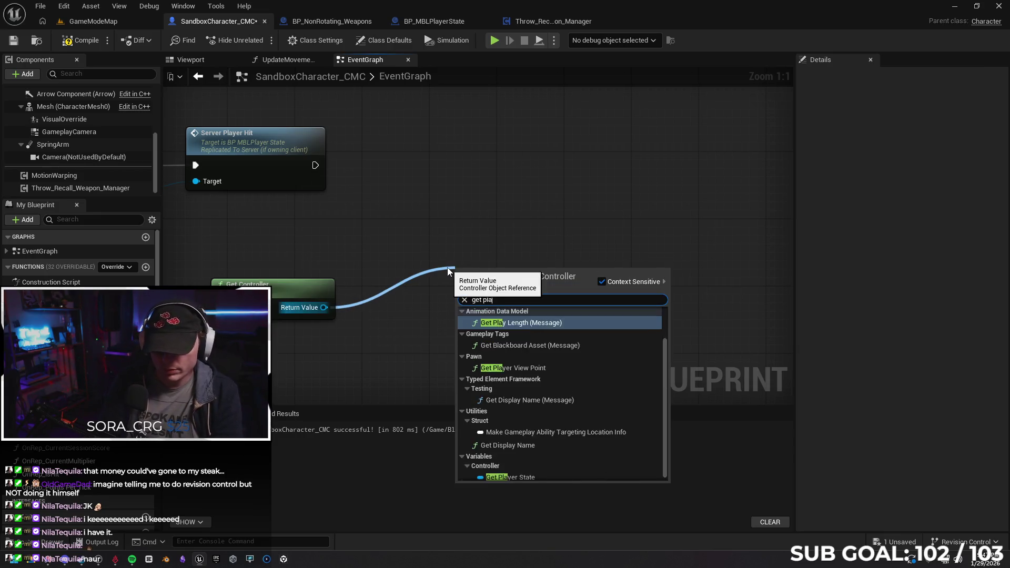
{"action": "type", "text": "yer"}
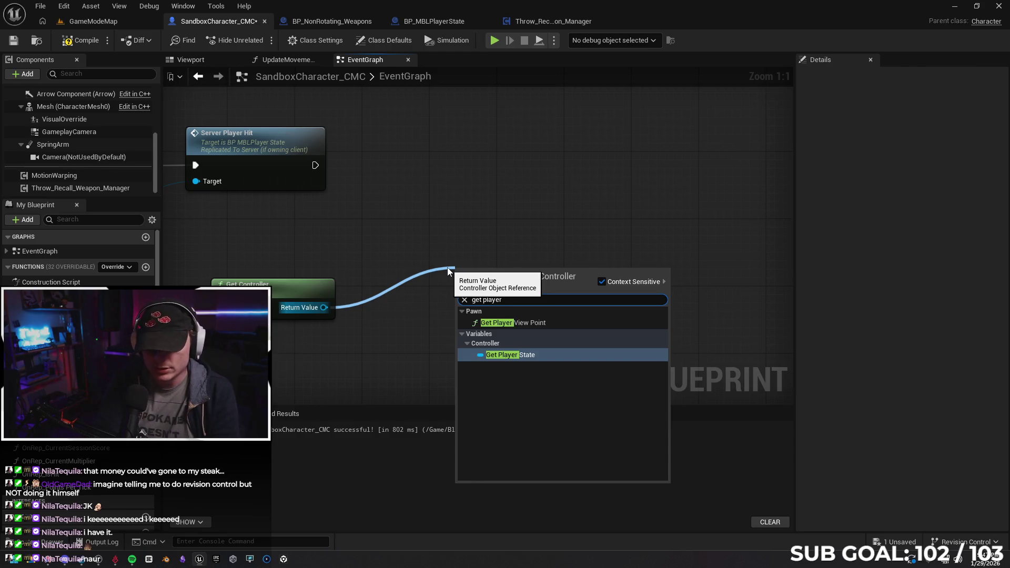
{"action": "key", "text": "Return"}
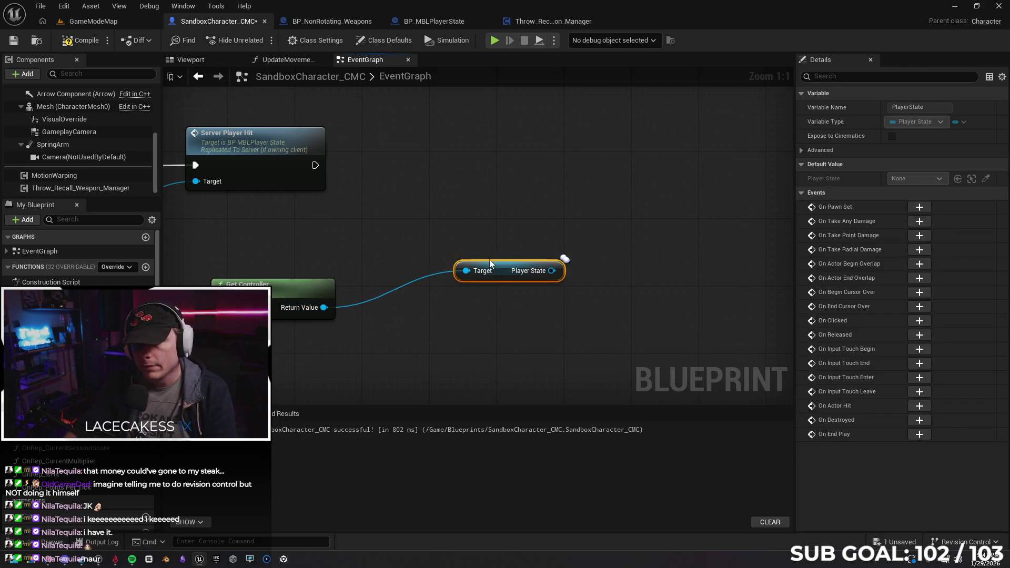
{"action": "left_click", "coordinate": [490, 260]}
{"action": "left_click_drag", "start_coordinate": [502, 272], "coordinate": [410, 308]}
{"action": "left_click_drag", "start_coordinate": [251, 282], "coordinate": [435, 339]}
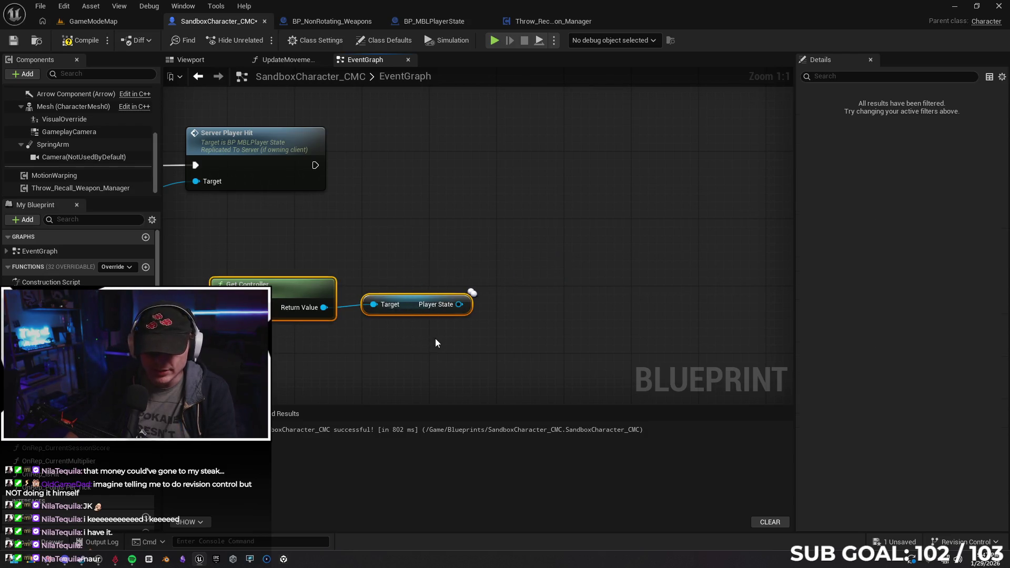
{"action": "key", "text": "q"}
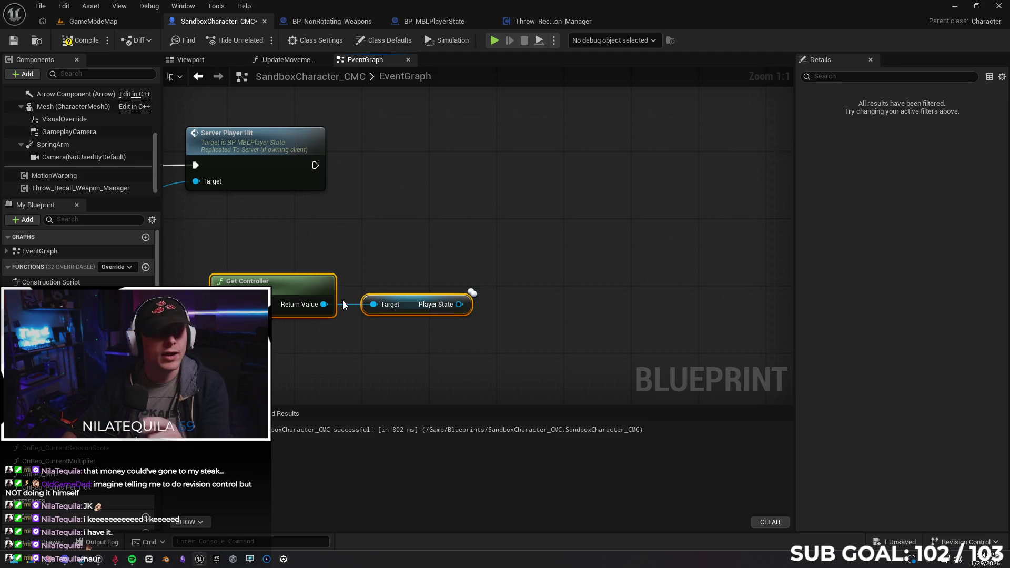
Step: Cast the Player State output to BP_MBLPlayerState, placed beside Server Player Hit
{"action": "mouse_move", "coordinate": [462, 304]}
{"action": "left_mouse_down"}
{"action": "mouse_move", "coordinate": [516, 226]}
{"action": "mouse_move", "coordinate": [509, 232]}
{"action": "left_mouse_up"}
{"action": "type", "text": "cast mbl"}
{"action": "key", "text": "Return"}
{"action": "left_click_drag", "start_coordinate": [541, 225], "coordinate": [507, 145]}
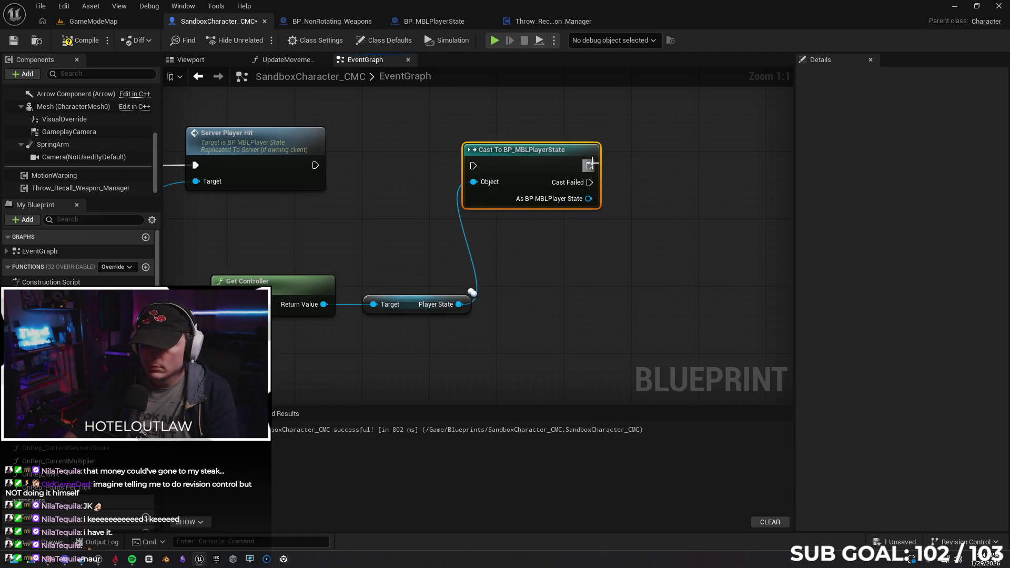
Step: Add Server Recieve Hit targeting the cast player state, and run Server Player Hit into the cast
{"action": "left_click_drag", "start_coordinate": [593, 165], "coordinate": [631, 175]}
{"action": "type", "text": "server"}
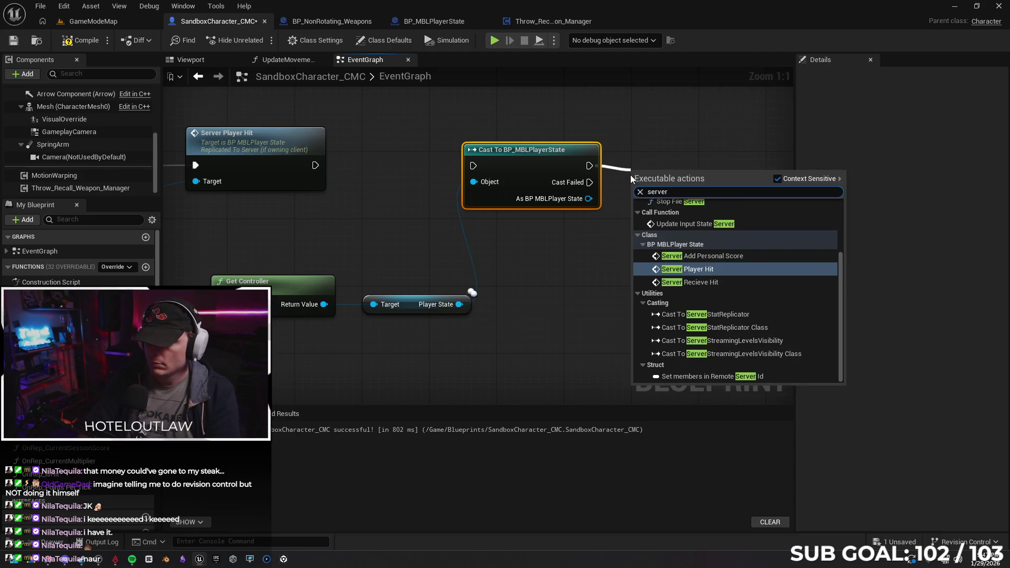
{"action": "key", "text": "Down"}
{"action": "key", "text": "Return"}
{"action": "left_click_drag", "start_coordinate": [688, 157], "coordinate": [681, 134]}
{"action": "left_click_drag", "start_coordinate": [589, 199], "coordinate": [625, 182]}
{"action": "left_click_drag", "start_coordinate": [315, 165], "coordinate": [473, 165]}
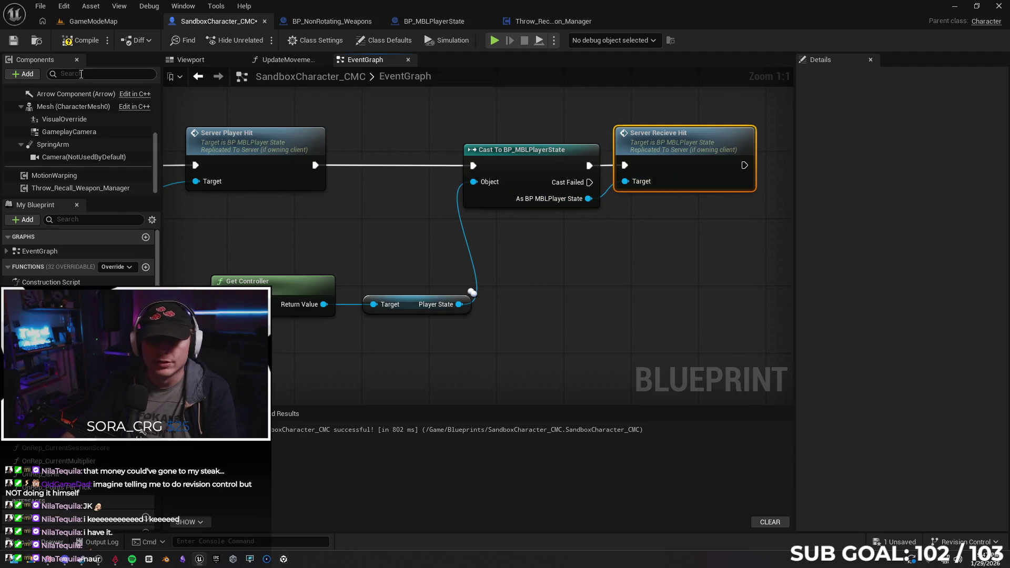
{"action": "mouse_move", "coordinate": [380, 222]}
{"action": "left_mouse_down"}
{"action": "mouse_move", "coordinate": [622, 201]}
{"action": "mouse_move", "coordinate": [476, 228]}
{"action": "left_mouse_up"}
{"action": "scroll", "coordinate": [478, 228], "scroll_direction": "down", "scroll_amount": 2}
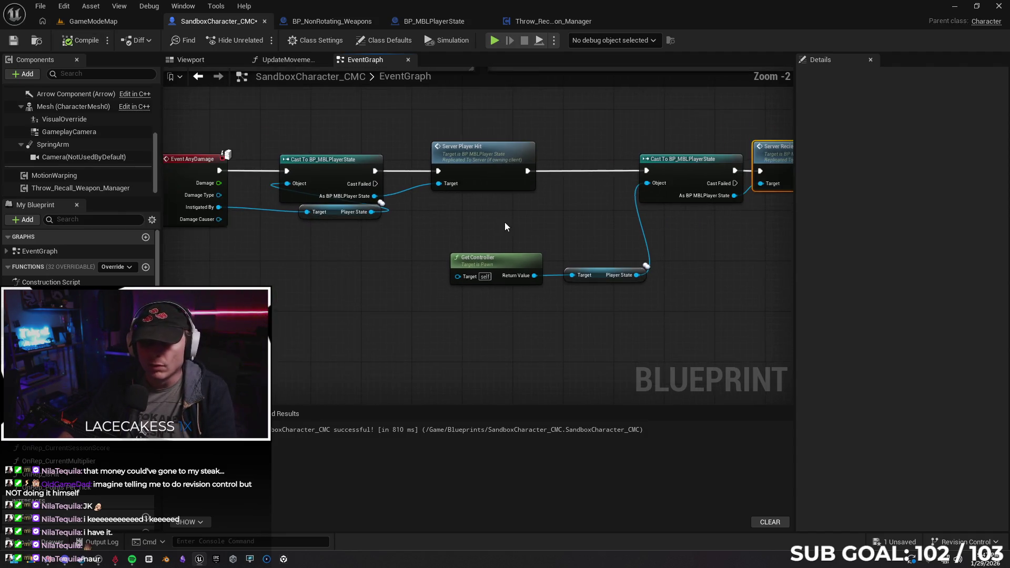
{"action": "left_click_drag", "start_coordinate": [477, 228], "coordinate": [386, 219]}
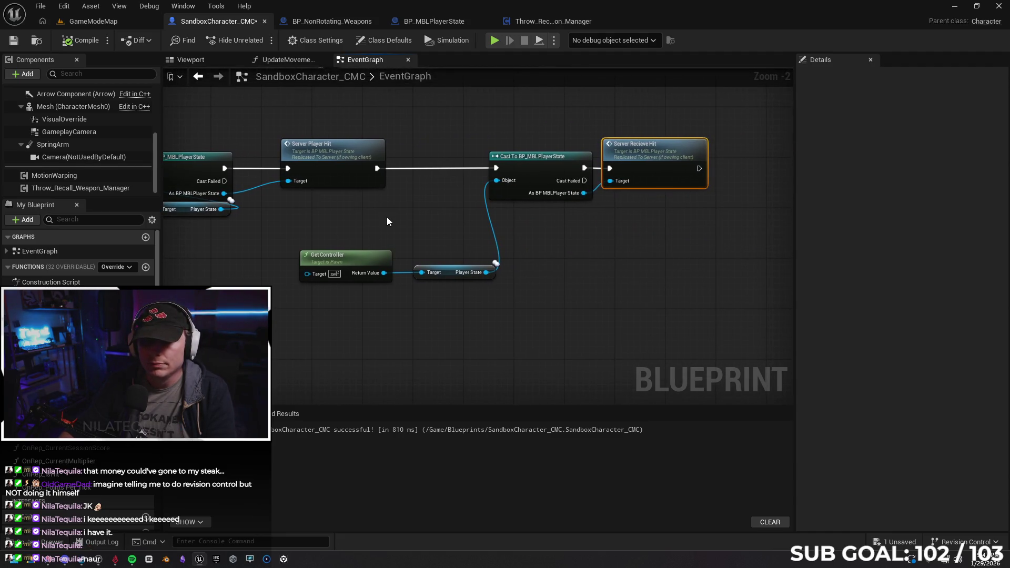
Step: Start a play test and throw three orbs as the Client 1 character
{"action": "left_click", "coordinate": [495, 41]}
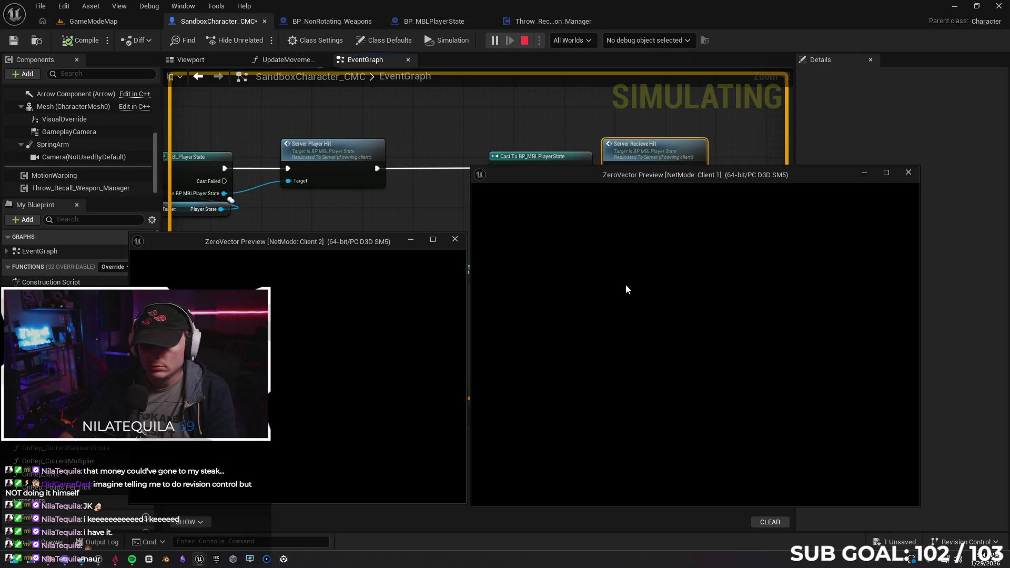
{"action": "left_click", "coordinate": [625, 374]}
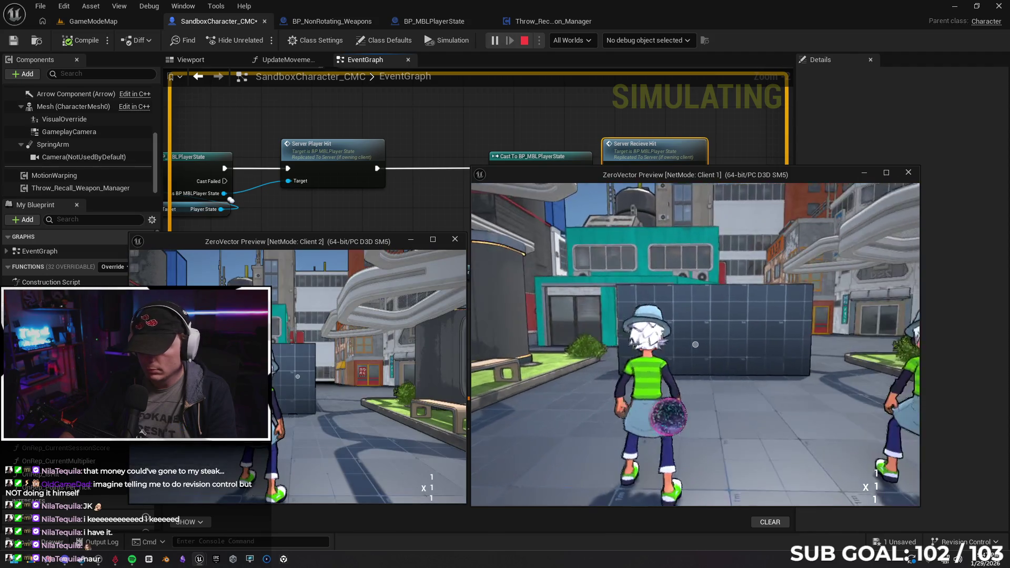
{"action": "left_click", "coordinate": [696, 345]}
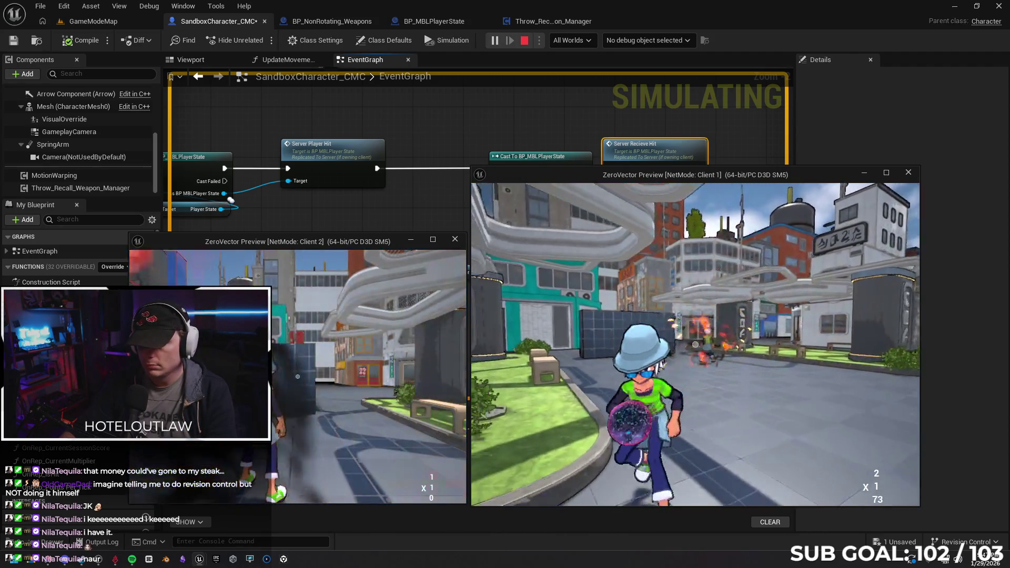
{"action": "left_click", "coordinate": [696, 344]}
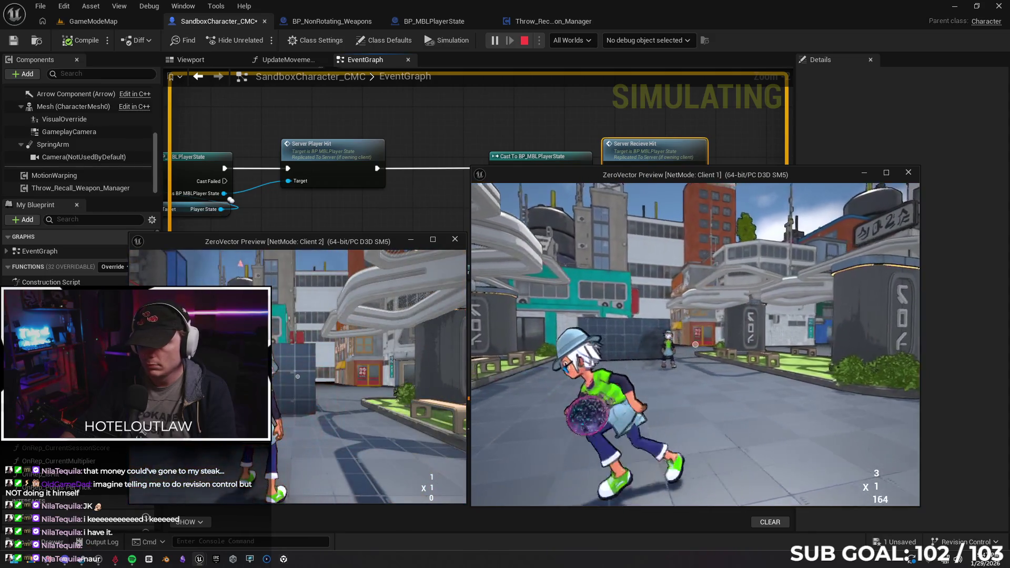
{"action": "left_click", "coordinate": [696, 345]}
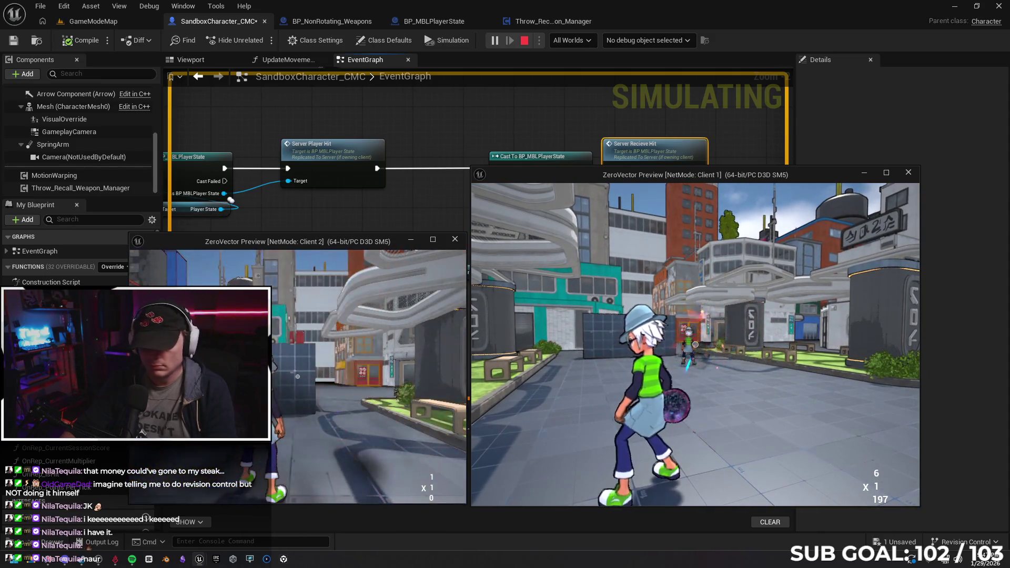
{"action": "key", "text": "super"}
Step: Hit the Client 1 character from Client 2, stop the play test, and save SandboxCharacter_CMC
{"action": "left_click", "coordinate": [409, 336]}
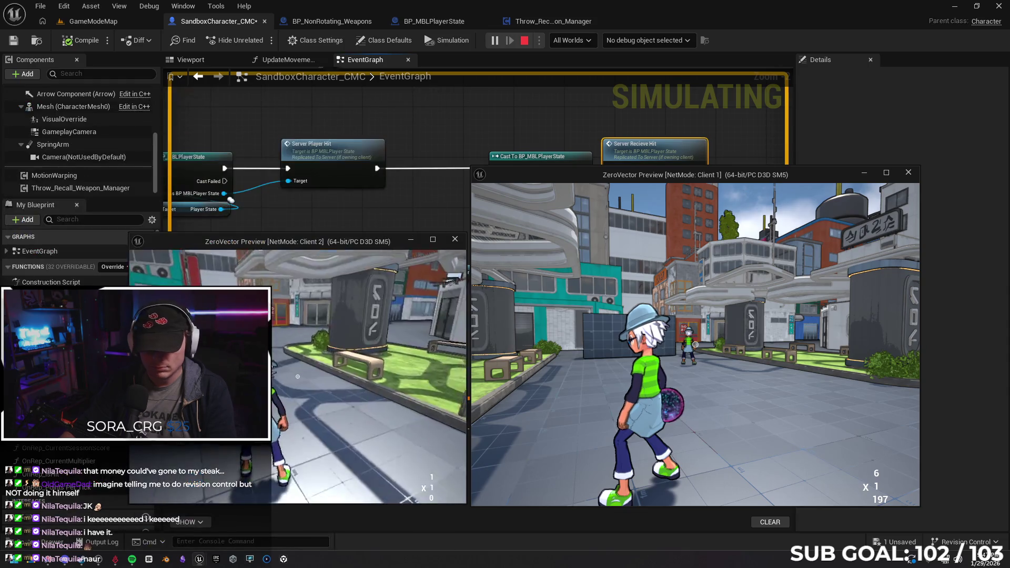
{"action": "left_click", "coordinate": [298, 376]}
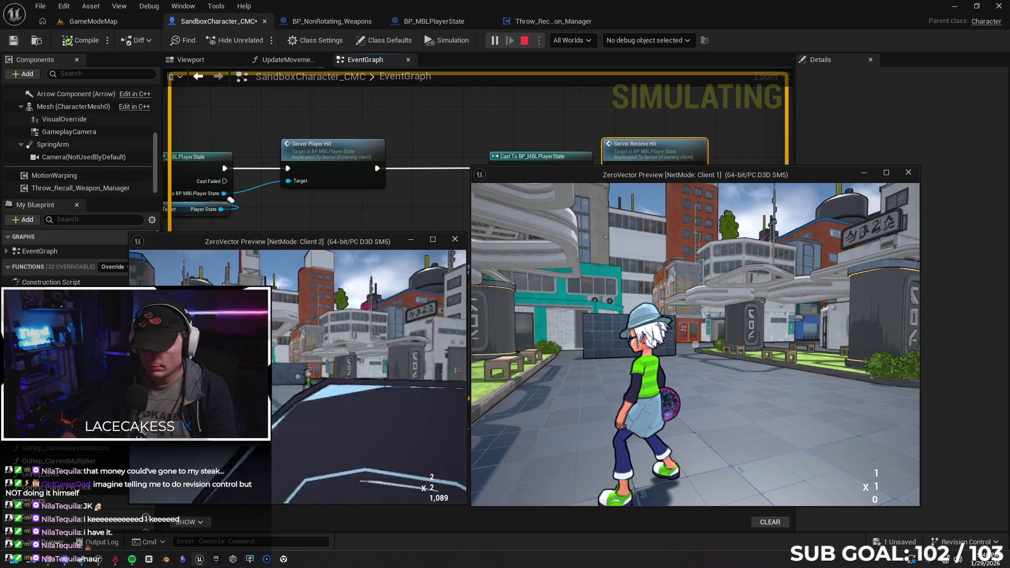
{"action": "key", "text": "super"}
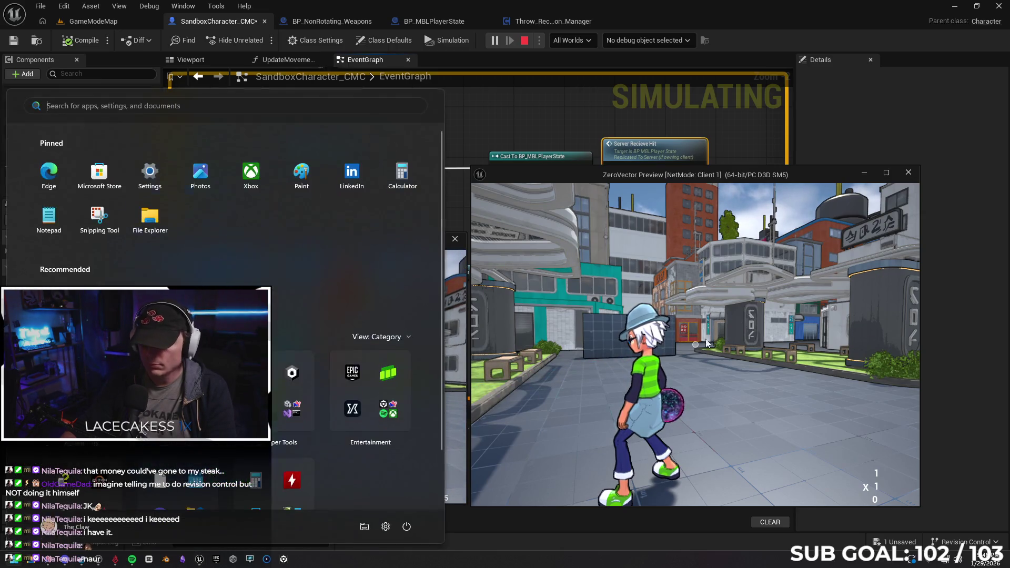
{"action": "key", "text": "super"}
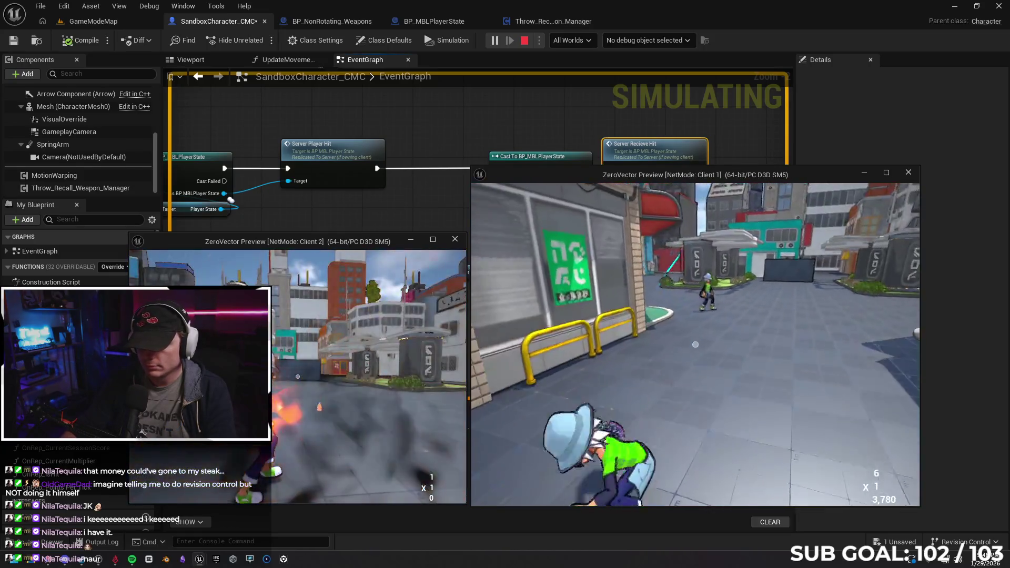
{"action": "key", "text": "Escape"}
{"action": "left_click", "coordinate": [15, 40]}
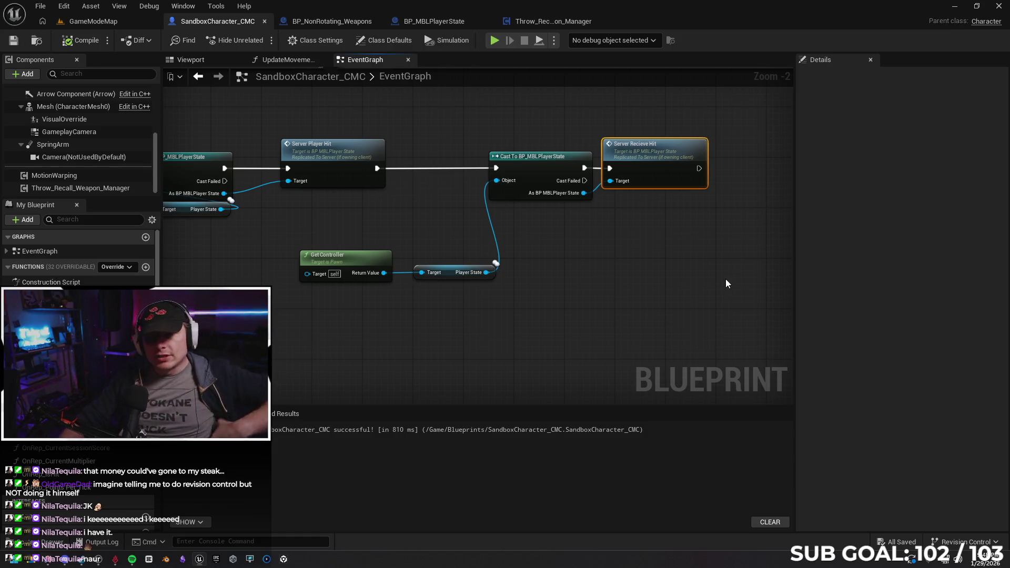
Step: Move Get Controller and Player State up-left and shift the Cast To and Server Recieve Hit group left
{"action": "left_click", "coordinate": [621, 257]}
{"action": "scroll", "coordinate": [437, 313], "scroll_direction": "down", "scroll_amount": 2}
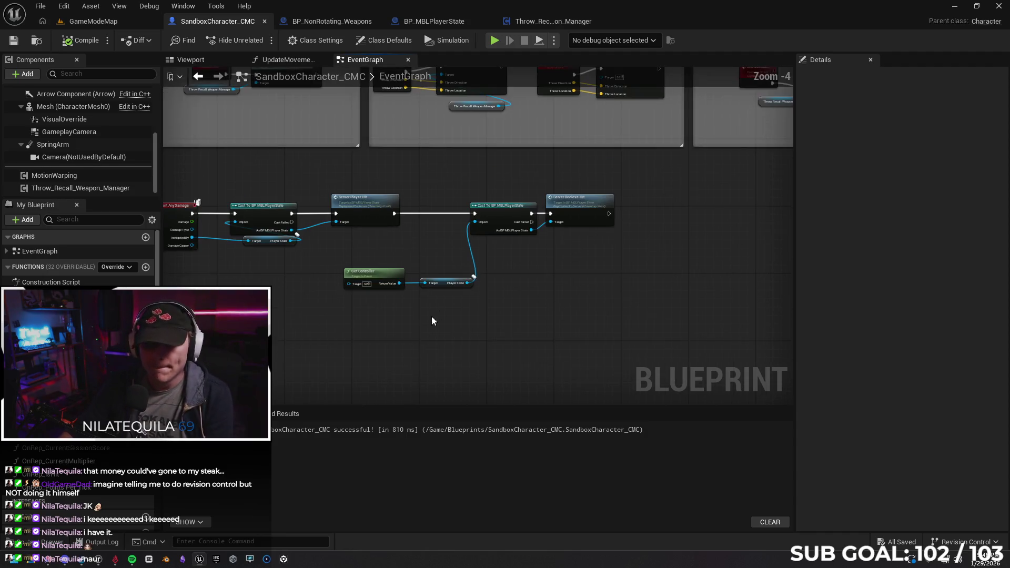
{"action": "left_click_drag", "start_coordinate": [468, 291], "coordinate": [424, 251]}
{"action": "left_click", "coordinate": [507, 299]}
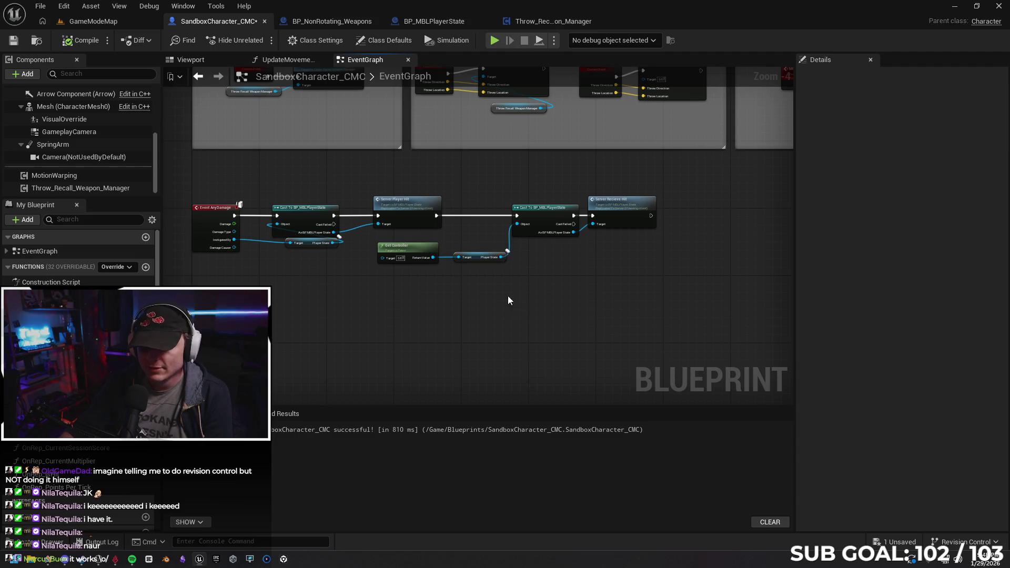
{"action": "mouse_move", "coordinate": [494, 286]}
{"action": "left_mouse_down"}
{"action": "mouse_move", "coordinate": [605, 221]}
{"action": "mouse_move", "coordinate": [564, 207]}
{"action": "left_mouse_up"}
{"action": "left_click_drag", "start_coordinate": [400, 245], "coordinate": [381, 245]}
{"action": "left_click", "coordinate": [382, 286]}
{"action": "mouse_move", "coordinate": [382, 286]}
{"action": "left_mouse_down"}
{"action": "mouse_move", "coordinate": [573, 297]}
{"action": "mouse_move", "coordinate": [562, 298]}
{"action": "left_mouse_up"}
Step: Place the getters beside the second Cast To, then comment-wrap the first cast and Server Player Hit
{"action": "left_click_drag", "start_coordinate": [417, 232], "coordinate": [513, 279]}
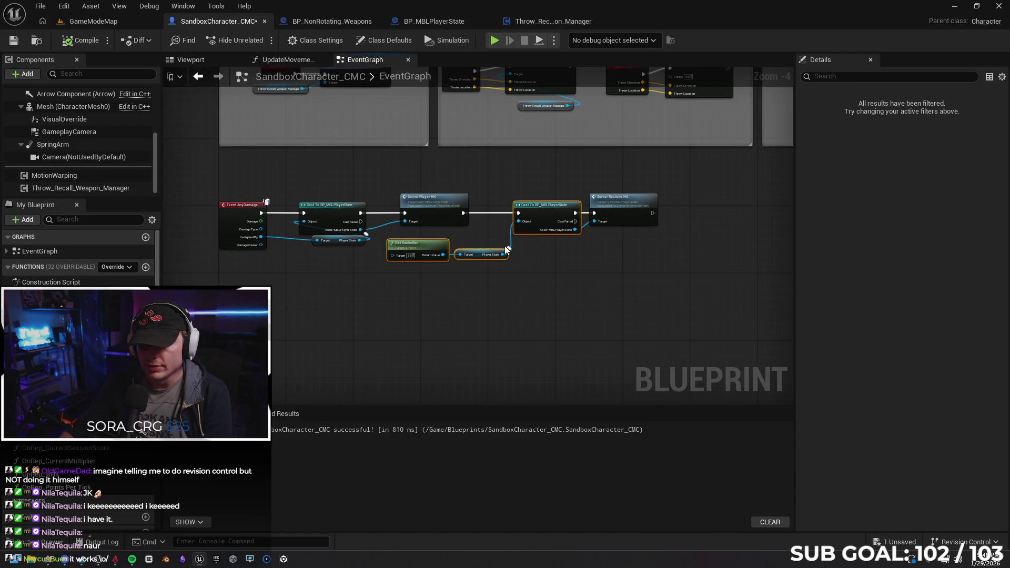
{"action": "left_click_drag", "start_coordinate": [546, 204], "coordinate": [696, 198]}
{"action": "left_click", "coordinate": [528, 302]}
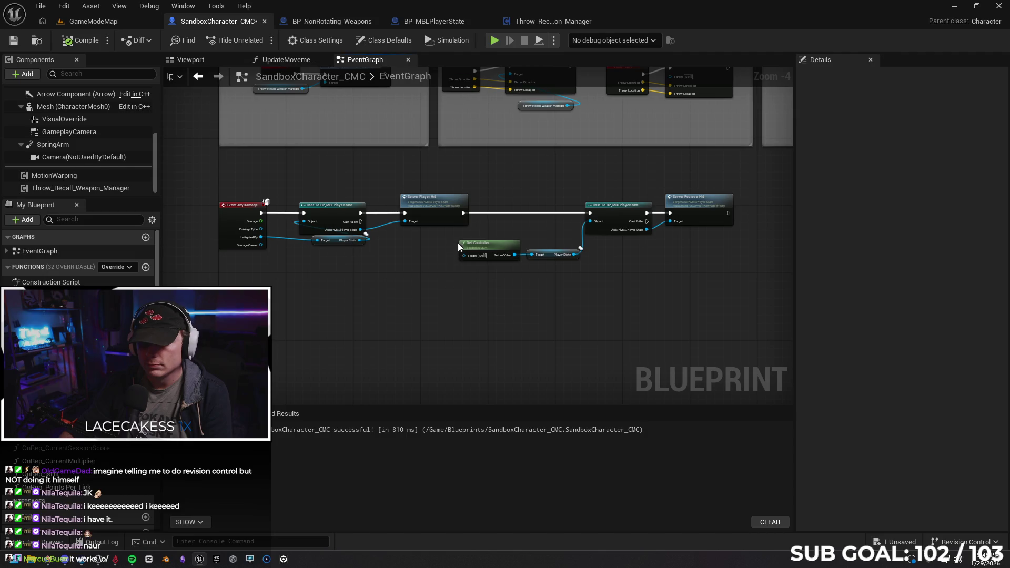
{"action": "left_click_drag", "start_coordinate": [453, 241], "coordinate": [584, 263]}
{"action": "left_click_drag", "start_coordinate": [506, 248], "coordinate": [567, 235]}
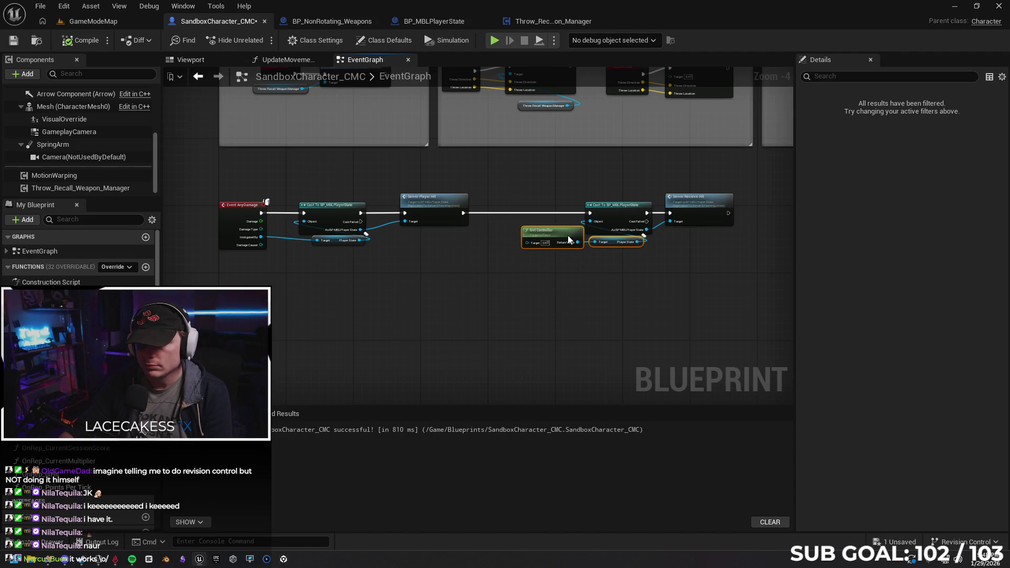
{"action": "left_click", "coordinate": [494, 294]}
{"action": "left_click_drag", "start_coordinate": [494, 293], "coordinate": [610, 292]}
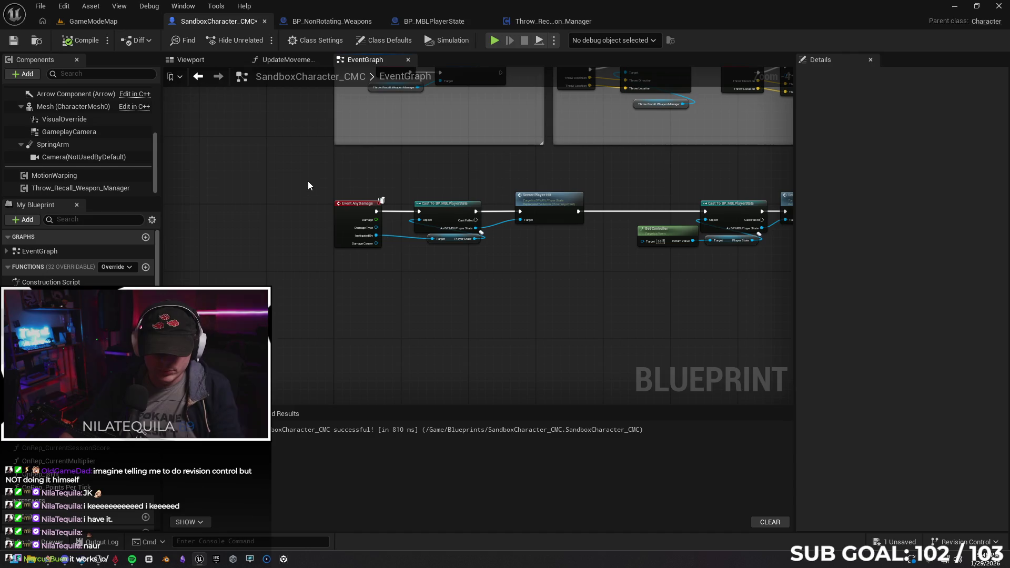
{"action": "left_click_drag", "start_coordinate": [486, 241], "coordinate": [591, 293]}
{"action": "key", "text": "c"}
{"action": "type", "text": "Add X on Hit"}
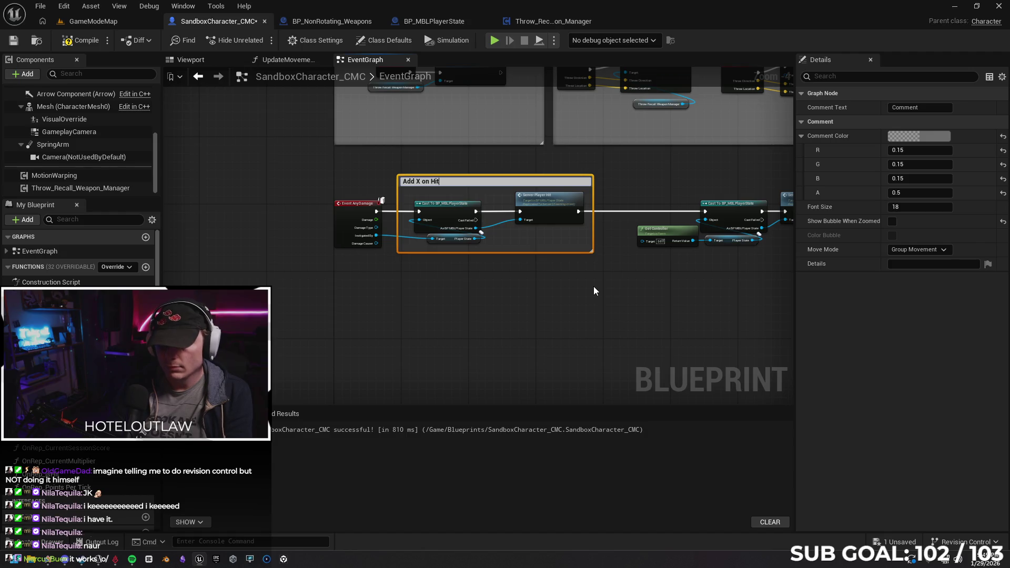
Step: Title the first comment 'Add X on Hit' and wrap the second chain in 'Reset Score on Hit'
{"action": "key", "text": "Return"}
{"action": "mouse_move", "coordinate": [516, 273]}
{"action": "left_mouse_down"}
{"action": "mouse_move", "coordinate": [487, 291]}
{"action": "mouse_move", "coordinate": [412, 201]}
{"action": "mouse_move", "coordinate": [611, 311]}
{"action": "left_mouse_up"}
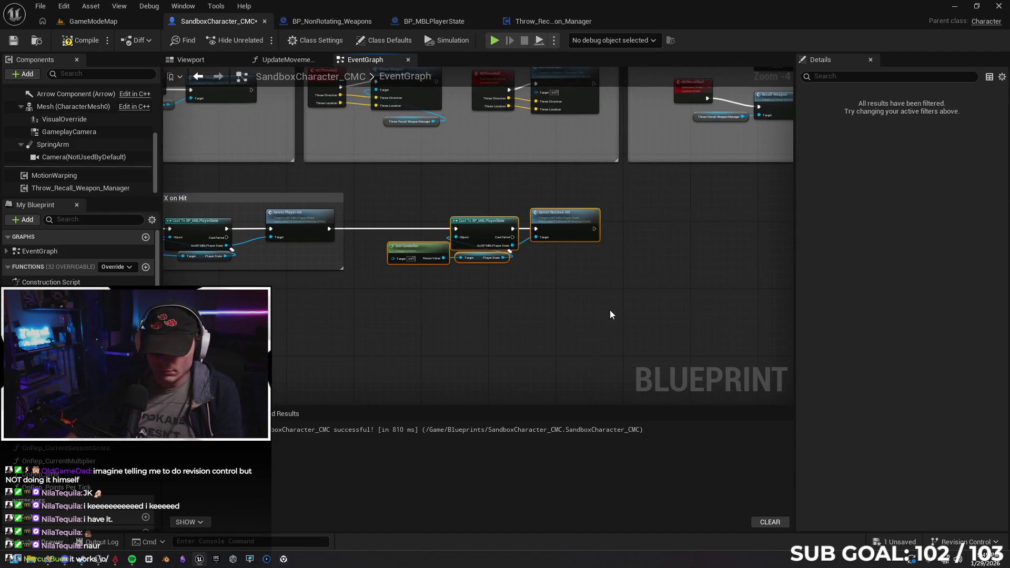
{"action": "key", "text": "c"}
{"action": "type", "text": "Reset Score on"}
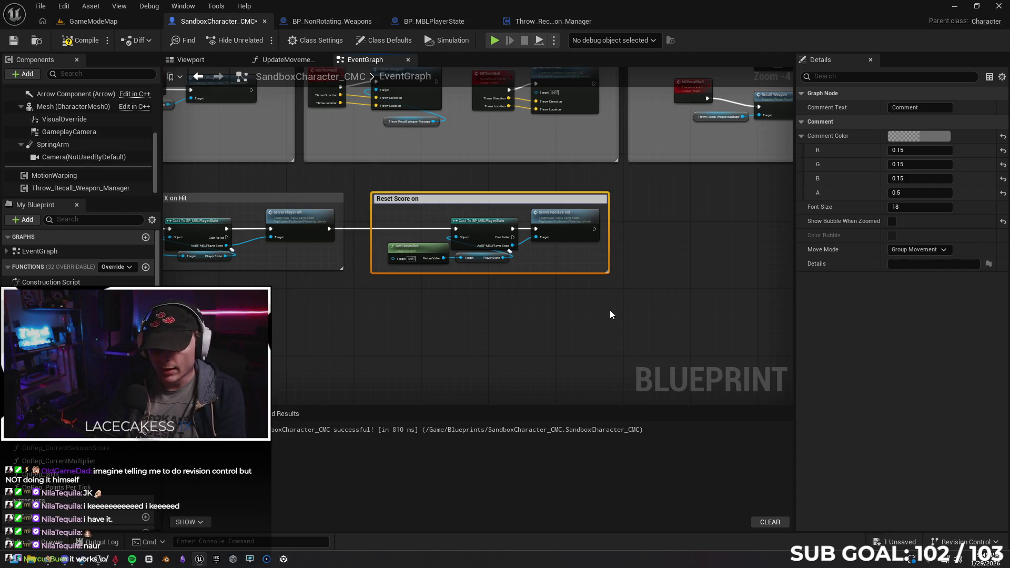
{"action": "type", "text": "Hit"}
{"action": "key", "text": "Return"}
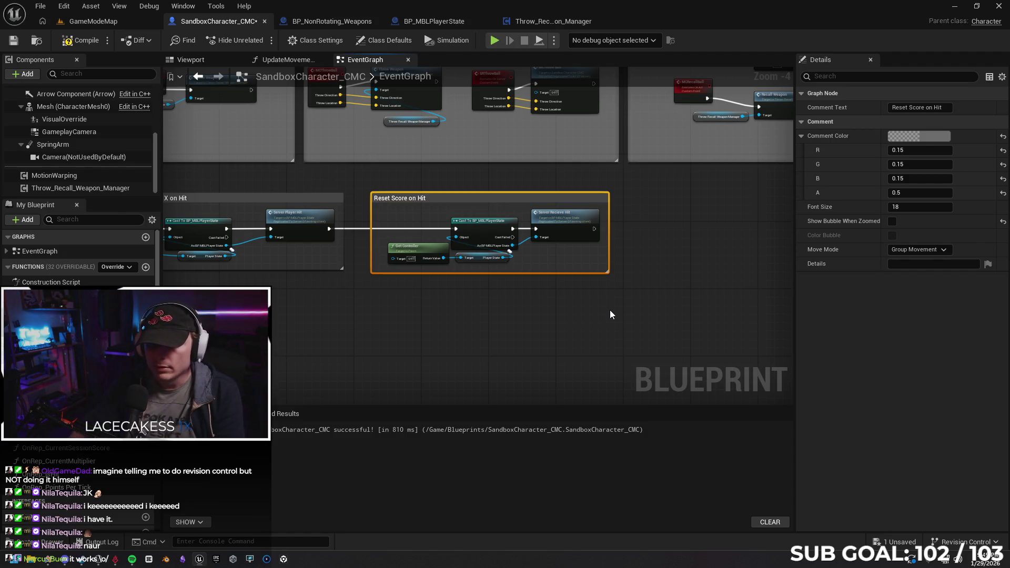
{"action": "left_click", "coordinate": [412, 289]}
{"action": "scroll", "coordinate": [561, 222], "scroll_direction": "up", "scroll_amount": 3}
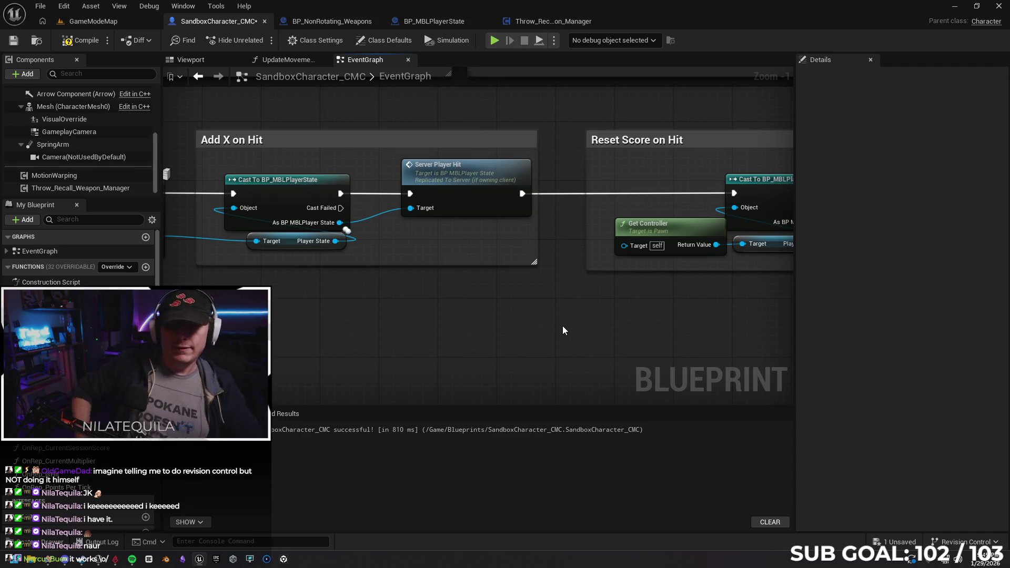
Step: Compile and save the blueprint, then start a two-client play test
{"action": "left_click", "coordinate": [83, 43]}
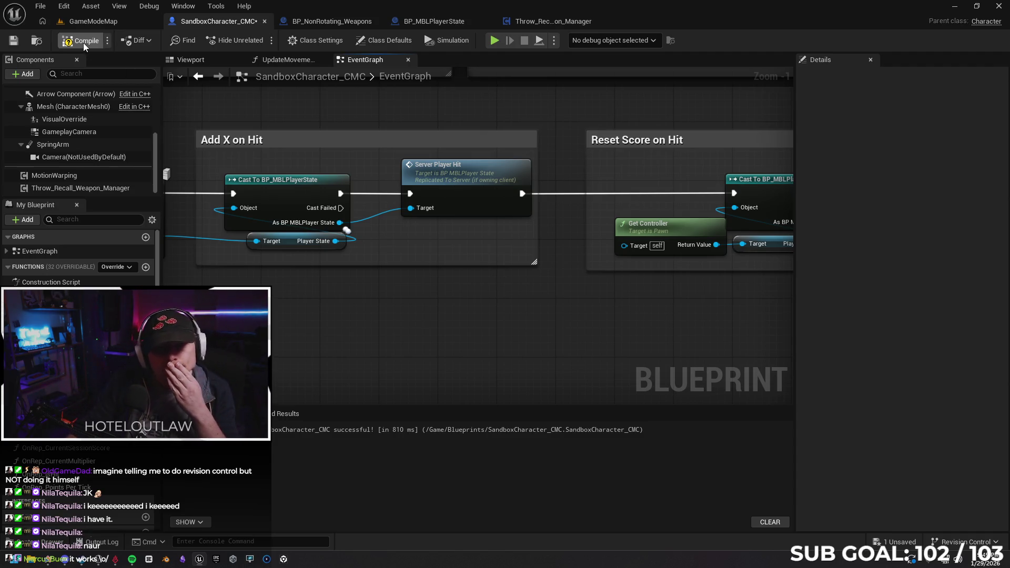
{"action": "left_click", "coordinate": [15, 42]}
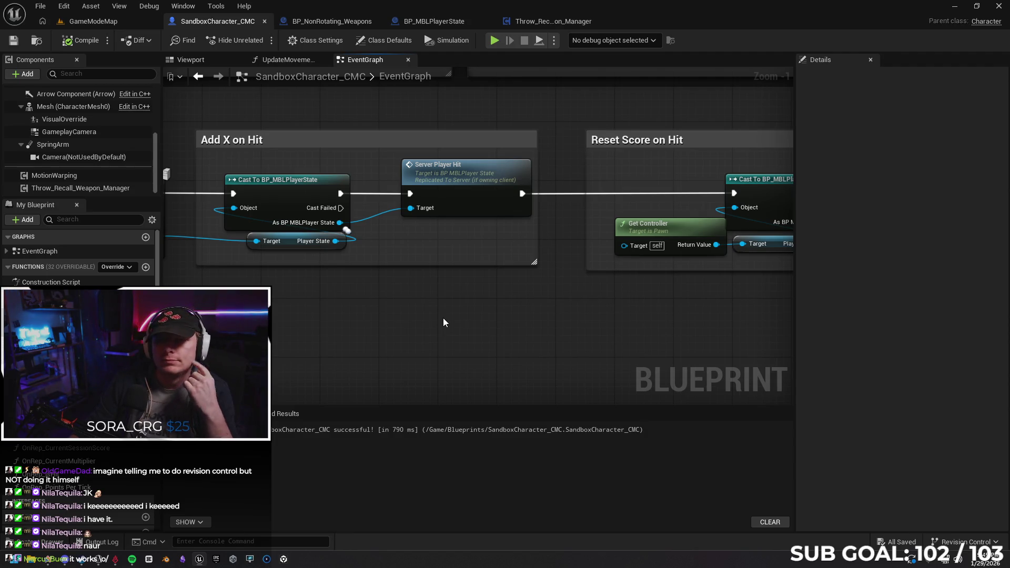
{"action": "key", "text": "alt+p"}
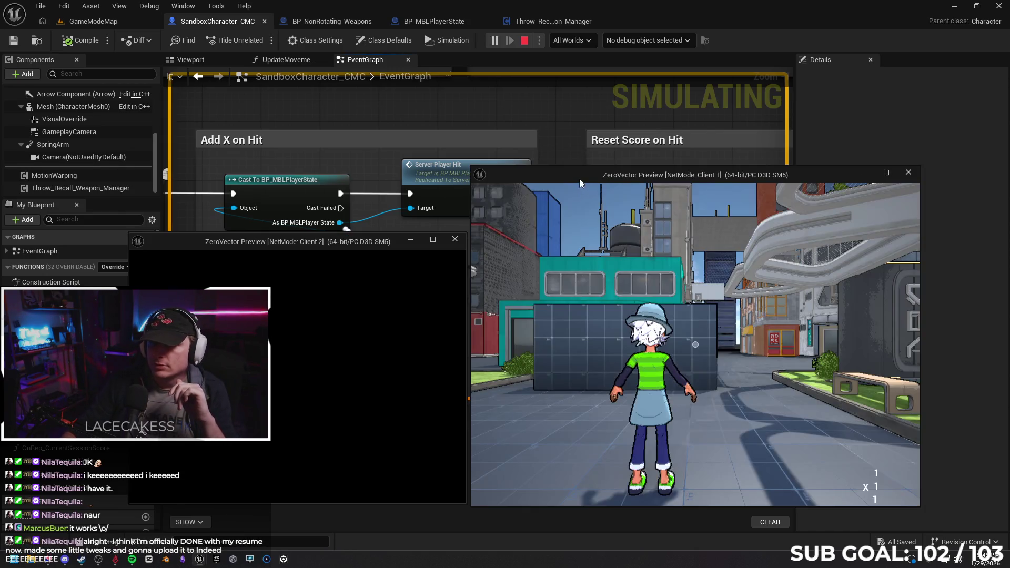
Step: Tile the two clients side by side and, as Client 1, hit Client 2's player with two orbs
{"action": "mouse_move", "coordinate": [576, 177]}
{"action": "left_mouse_down"}
{"action": "mouse_move", "coordinate": [895, 100]}
{"action": "mouse_move", "coordinate": [1003, 111]}
{"action": "left_mouse_up"}
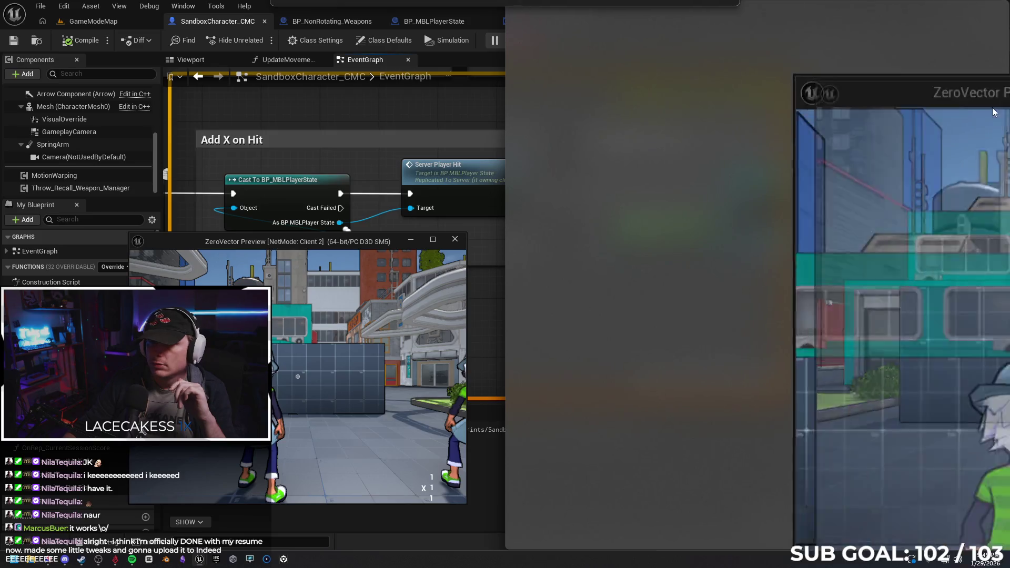
{"action": "left_click", "coordinate": [112, 141]}
{"action": "left_click", "coordinate": [634, 303]}
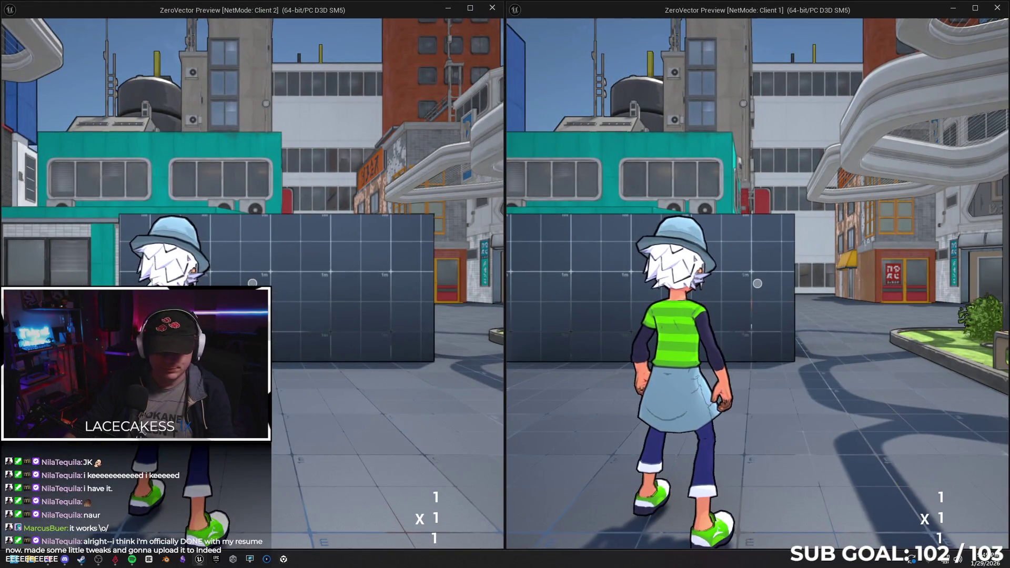
{"action": "key", "text": "w"}
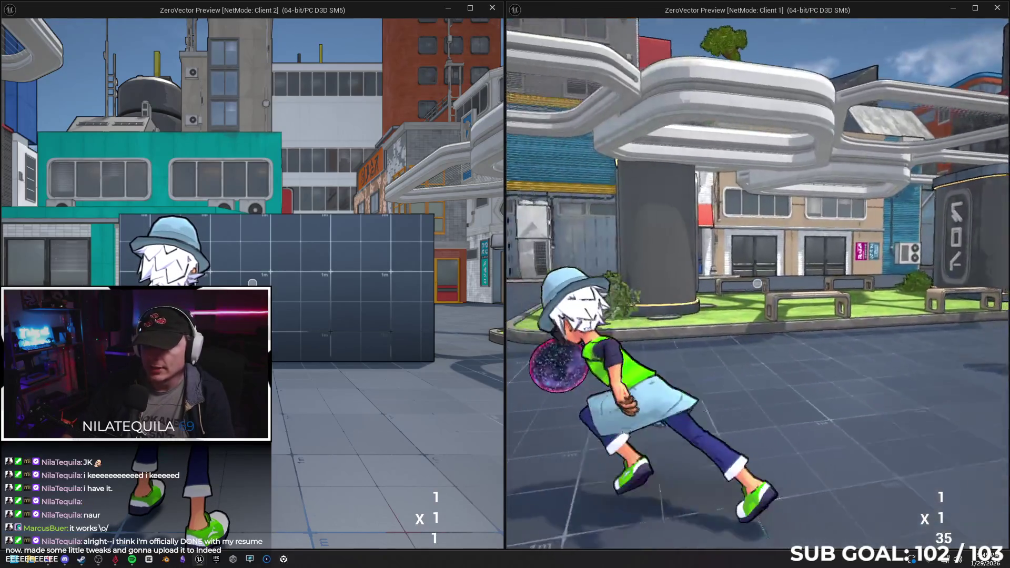
{"action": "key", "text": "space"}
{"action": "key", "text": "w"}
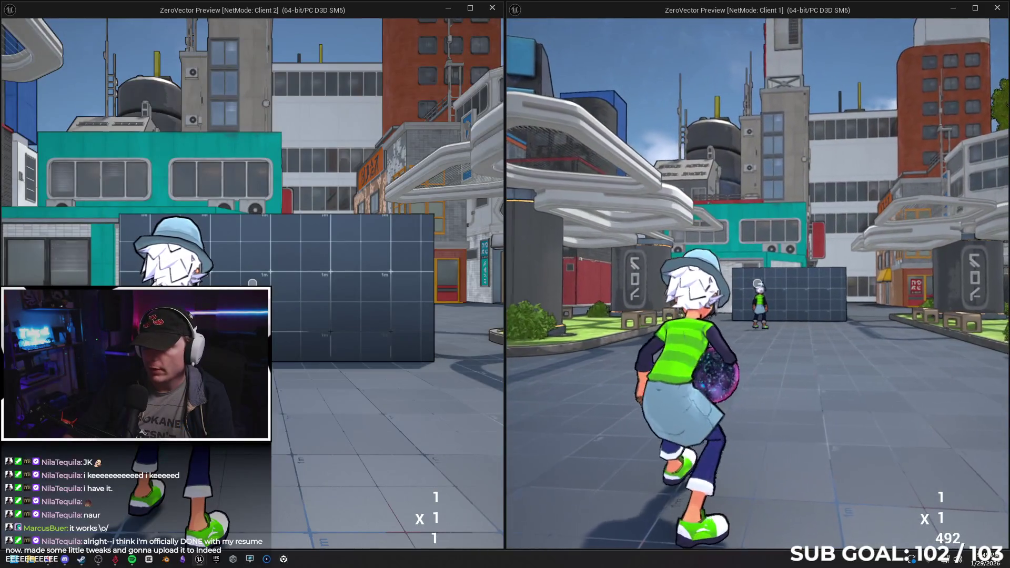
{"action": "left_click", "coordinate": [758, 283]}
{"action": "key", "text": "space"}
{"action": "key", "text": "w"}
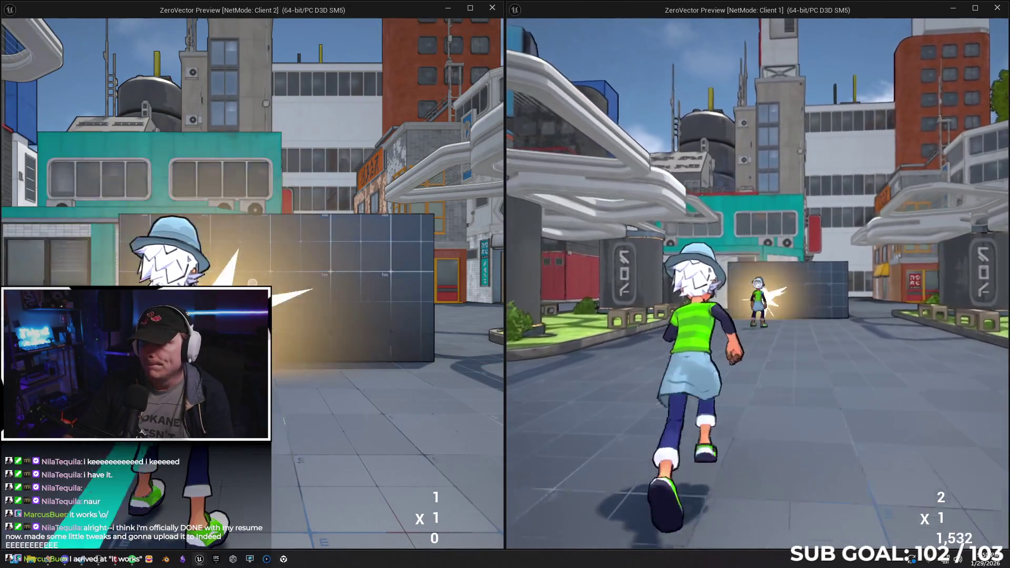
{"action": "left_click", "coordinate": [756, 284]}
{"action": "key", "text": "w"}
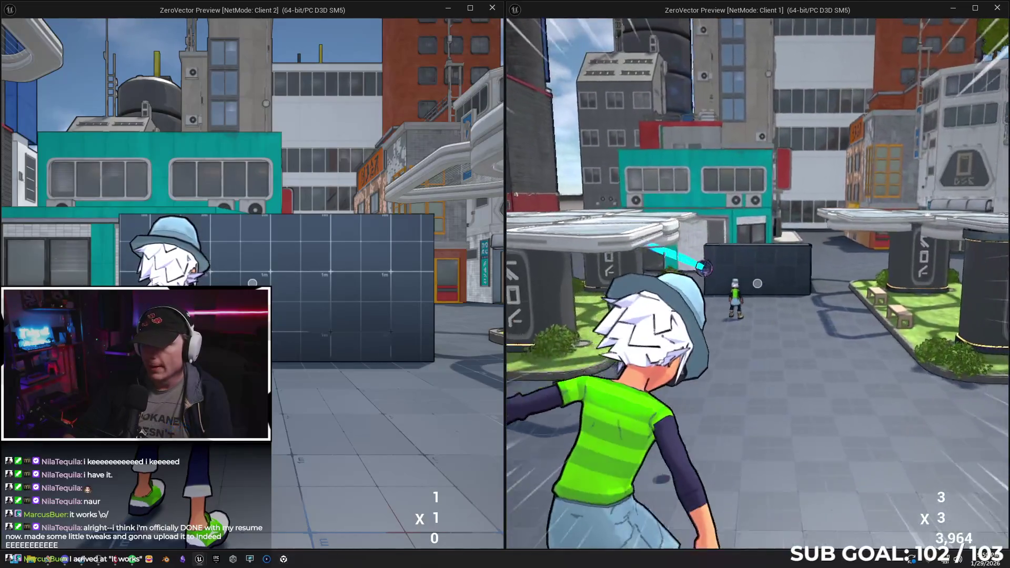
{"action": "key", "text": "w"}
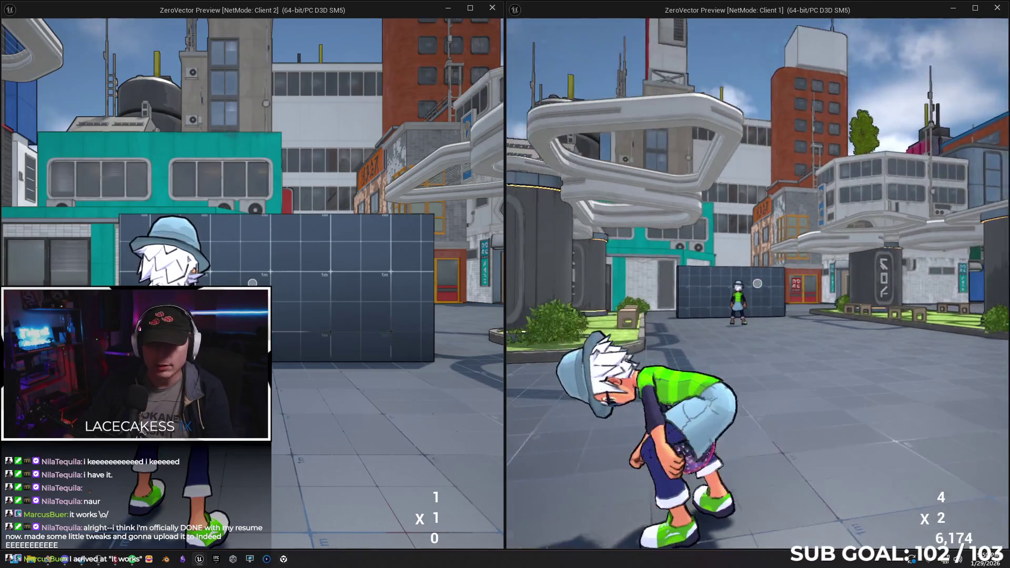
Step: Walk Client 2's character toward the shop, jump with the ball, then end the play session
{"action": "key", "text": "super"}
{"action": "key", "text": "super"}
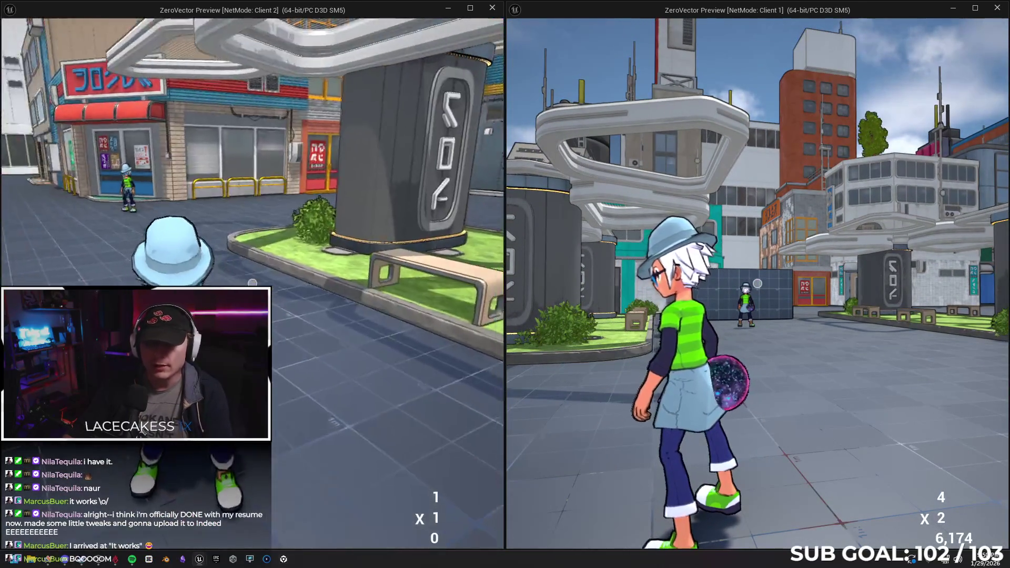
{"action": "key", "text": "w"}
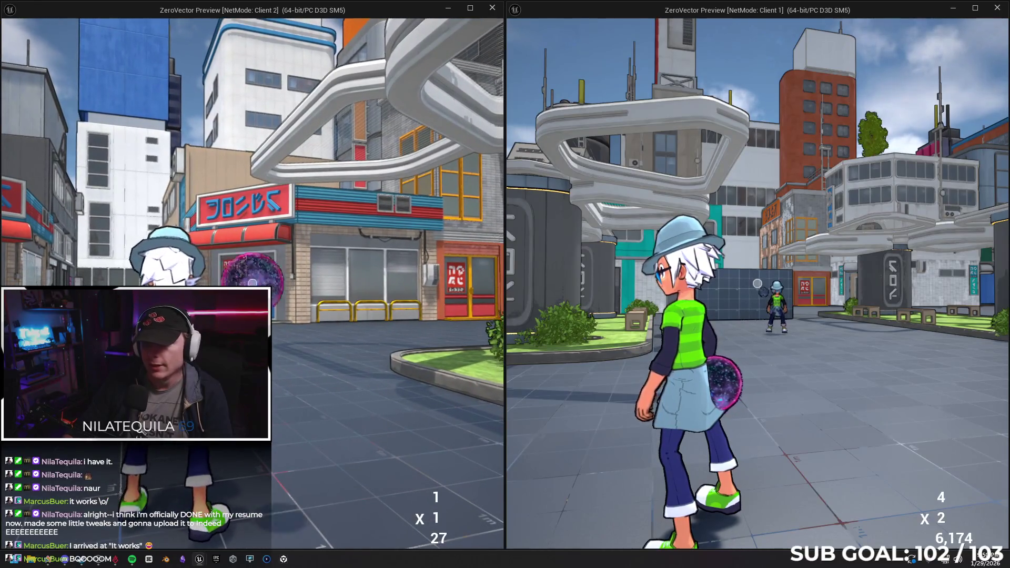
{"action": "key", "text": "w"}
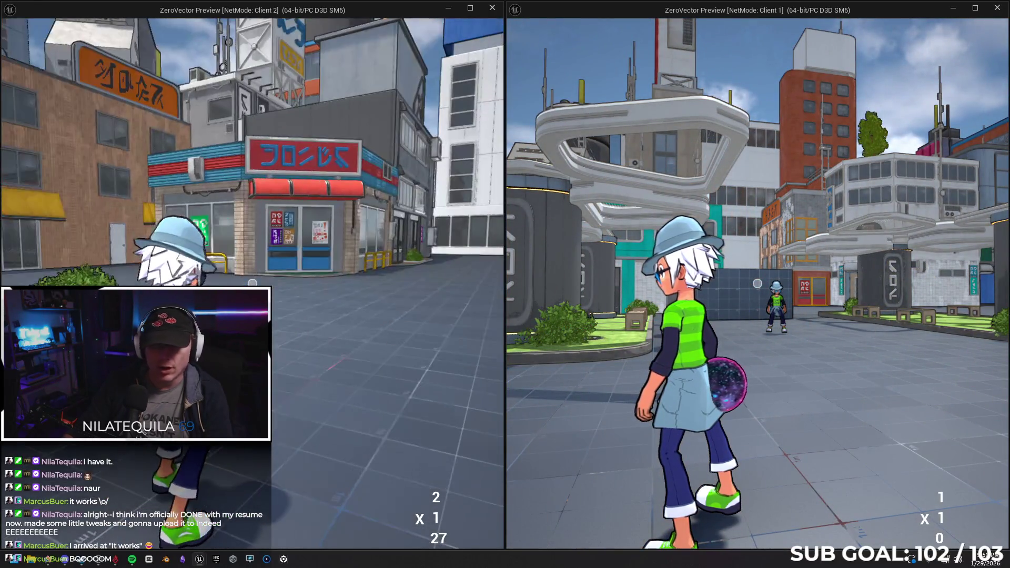
{"action": "key", "text": "space"}
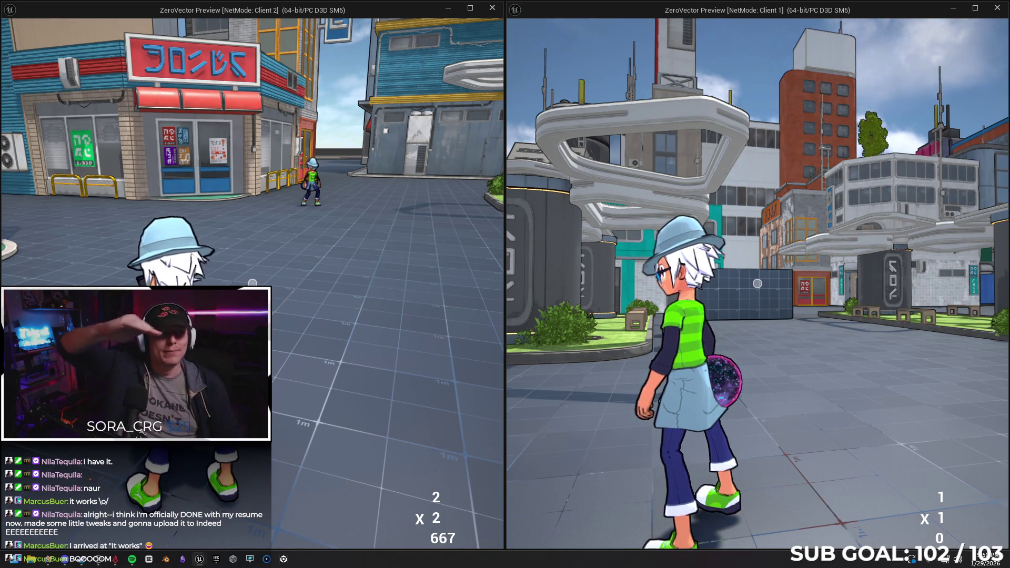
{"action": "key", "text": "Escape"}
Step: Center the Reset Score on Hit comment and nudge Get Controller left inside it
{"action": "scroll", "coordinate": [486, 271], "scroll_direction": "down", "scroll_amount": 1}
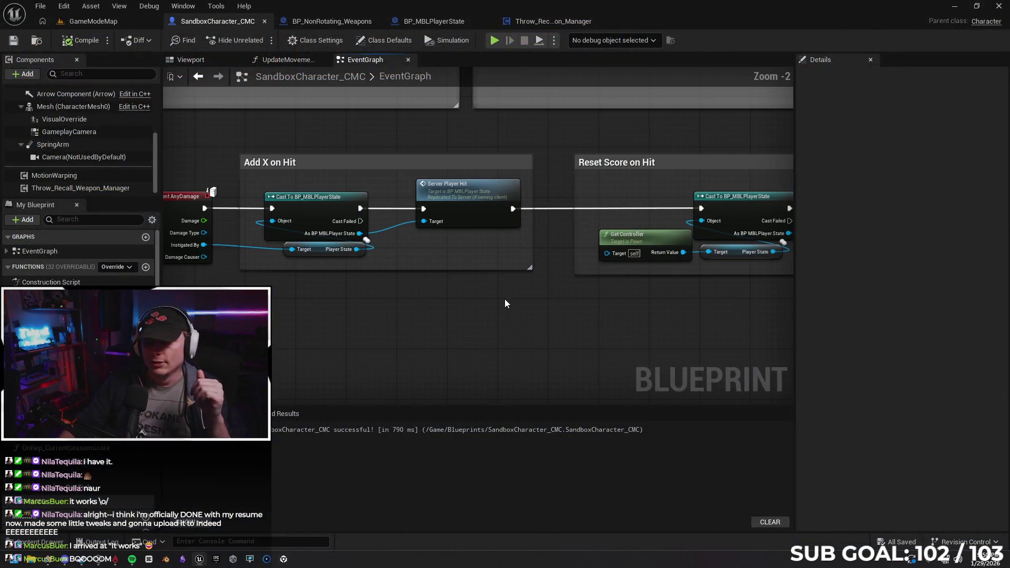
{"action": "left_click_drag", "start_coordinate": [509, 318], "coordinate": [602, 324]}
{"action": "scroll", "coordinate": [552, 320], "scroll_direction": "down", "scroll_amount": 1}
{"action": "left_click_drag", "start_coordinate": [535, 321], "coordinate": [436, 321]}
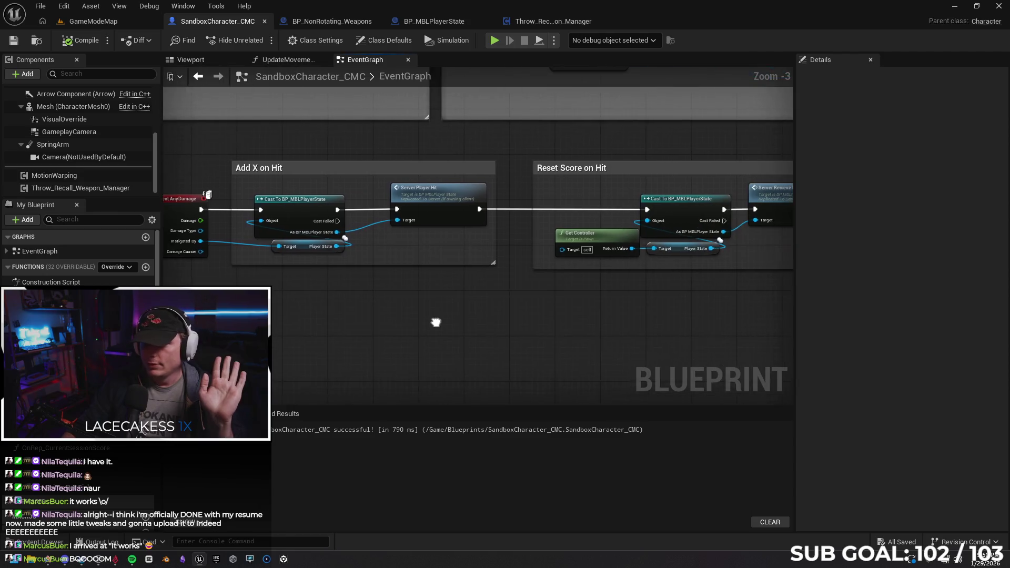
{"action": "left_click_drag", "start_coordinate": [546, 265], "coordinate": [456, 265]}
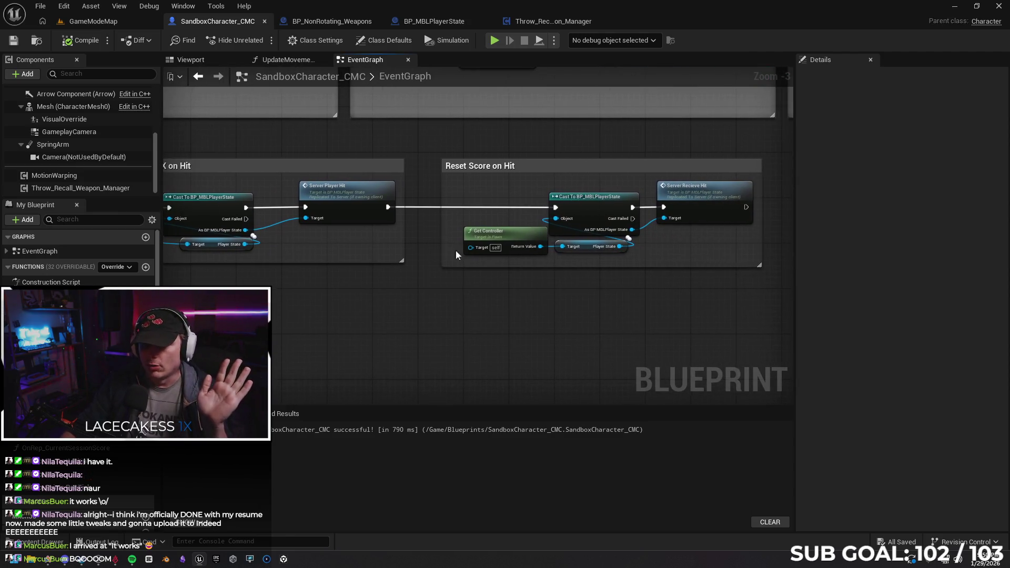
{"action": "left_click_drag", "start_coordinate": [511, 234], "coordinate": [500, 232]}
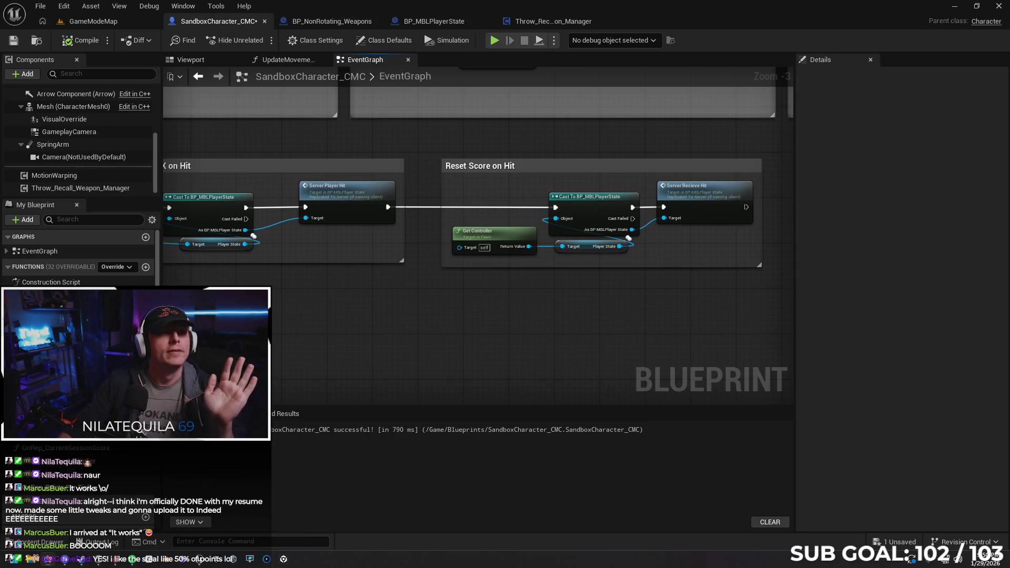
Step: Minimize the Gemini window, save SandboxCharacter_CMC with Ctrl+S, and switch to BP_NonRotating_Weapons
{"action": "key", "text": "alt+Tab"}
{"action": "left_click_drag", "start_coordinate": [543, 103], "coordinate": [611, 102]}
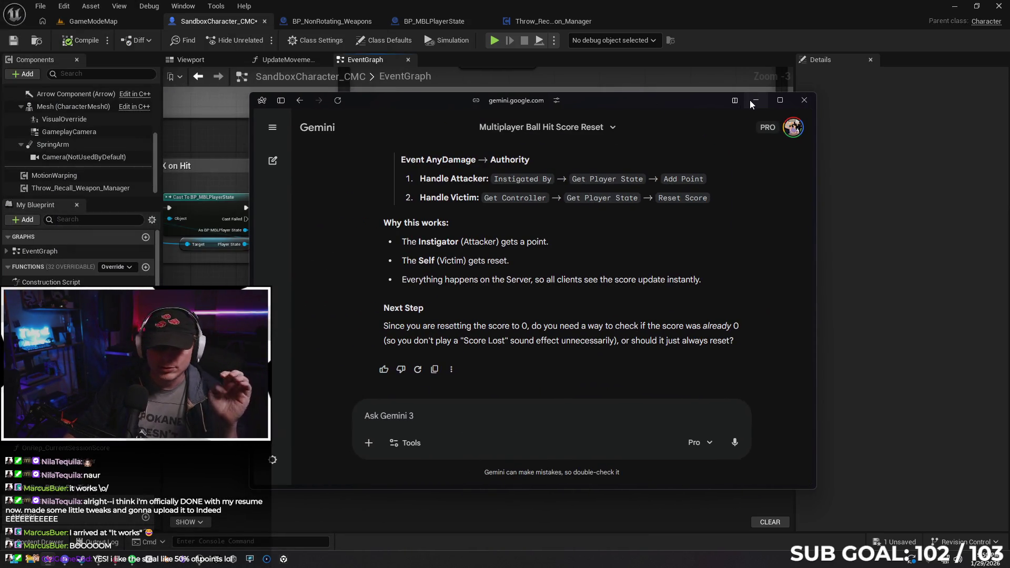
{"action": "left_click", "coordinate": [756, 100]}
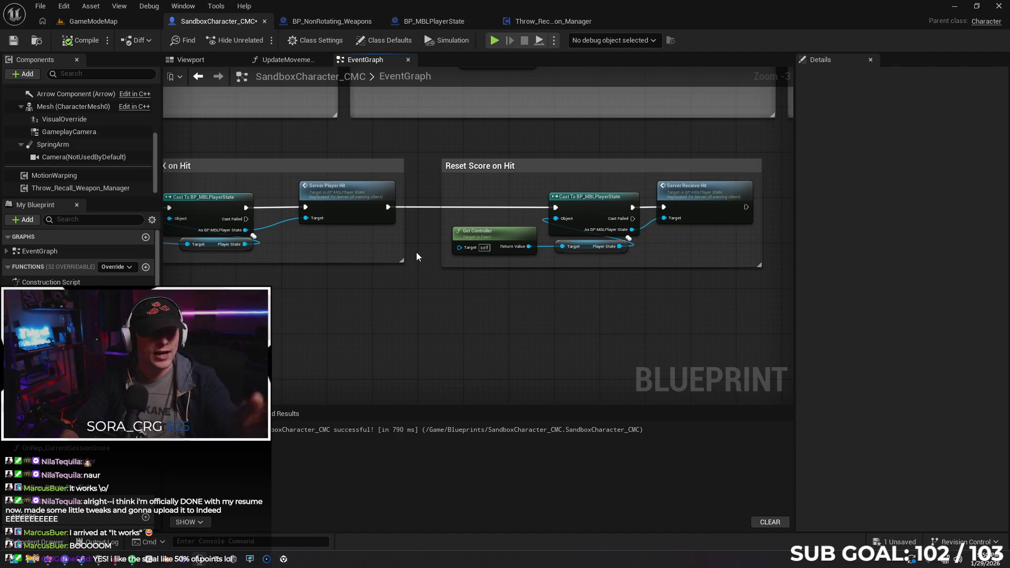
{"action": "left_click_drag", "start_coordinate": [539, 217], "coordinate": [672, 213]}
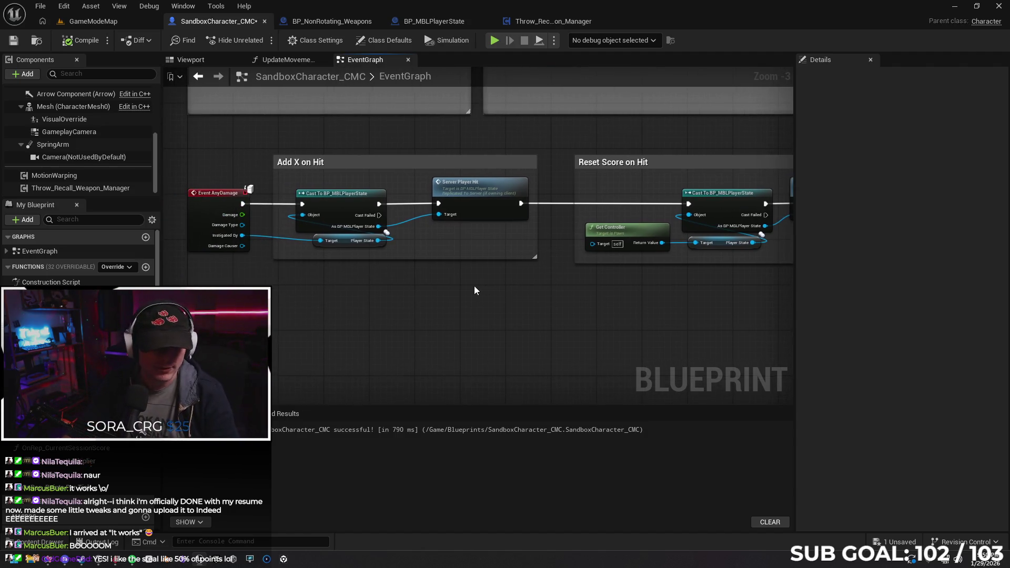
{"action": "left_click_drag", "start_coordinate": [482, 323], "coordinate": [477, 324]}
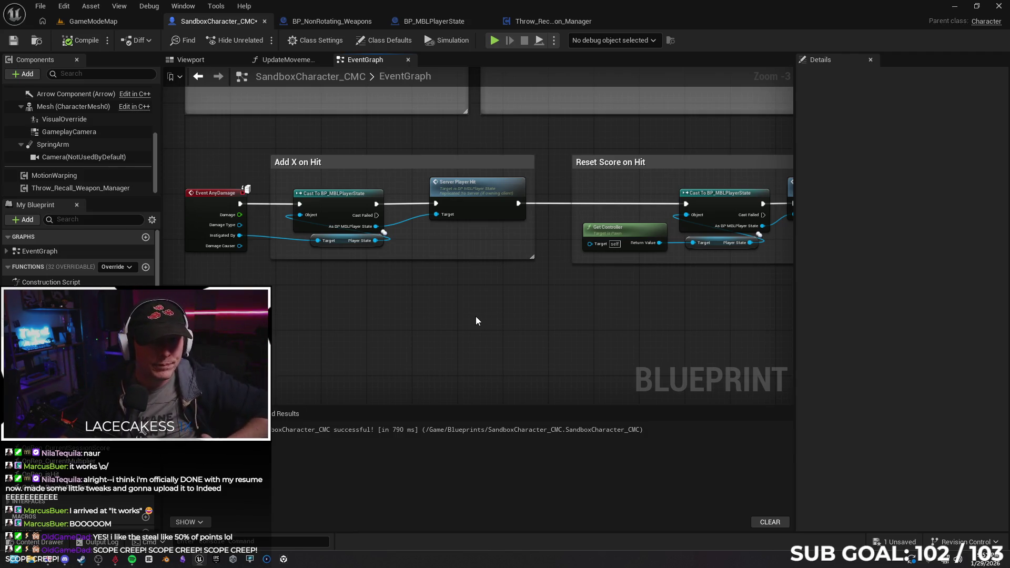
{"action": "key", "text": "ctrl+s"}
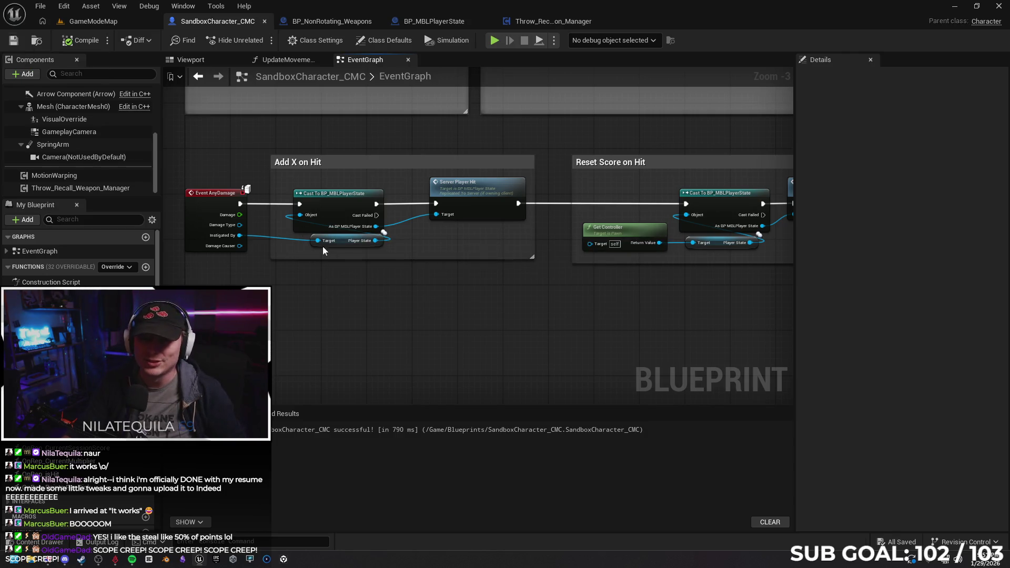
{"action": "left_click", "coordinate": [332, 21]}
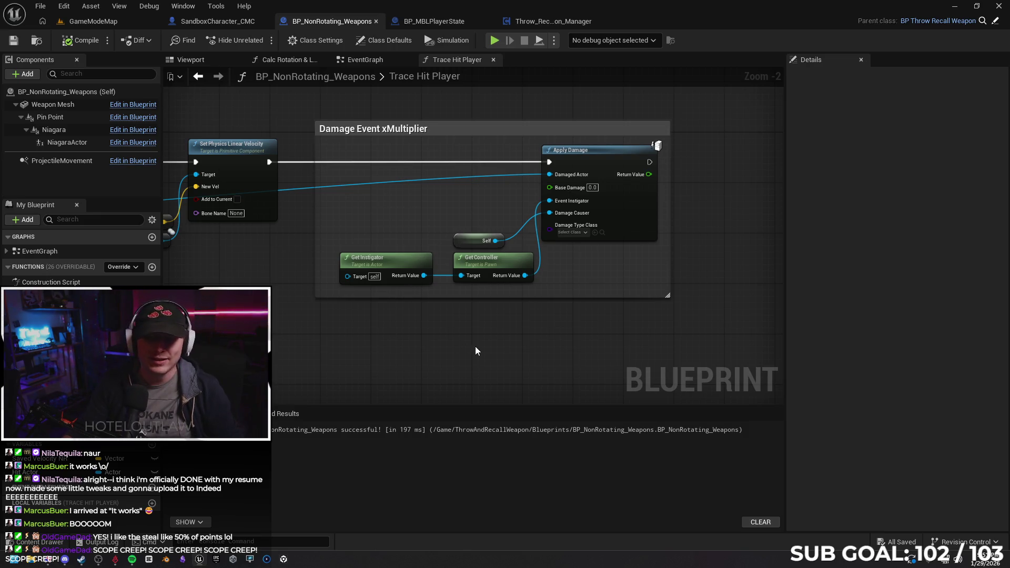
Step: Pan and zoom across the Trace Hit Player graph to view the Play Sound, Branch and Spawn System nodes
{"action": "left_click_drag", "start_coordinate": [476, 346], "coordinate": [455, 337]}
{"action": "left_click_drag", "start_coordinate": [350, 324], "coordinate": [408, 322]}
{"action": "mouse_move", "coordinate": [339, 327]}
{"action": "left_mouse_down"}
{"action": "mouse_move", "coordinate": [552, 304]}
{"action": "mouse_move", "coordinate": [561, 316]}
{"action": "left_mouse_up"}
{"action": "left_click_drag", "start_coordinate": [460, 316], "coordinate": [505, 316]}
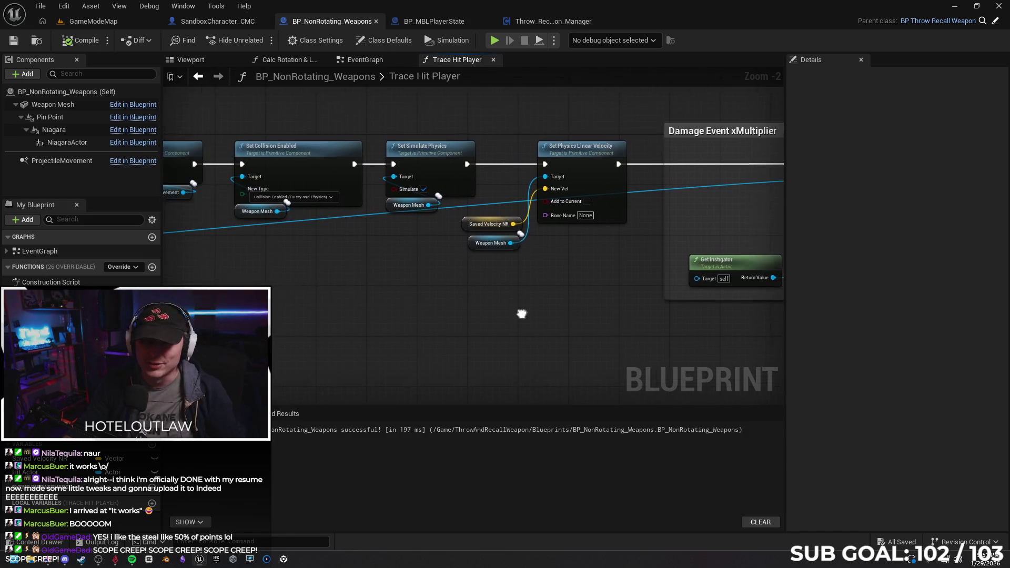
{"action": "left_click_drag", "start_coordinate": [349, 288], "coordinate": [688, 269]}
{"action": "left_click_drag", "start_coordinate": [369, 263], "coordinate": [661, 258]}
{"action": "mouse_move", "coordinate": [502, 287]}
{"action": "left_mouse_down"}
{"action": "mouse_move", "coordinate": [605, 289]}
{"action": "mouse_move", "coordinate": [614, 344]}
{"action": "left_mouse_up"}
{"action": "scroll", "coordinate": [586, 321], "scroll_direction": "down", "scroll_amount": 2}
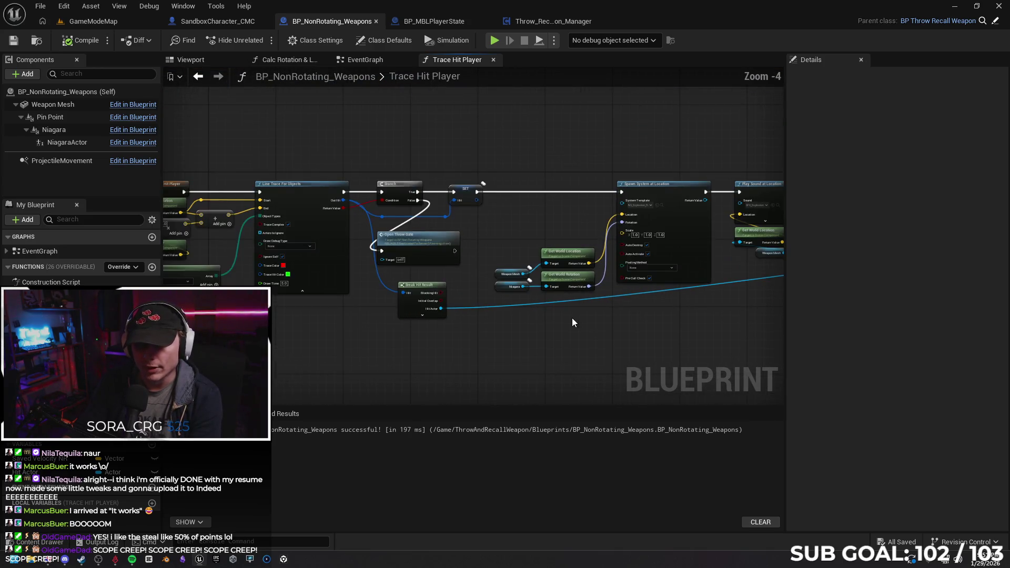
{"action": "mouse_move", "coordinate": [572, 318]}
{"action": "left_mouse_down"}
{"action": "mouse_move", "coordinate": [391, 320]}
{"action": "mouse_move", "coordinate": [466, 330]}
{"action": "left_mouse_up"}
Step: Move the Weapon Mesh and world location nodes up, Open Throw Gate right and Branch slightly left
{"action": "mouse_move", "coordinate": [314, 244]}
{"action": "left_mouse_down"}
{"action": "mouse_move", "coordinate": [363, 289]}
{"action": "mouse_move", "coordinate": [427, 294]}
{"action": "left_mouse_up"}
{"action": "left_click_drag", "start_coordinate": [400, 258], "coordinate": [399, 207]}
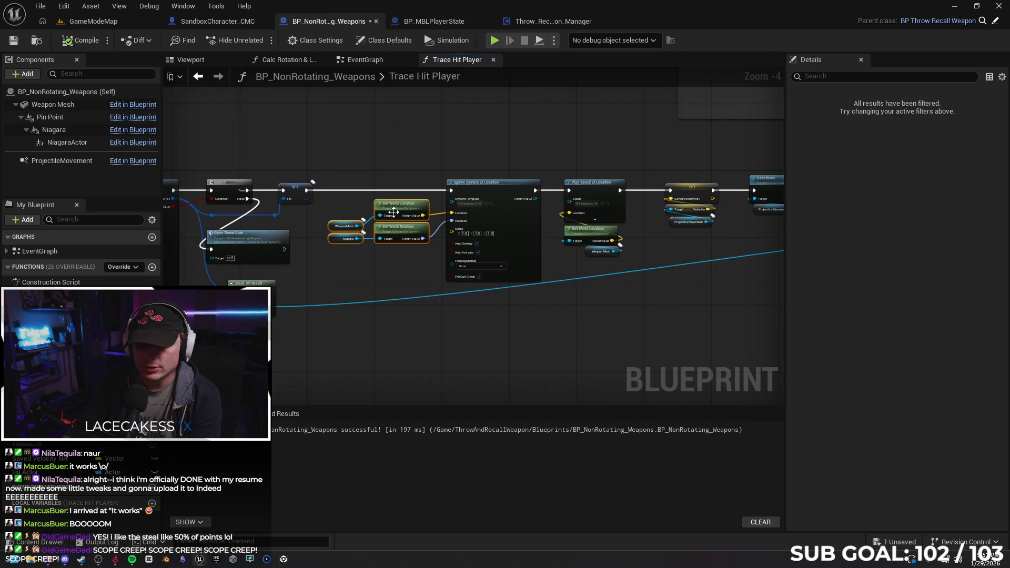
{"action": "left_click", "coordinate": [327, 273]}
{"action": "left_click_drag", "start_coordinate": [326, 273], "coordinate": [397, 253]}
{"action": "mouse_move", "coordinate": [336, 222]}
{"action": "left_mouse_down"}
{"action": "mouse_move", "coordinate": [374, 222]}
{"action": "mouse_move", "coordinate": [365, 221]}
{"action": "left_mouse_up"}
{"action": "left_click_drag", "start_coordinate": [313, 176], "coordinate": [300, 176]}
{"action": "left_click", "coordinate": [414, 258]}
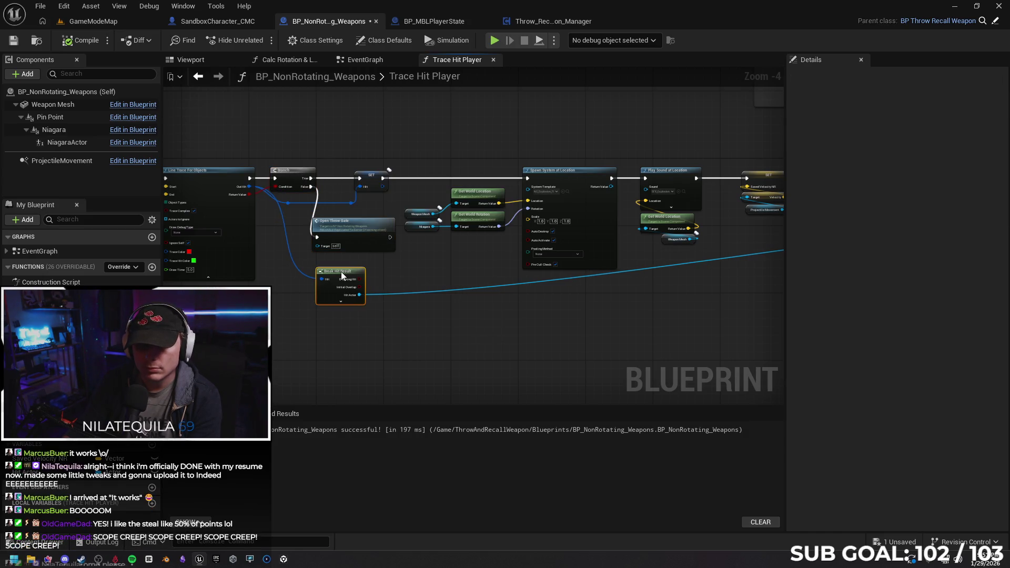
Step: Nudge the Set Simulate Physics and Weapon Mesh getter nodes right near the Damage Event xMultiplier section
{"action": "mouse_move", "coordinate": [553, 264]}
{"action": "left_mouse_down"}
{"action": "mouse_move", "coordinate": [513, 303]}
{"action": "mouse_move", "coordinate": [321, 307]}
{"action": "left_mouse_up"}
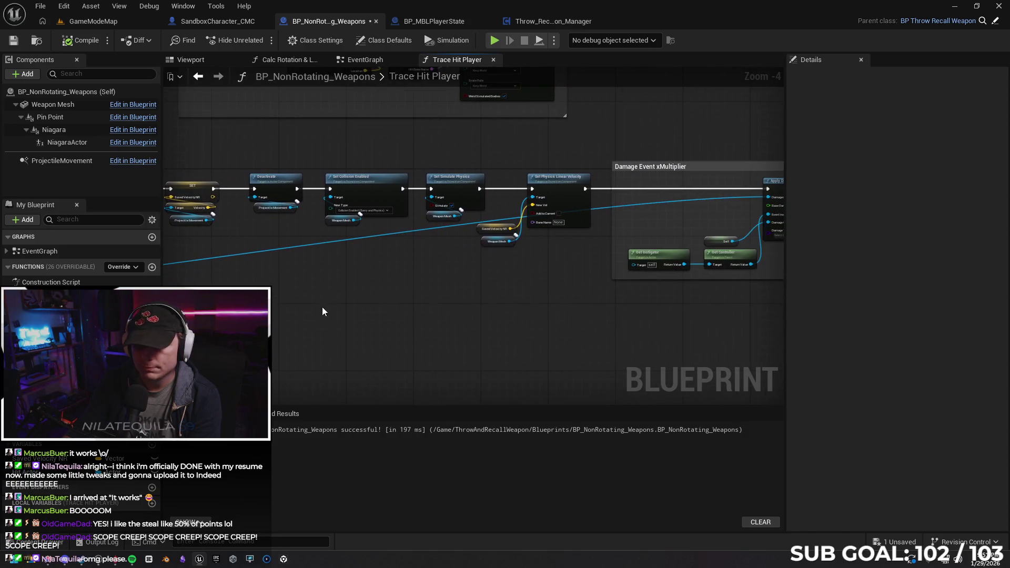
{"action": "mouse_move", "coordinate": [542, 284]}
{"action": "left_mouse_down"}
{"action": "mouse_move", "coordinate": [447, 285]}
{"action": "mouse_move", "coordinate": [537, 282]}
{"action": "left_mouse_up"}
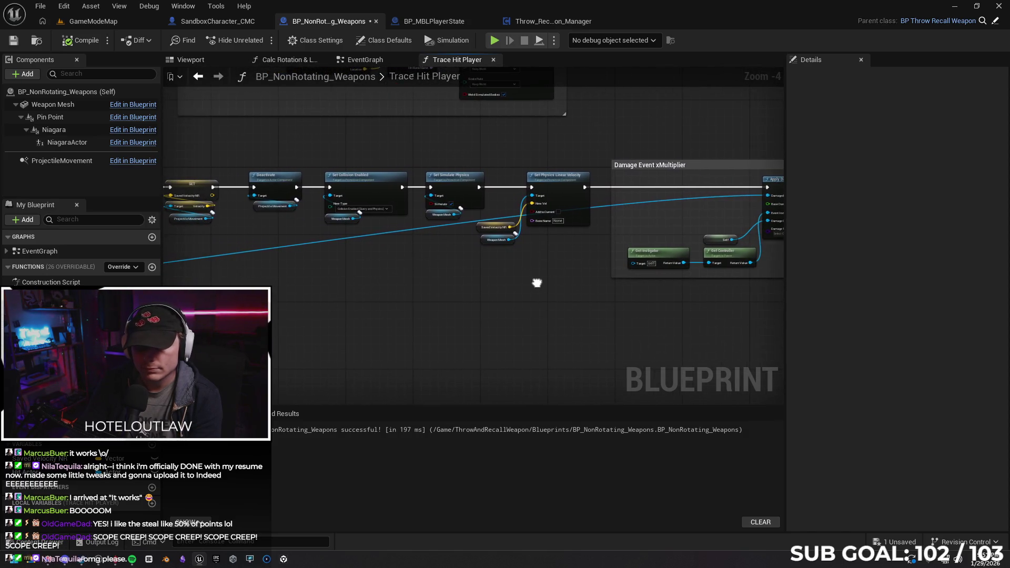
{"action": "left_click_drag", "start_coordinate": [466, 188], "coordinate": [474, 179]}
{"action": "left_click", "coordinate": [428, 215]}
{"action": "left_click_drag", "start_coordinate": [428, 215], "coordinate": [440, 216]}
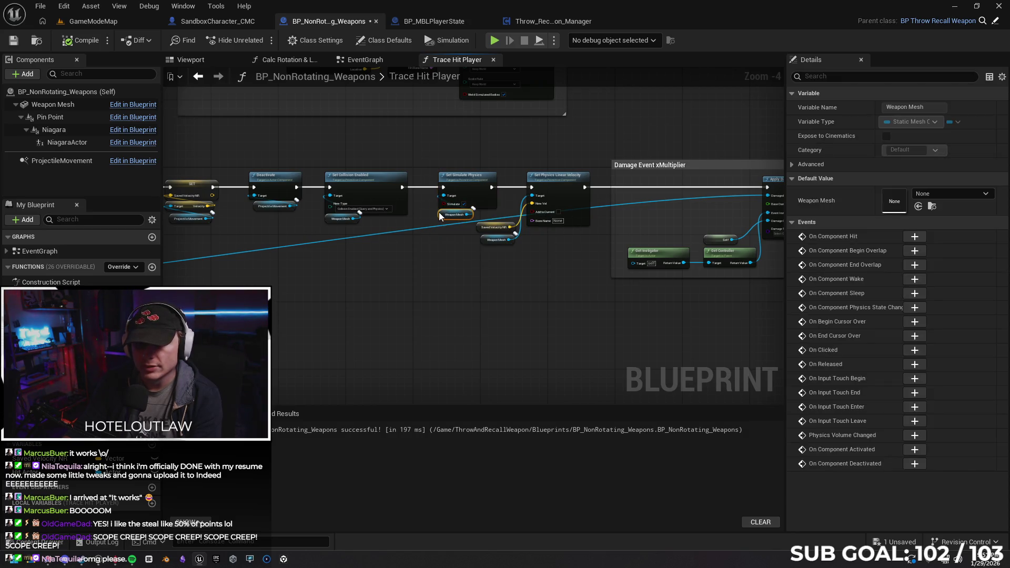
{"action": "left_click", "coordinate": [445, 274]}
{"action": "scroll", "coordinate": [542, 289], "scroll_direction": "down", "scroll_amount": 6}
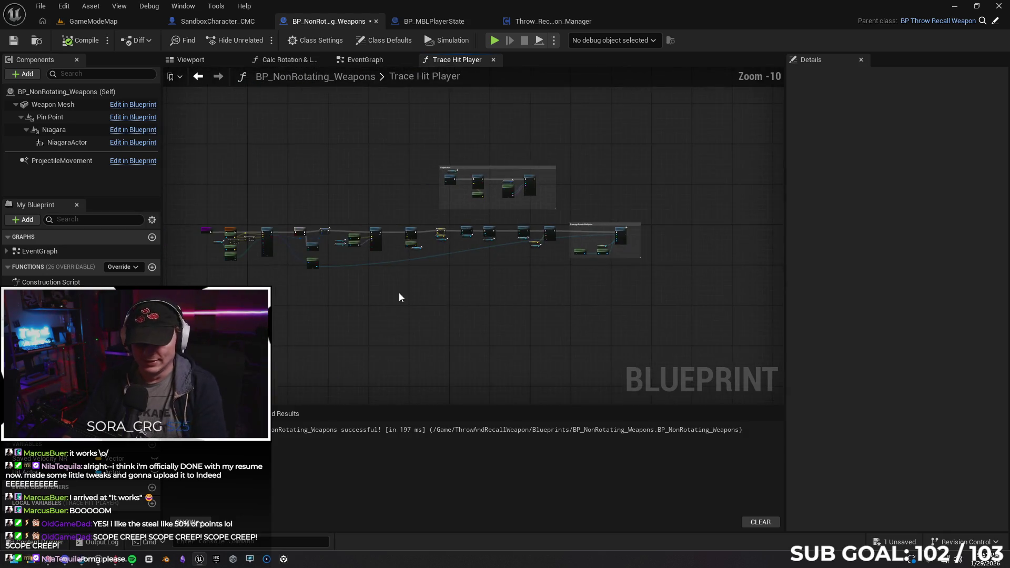
{"action": "scroll", "coordinate": [448, 220], "scroll_direction": "up", "scroll_amount": 6}
Step: Save BP_NonRotating_Weapons, view the later trace nodes, and return to the SandboxCharacter_CMC blueprint
{"action": "left_click", "coordinate": [13, 40]}
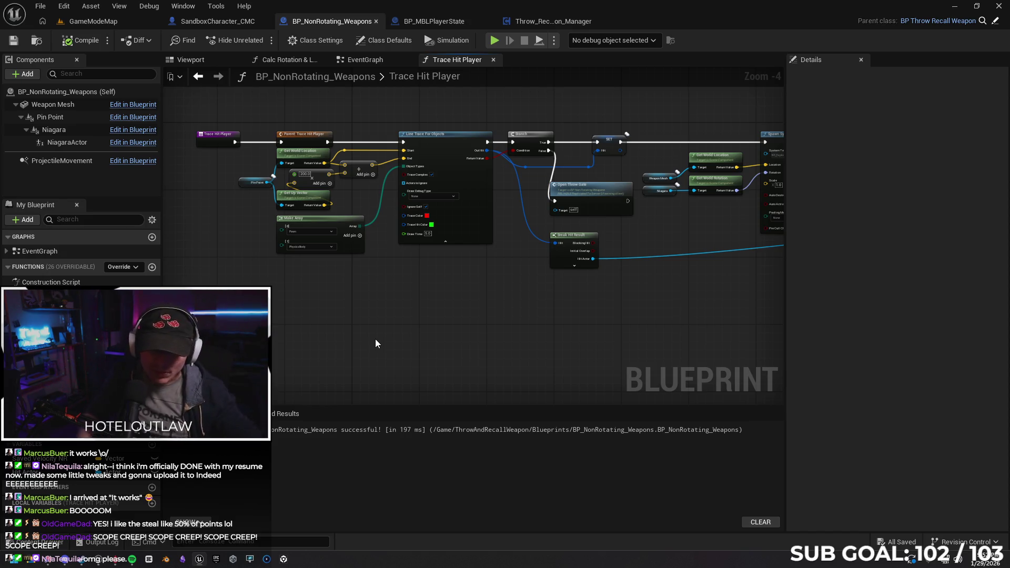
{"action": "mouse_move", "coordinate": [595, 318]}
{"action": "left_mouse_down"}
{"action": "mouse_move", "coordinate": [380, 318]}
{"action": "mouse_move", "coordinate": [521, 301]}
{"action": "mouse_move", "coordinate": [535, 329]}
{"action": "mouse_move", "coordinate": [300, 330]}
{"action": "mouse_move", "coordinate": [367, 321]}
{"action": "left_mouse_up"}
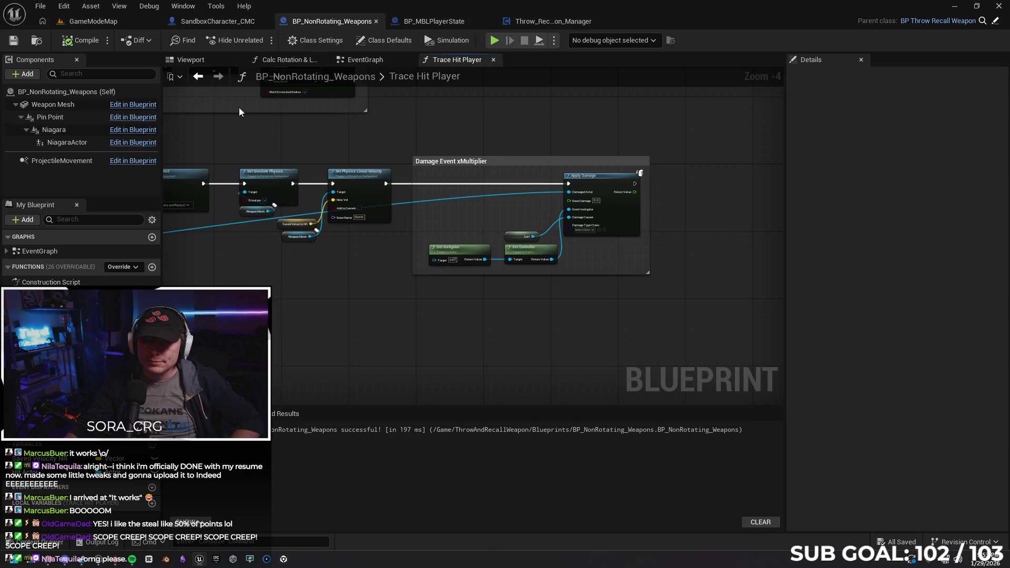
{"action": "left_click", "coordinate": [210, 23]}
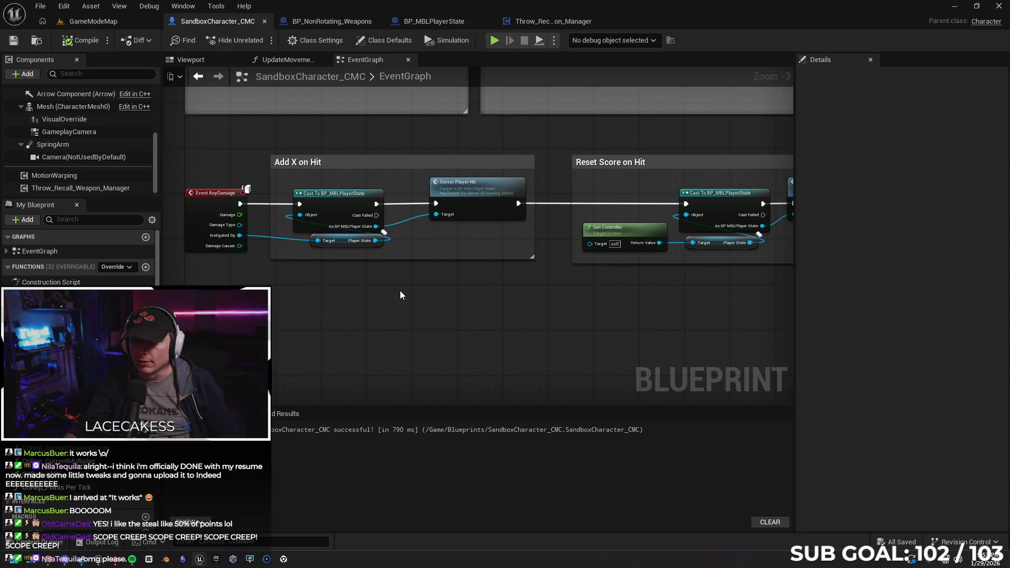
Step: Pan and zoom past the input-handling sections to the Timer Function for Score/Begin Play section
{"action": "left_click_drag", "start_coordinate": [400, 291], "coordinate": [511, 414]}
{"action": "scroll", "coordinate": [315, 226], "scroll_direction": "down", "scroll_amount": 2}
{"action": "scroll", "coordinate": [293, 234], "scroll_direction": "up", "scroll_amount": 2}
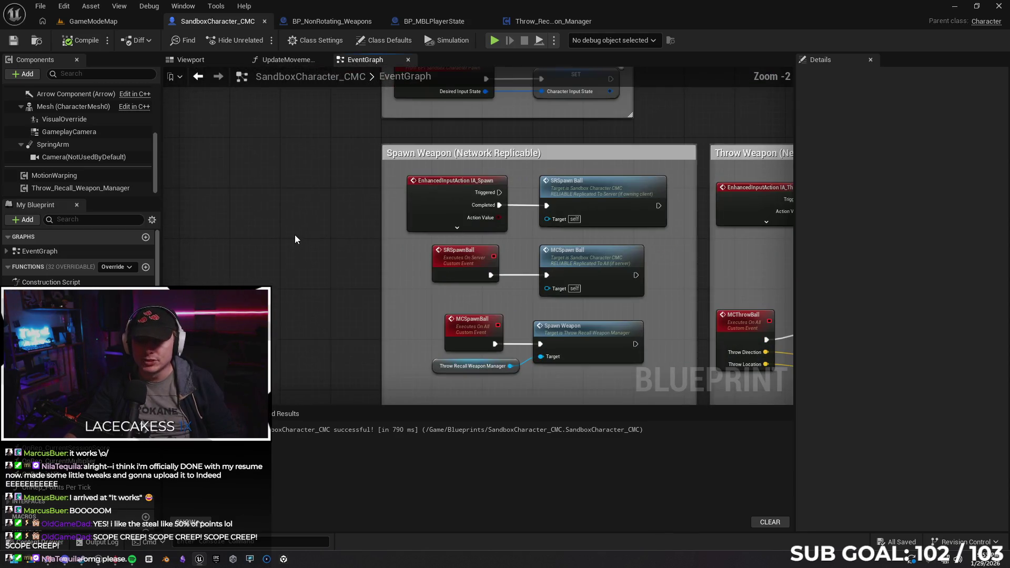
{"action": "scroll", "coordinate": [213, 261], "scroll_direction": "up", "scroll_amount": 2}
{"action": "left_click_drag", "start_coordinate": [206, 197], "coordinate": [225, 219]}
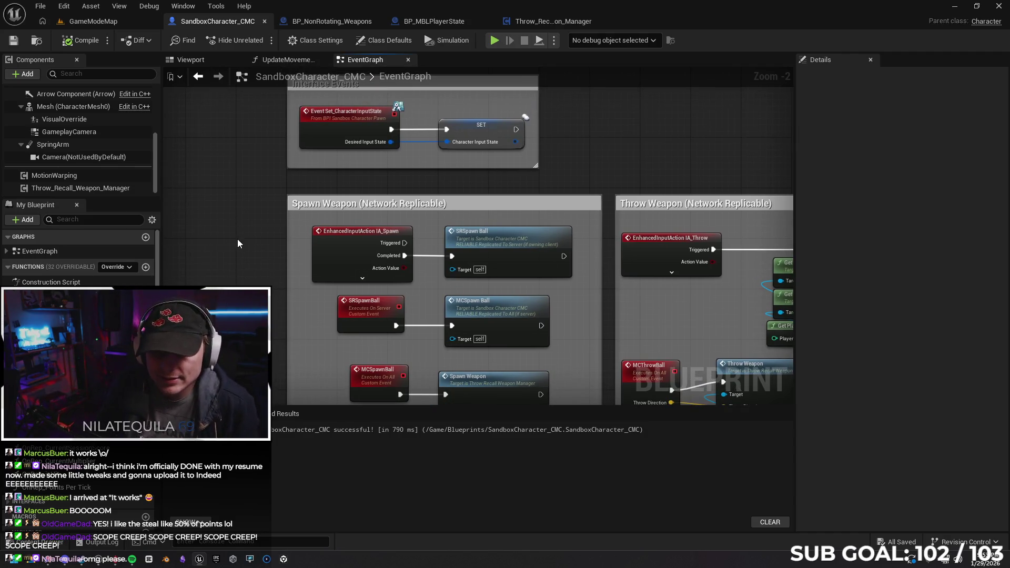
{"action": "scroll", "coordinate": [237, 243], "scroll_direction": "down", "scroll_amount": 3}
{"action": "scroll", "coordinate": [228, 243], "scroll_direction": "down", "scroll_amount": 1}
{"action": "mouse_move", "coordinate": [242, 227]}
{"action": "left_mouse_down"}
{"action": "mouse_move", "coordinate": [271, 196]}
{"action": "mouse_move", "coordinate": [319, 279]}
{"action": "mouse_move", "coordinate": [293, 307]}
{"action": "mouse_move", "coordinate": [317, 177]}
{"action": "mouse_move", "coordinate": [405, 267]}
{"action": "left_mouse_up"}
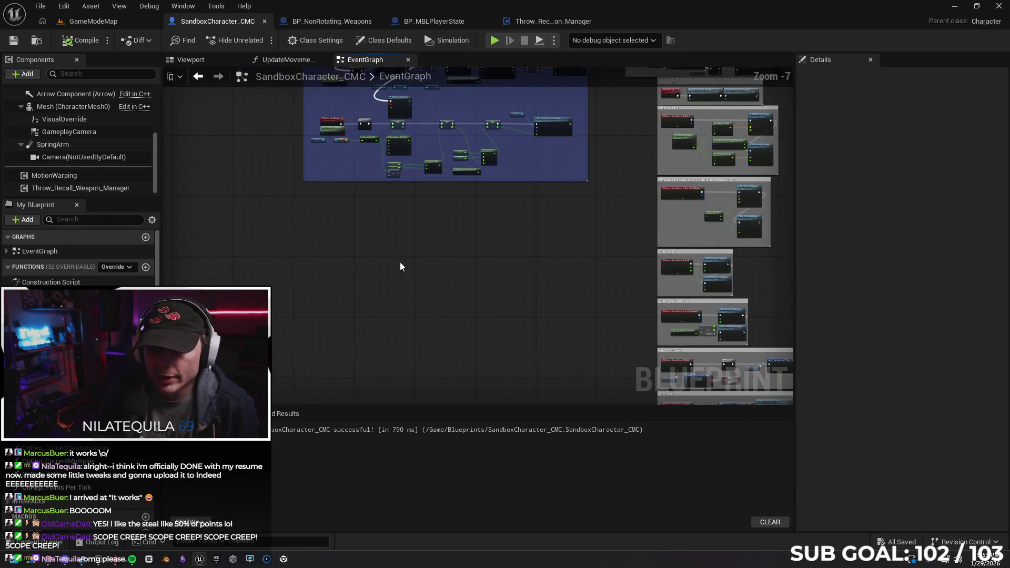
{"action": "scroll", "coordinate": [249, 205], "scroll_direction": "down", "scroll_amount": 4}
{"action": "scroll", "coordinate": [309, 243], "scroll_direction": "up", "scroll_amount": 1}
{"action": "scroll", "coordinate": [310, 238], "scroll_direction": "up", "scroll_amount": 5}
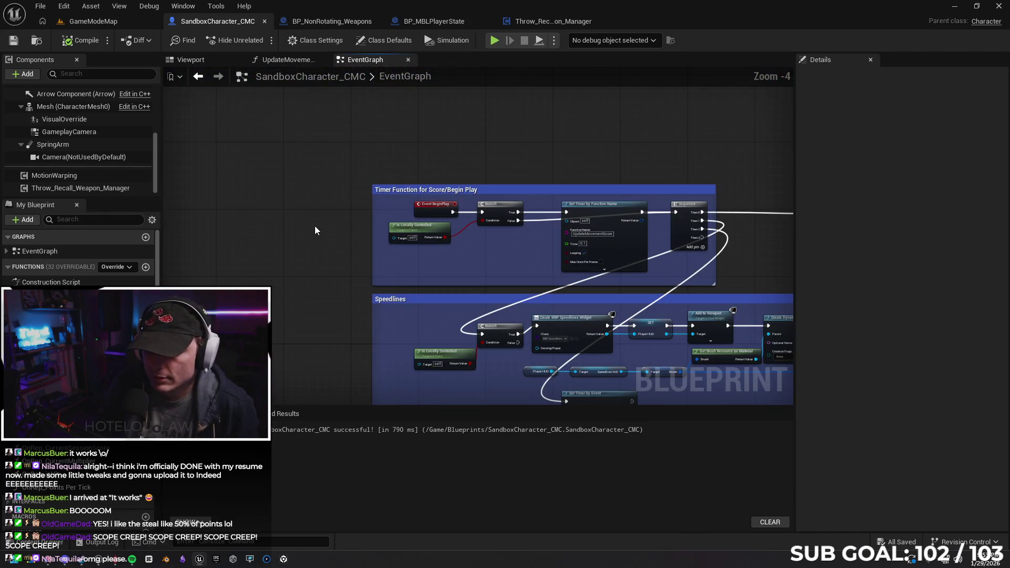
{"action": "scroll", "coordinate": [315, 227], "scroll_direction": "up", "scroll_amount": 2}
{"action": "mouse_move", "coordinate": [321, 229]}
{"action": "left_mouse_down"}
{"action": "mouse_move", "coordinate": [208, 219]}
{"action": "mouse_move", "coordinate": [658, 213]}
{"action": "mouse_move", "coordinate": [410, 168]}
{"action": "left_mouse_up"}
Step: Wire the Sequence's Then 3 output to SRSpawn Ball and launch a two-client play session
{"action": "mouse_move", "coordinate": [305, 124]}
{"action": "left_mouse_down"}
{"action": "mouse_move", "coordinate": [456, 172]}
{"action": "mouse_move", "coordinate": [513, 466]}
{"action": "mouse_move", "coordinate": [732, 400]}
{"action": "mouse_move", "coordinate": [506, 150]}
{"action": "mouse_move", "coordinate": [464, 49]}
{"action": "mouse_move", "coordinate": [805, 198]}
{"action": "mouse_move", "coordinate": [942, 198]}
{"action": "mouse_move", "coordinate": [311, 211]}
{"action": "mouse_move", "coordinate": [299, 76]}
{"action": "mouse_move", "coordinate": [315, 106]}
{"action": "mouse_move", "coordinate": [605, 337]}
{"action": "mouse_move", "coordinate": [779, 279]}
{"action": "mouse_move", "coordinate": [644, 454]}
{"action": "mouse_move", "coordinate": [672, 64]}
{"action": "mouse_move", "coordinate": [676, 201]}
{"action": "mouse_move", "coordinate": [690, 254]}
{"action": "left_mouse_up"}
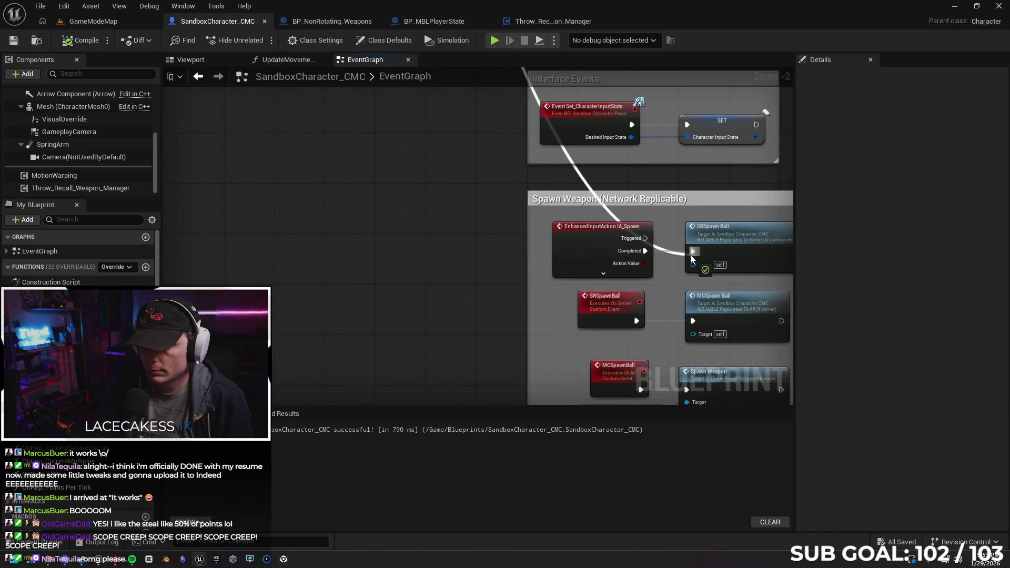
{"action": "mouse_move", "coordinate": [456, 257]}
{"action": "left_mouse_down"}
{"action": "mouse_move", "coordinate": [262, 253]}
{"action": "mouse_move", "coordinate": [229, 243]}
{"action": "left_mouse_up"}
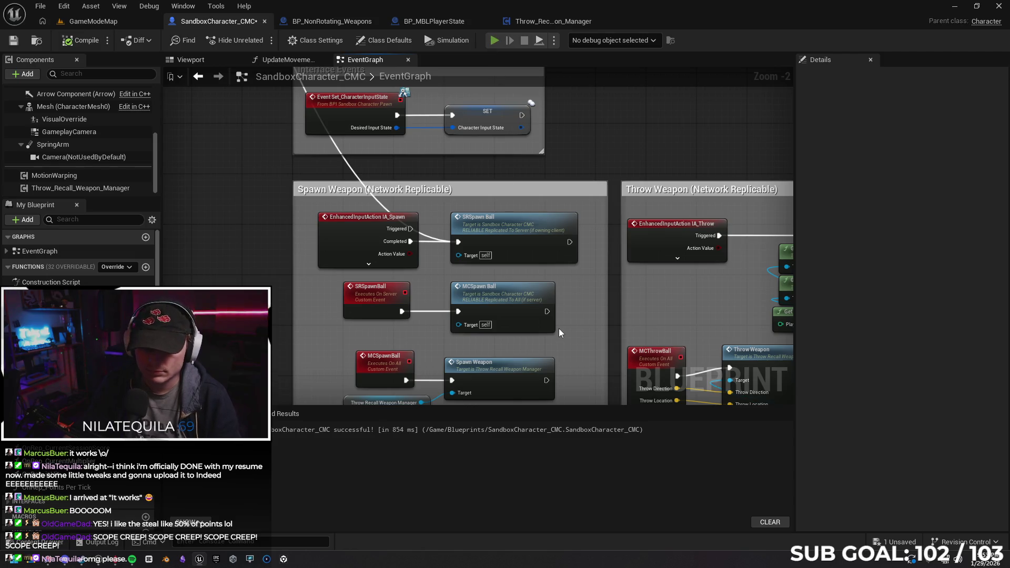
{"action": "key", "text": "alt+p"}
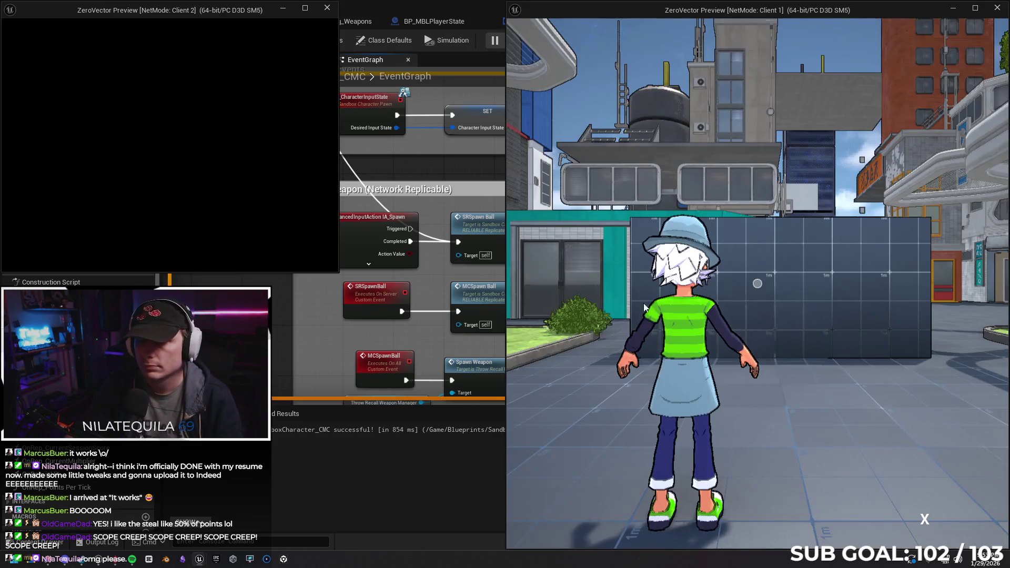
Step: In Client 1, throw the glowing ball at the storefront and run over the rooftop to the other player
{"action": "left_click", "coordinate": [684, 304]}
{"action": "key", "text": "w"}
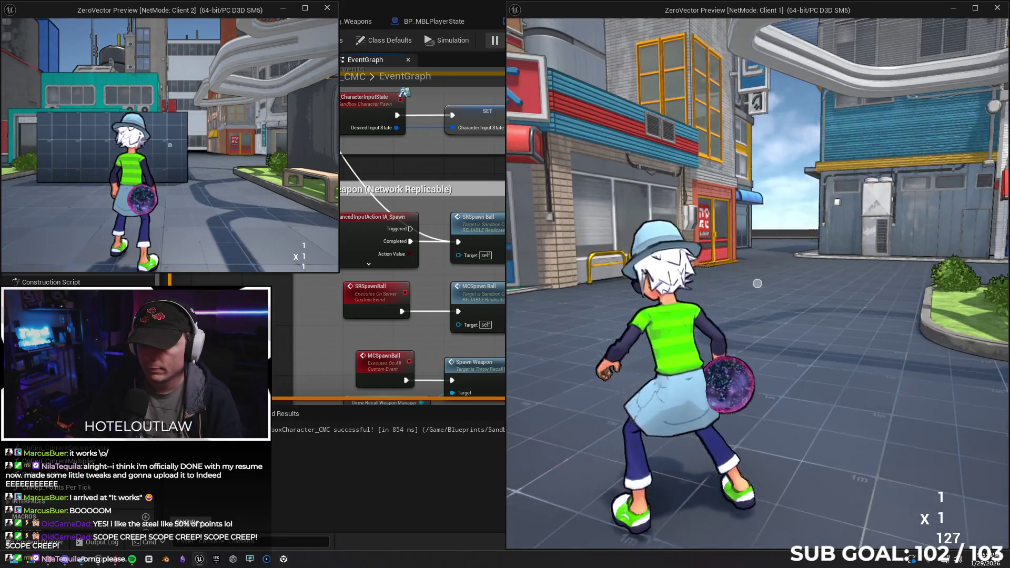
{"action": "key", "text": "d"}
{"action": "key", "text": "w"}
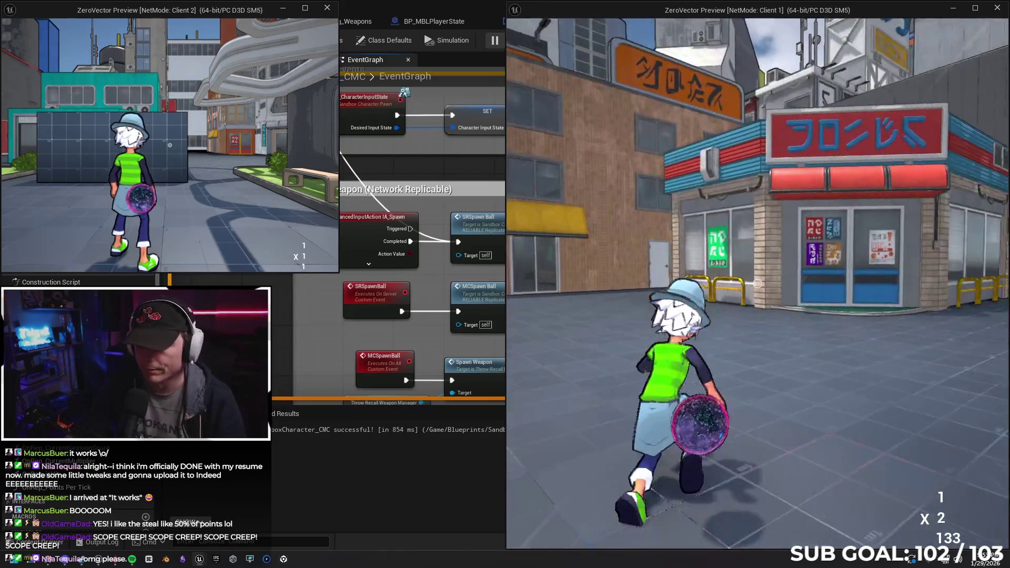
{"action": "left_click", "coordinate": [758, 284]}
{"action": "key", "text": "w"}
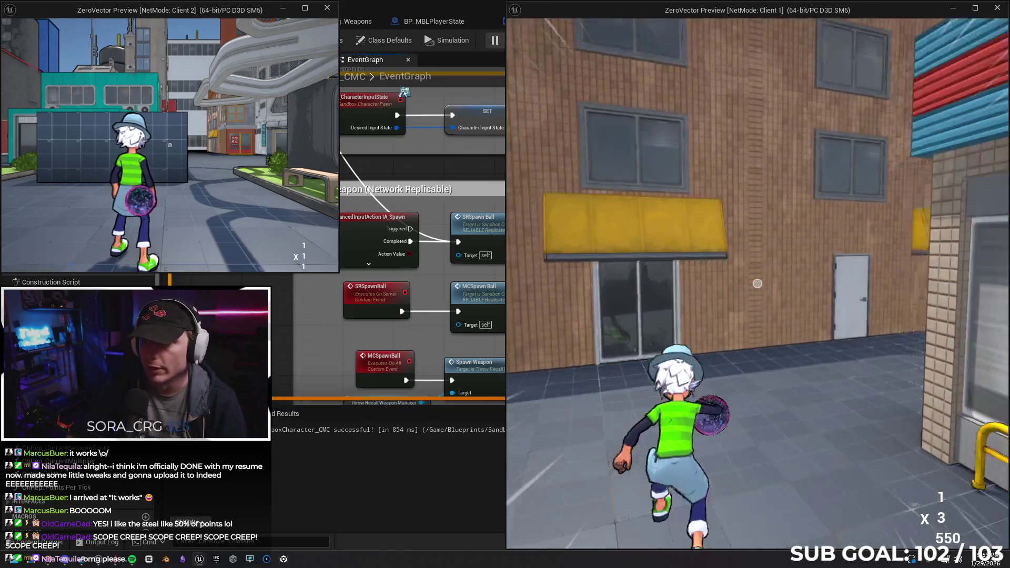
{"action": "key", "text": "w"}
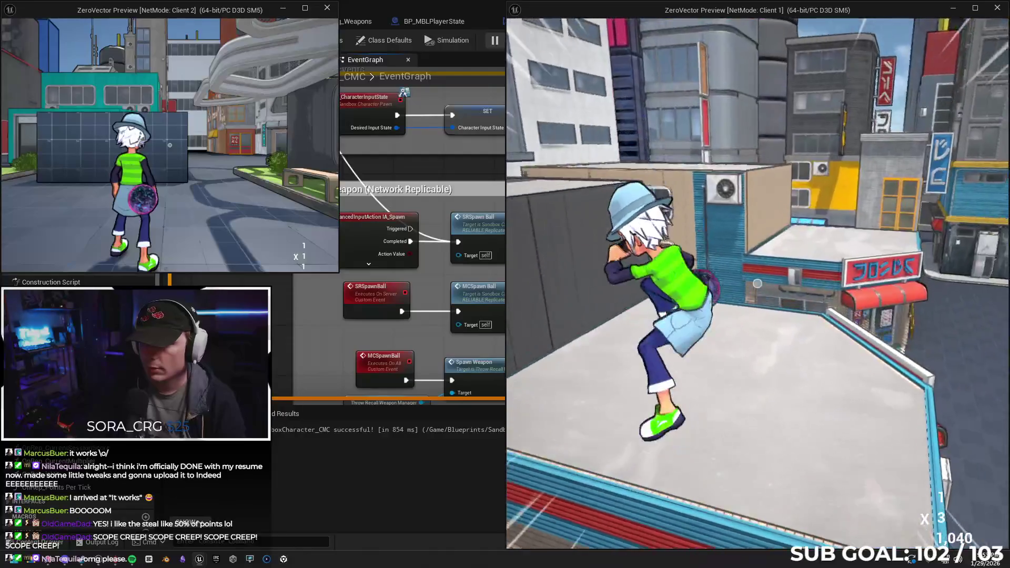
{"action": "key", "text": "space"}
{"action": "key", "text": "w"}
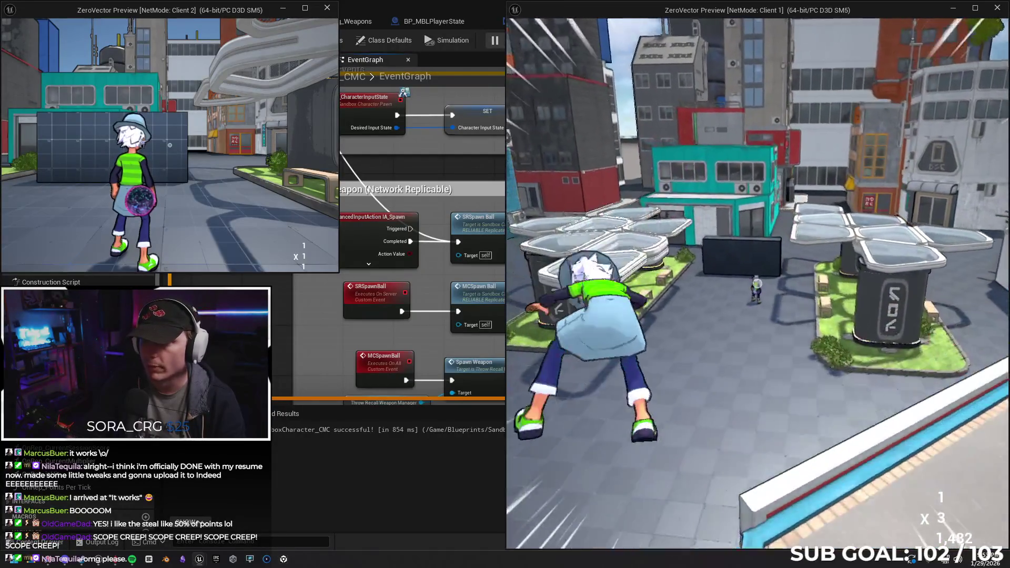
{"action": "key", "text": "w"}
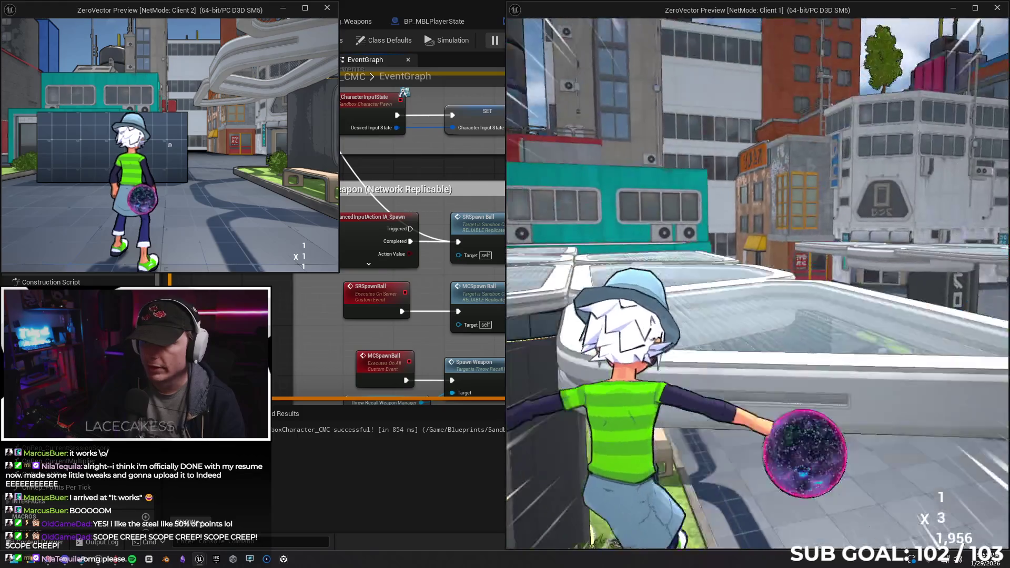
{"action": "key", "text": "w"}
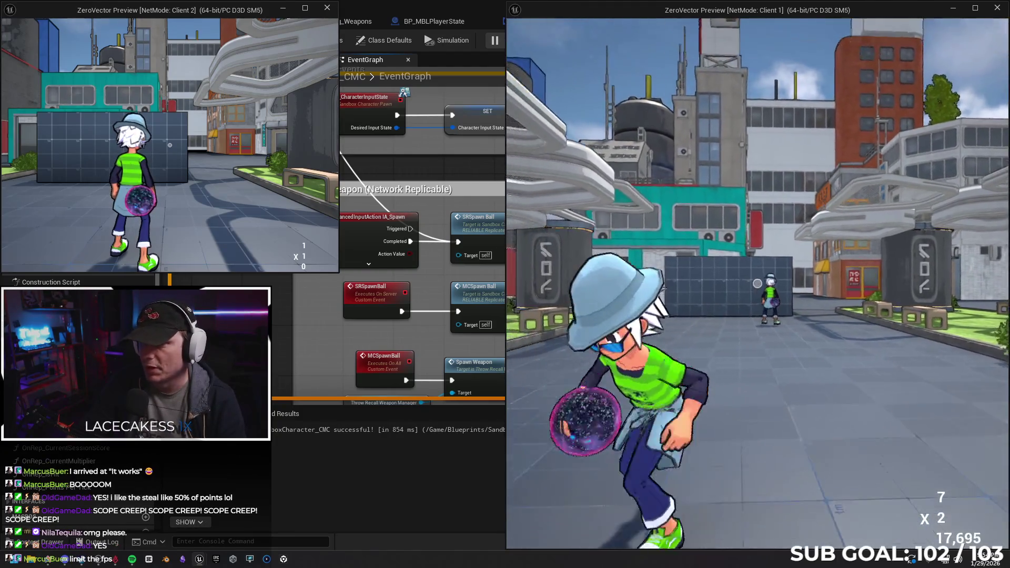
Step: Put the Gemini chat away, throw the ball at the target with an airborne trick, then stop play
{"action": "key", "text": "alt+Tab"}
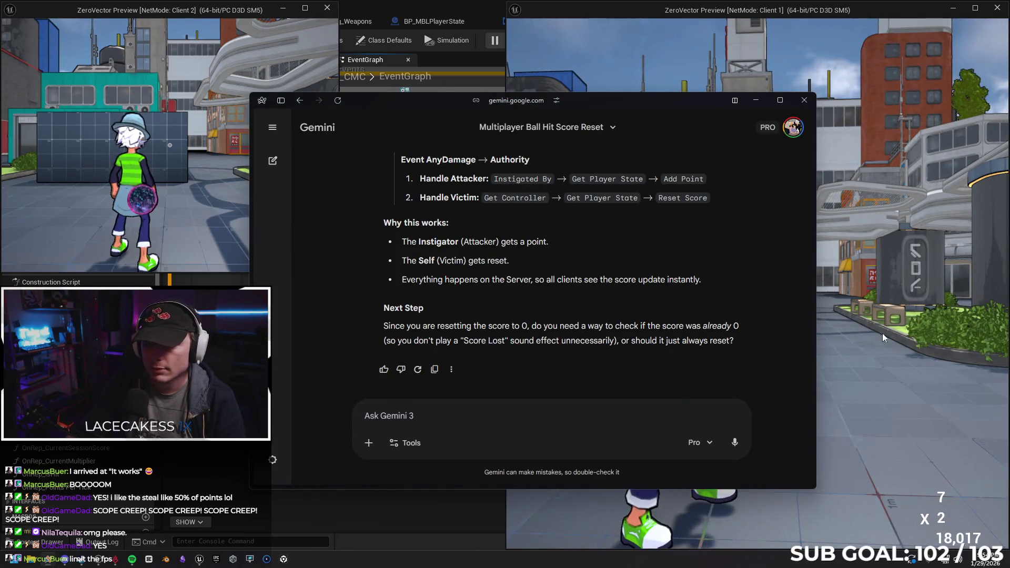
{"action": "left_click", "coordinate": [758, 101]}
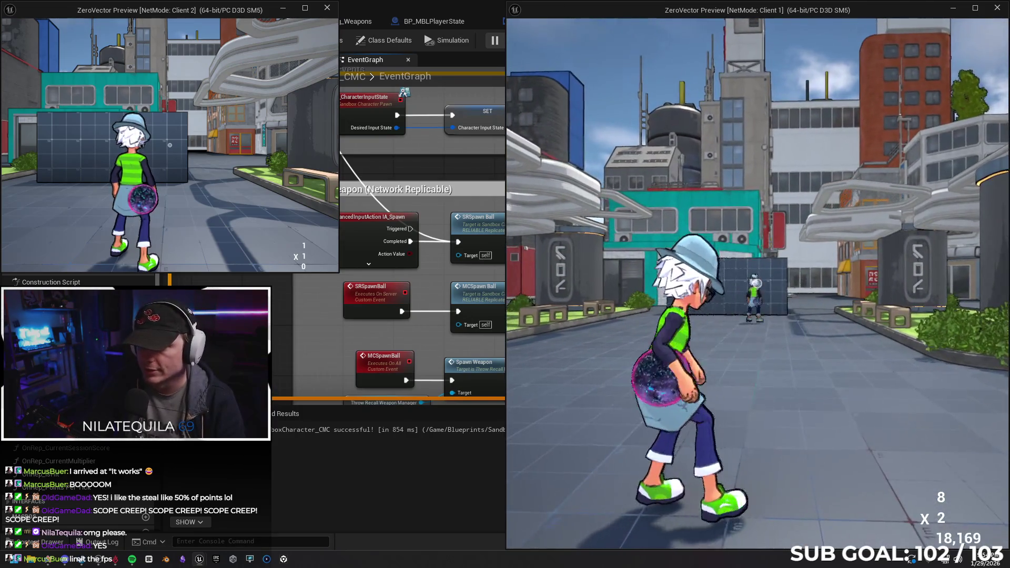
{"action": "left_click", "coordinate": [758, 285]}
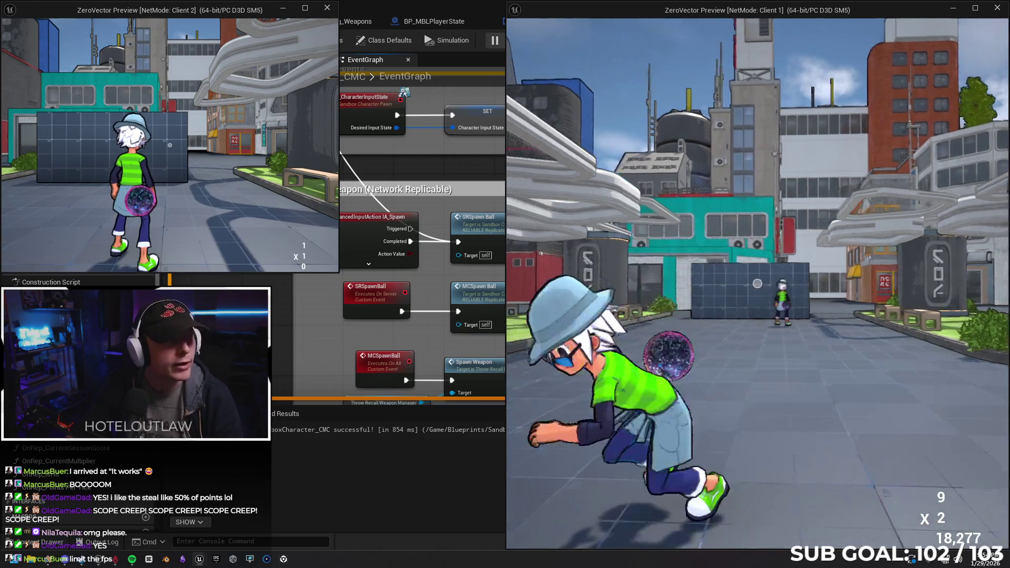
{"action": "key", "text": "space"}
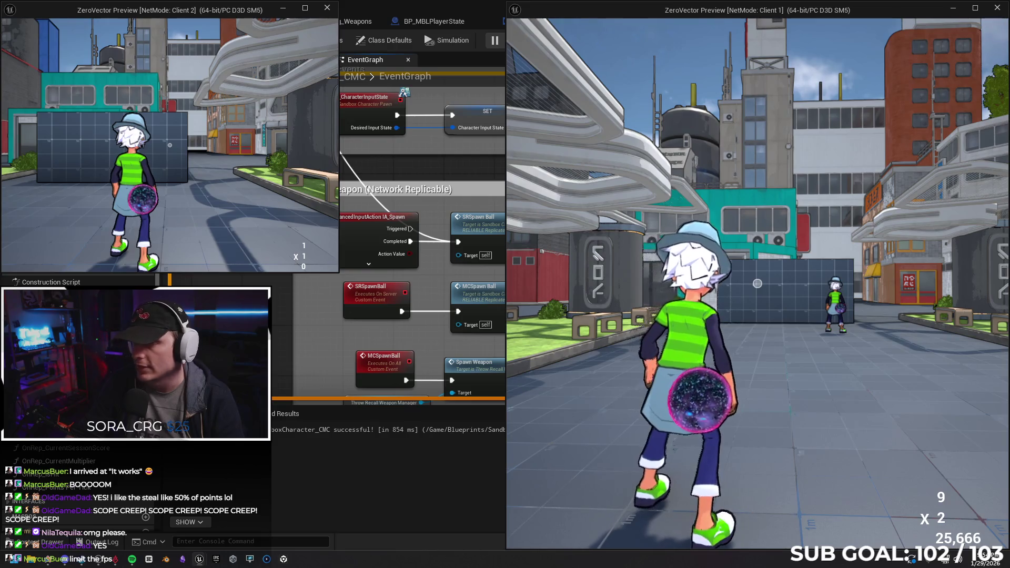
{"action": "key", "text": "Escape"}
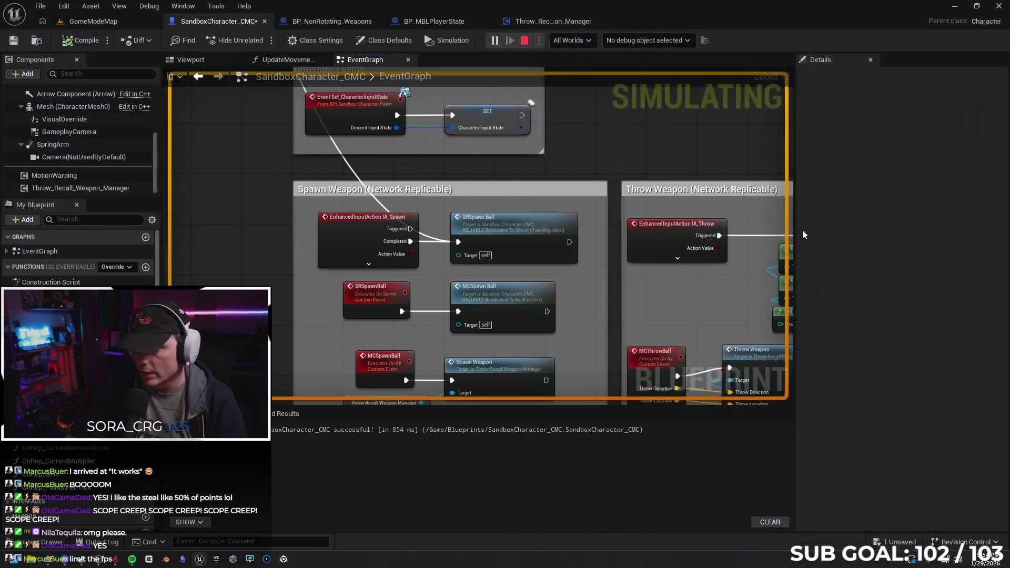
Step: Switch to GameModeMap, enlarge the Helpful Buttons panel, and start a Play-in-Editor session with Alt+P
{"action": "left_click", "coordinate": [92, 21]}
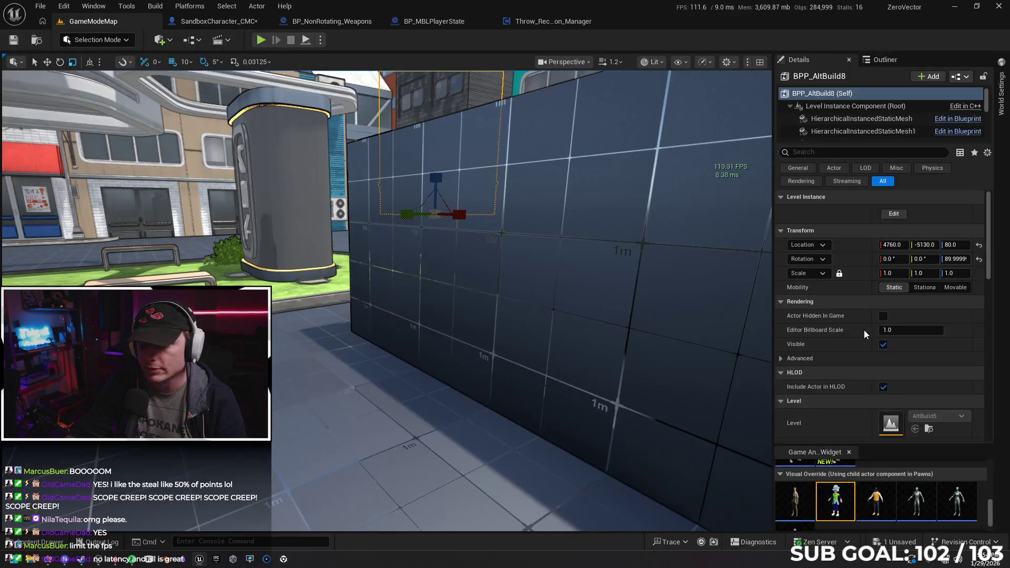
{"action": "mouse_move", "coordinate": [845, 445]}
{"action": "left_mouse_down"}
{"action": "mouse_move", "coordinate": [847, 196]}
{"action": "mouse_move", "coordinate": [874, 369]}
{"action": "mouse_move", "coordinate": [889, 378]}
{"action": "left_mouse_up"}
{"action": "scroll", "coordinate": [895, 425], "scroll_direction": "up", "scroll_amount": 5}
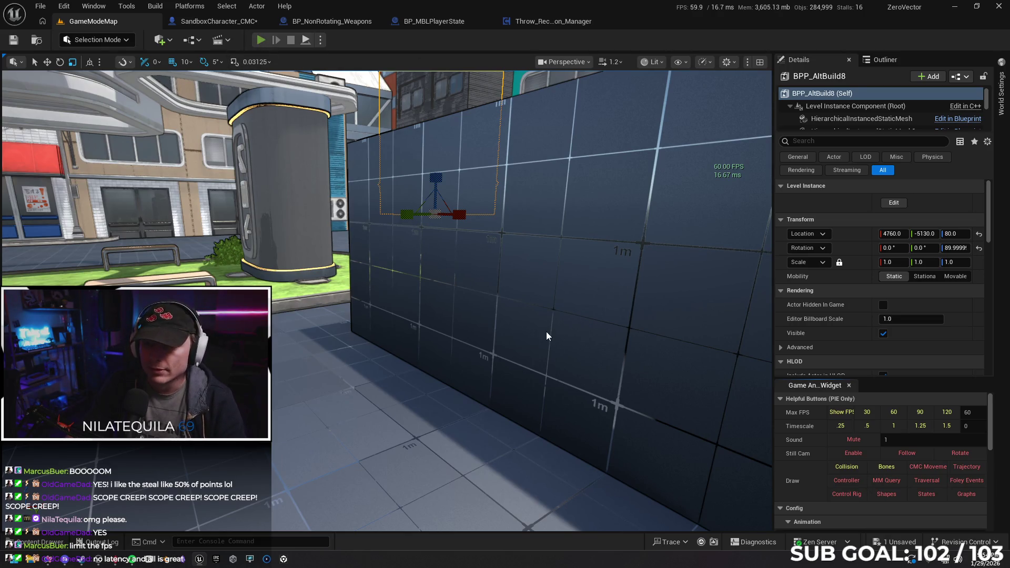
{"action": "key", "text": "alt+p"}
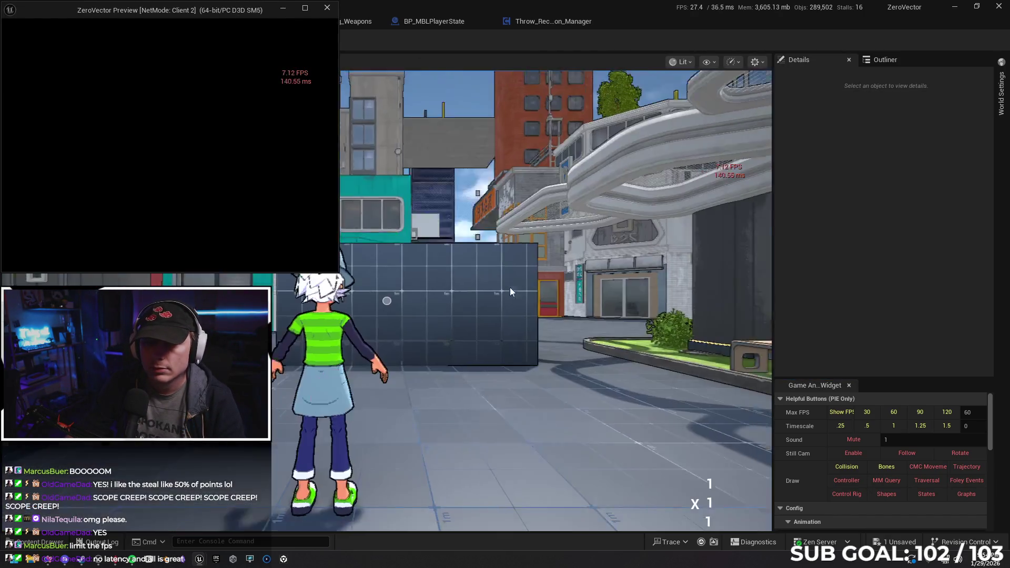
Step: In the main game view, run the character forward and throw the orb to score points
{"action": "left_click", "coordinate": [511, 289]}
{"action": "key", "text": "w"}
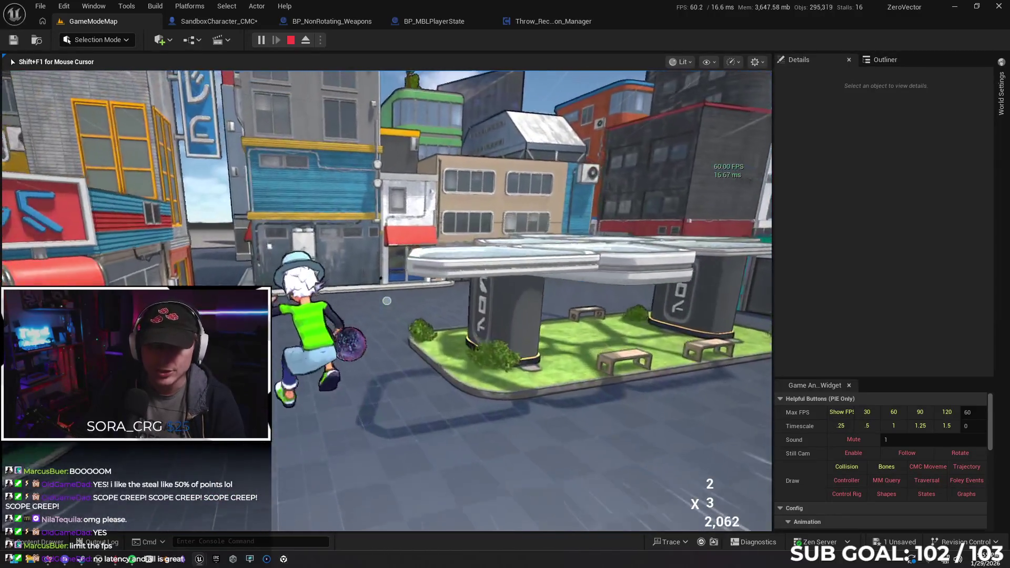
{"action": "key", "text": "w"}
{"action": "key", "text": "w"}
{"action": "key", "text": "w"}
{"action": "key", "text": "w"}
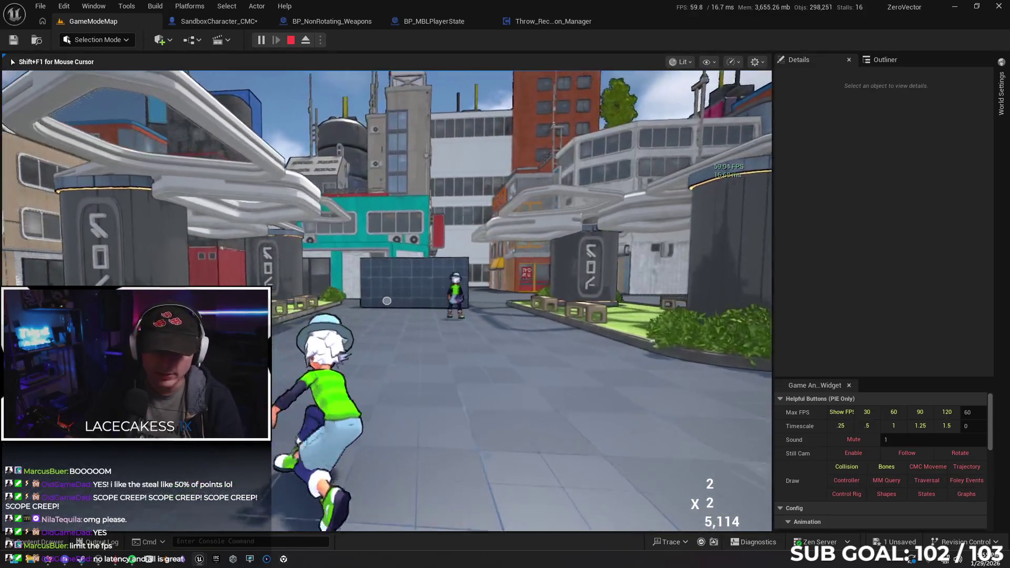
{"action": "key", "text": "w"}
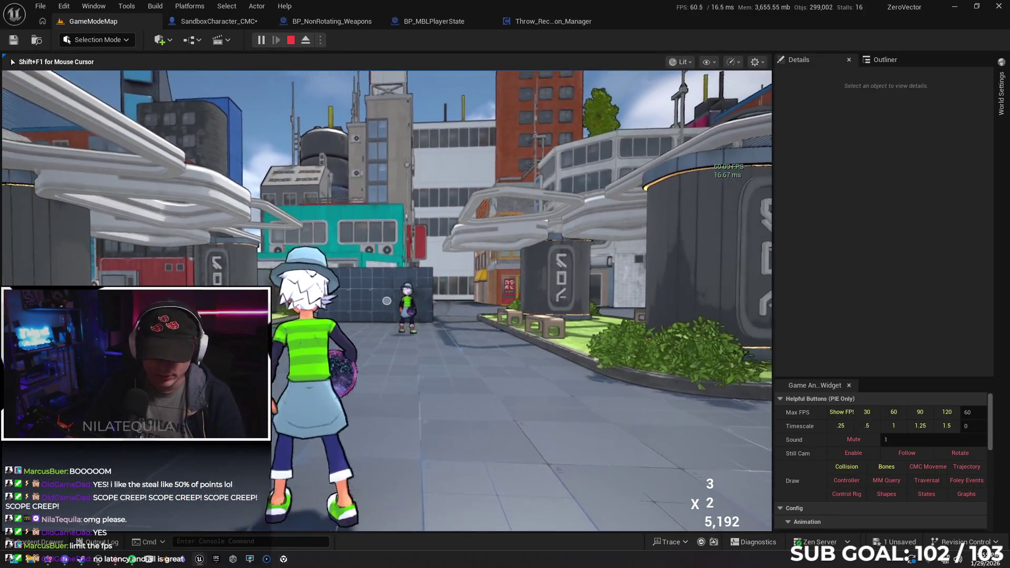
Step: Switch to the Client 2 window, run toward the other player and throw an orb at them
{"action": "key", "text": "alt+Tab"}
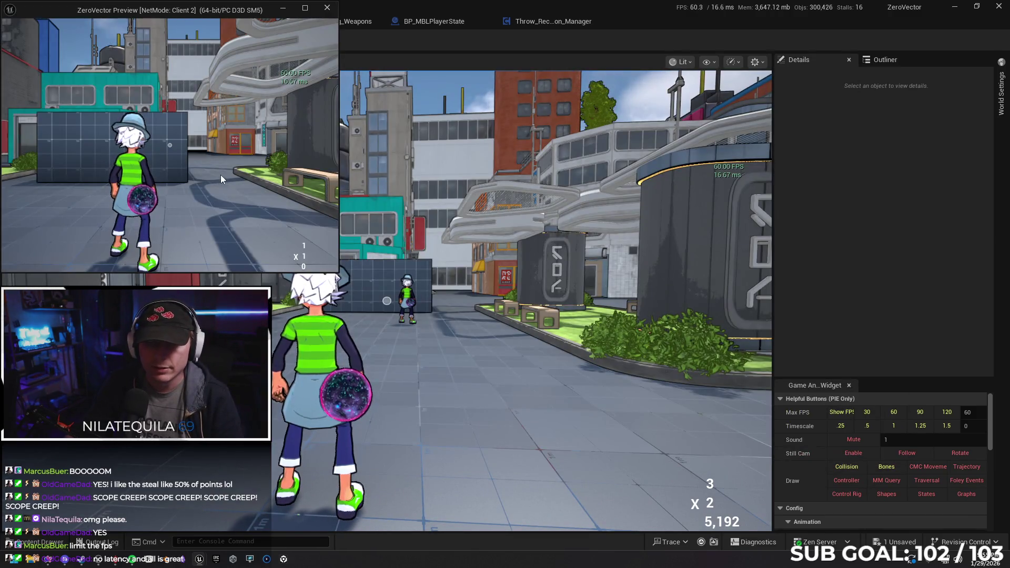
{"action": "left_click", "coordinate": [220, 176]}
{"action": "key", "text": "w"}
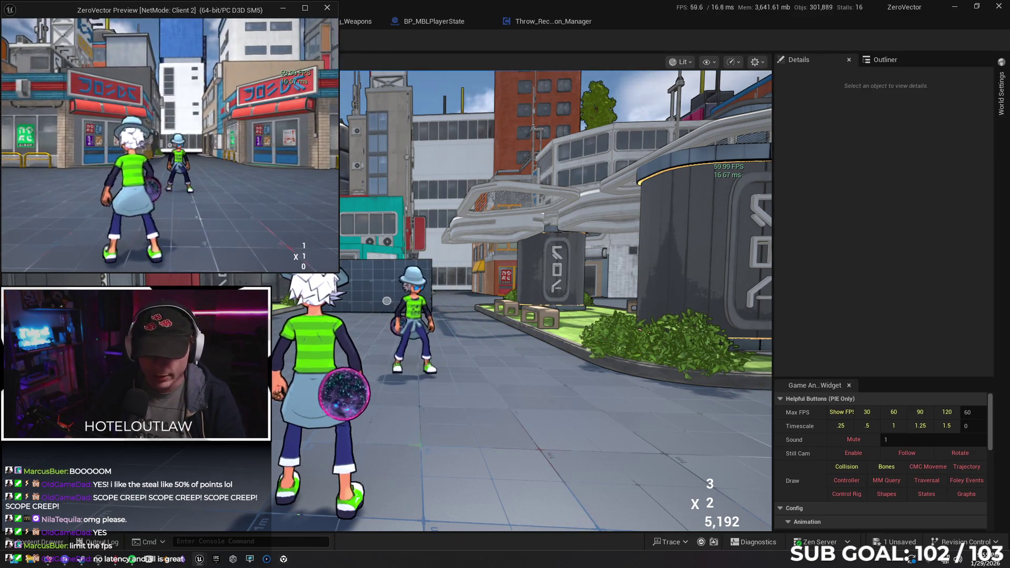
{"action": "key", "text": "super"}
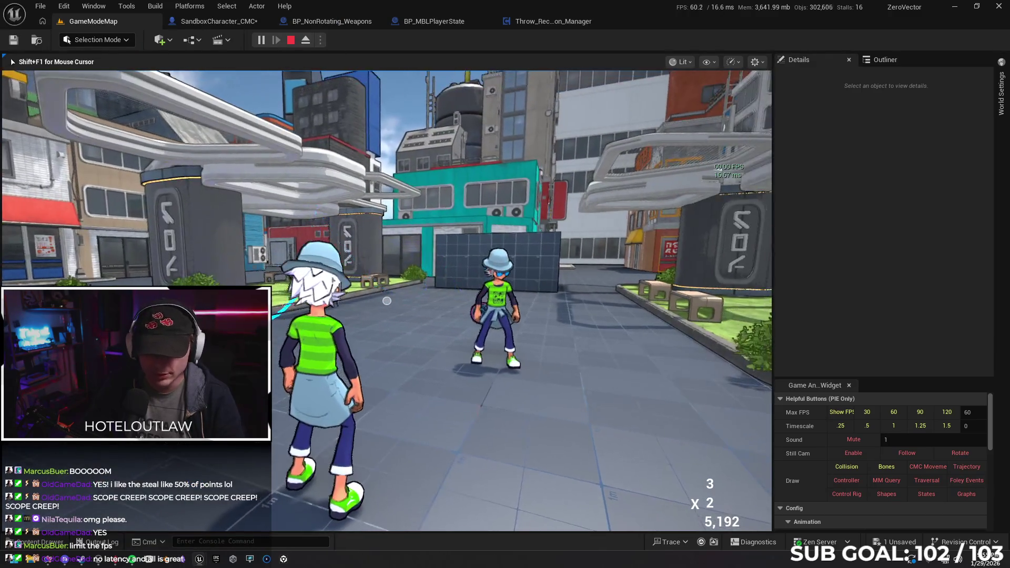
{"action": "key", "text": "alt+Tab"}
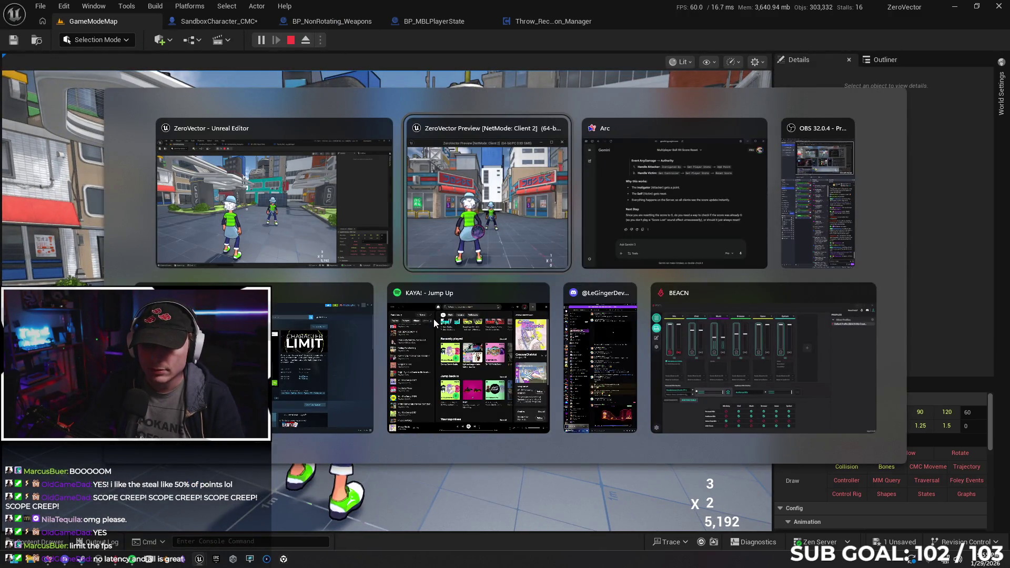
{"action": "key", "text": "Tab"}
{"action": "key", "text": "Tab"}
{"action": "key", "text": "Tab"}
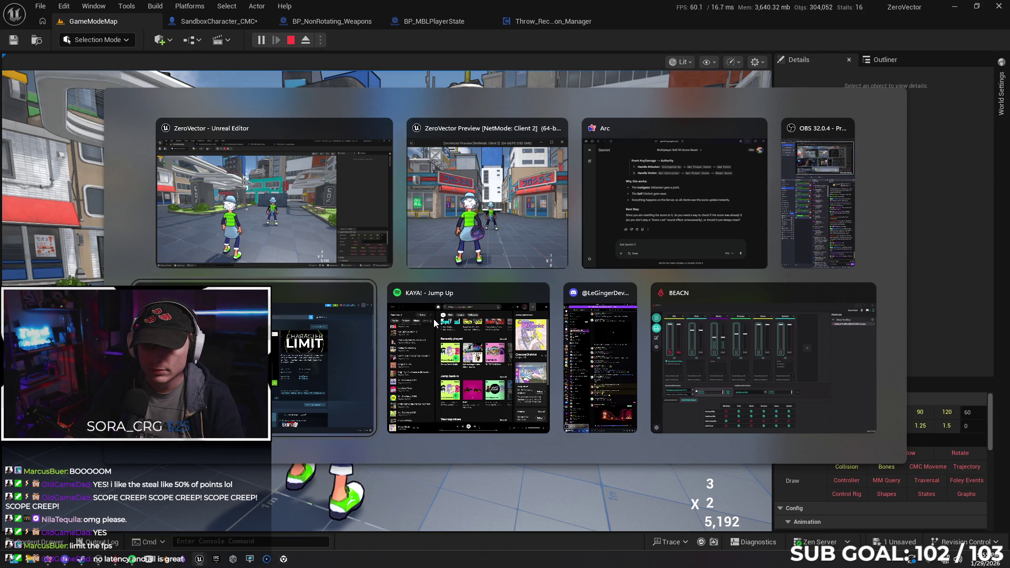
{"action": "key", "text": "Tab"}
{"action": "key", "text": "Tab"}
{"action": "key", "text": "Tab"}
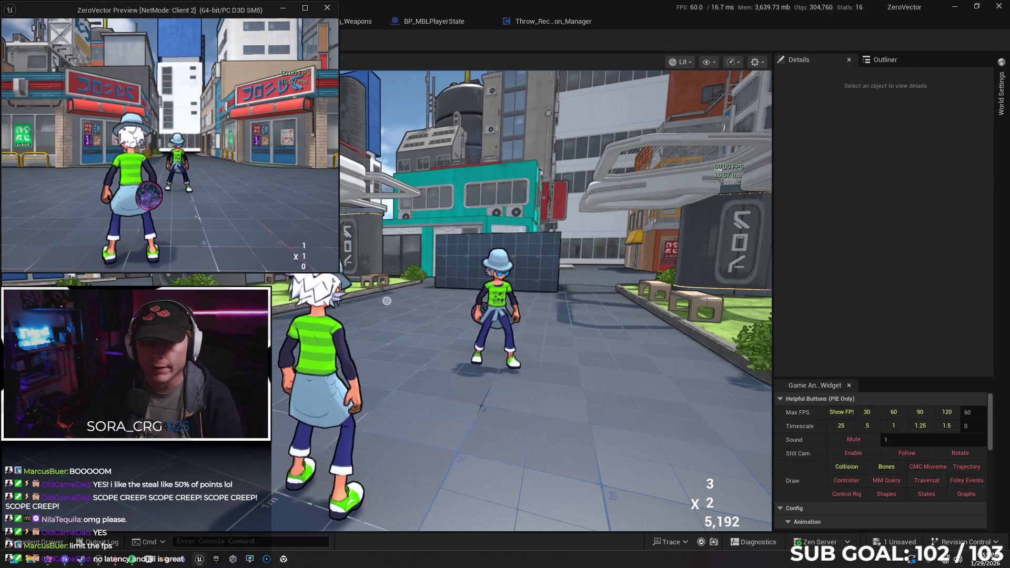
{"action": "left_click", "coordinate": [387, 300]}
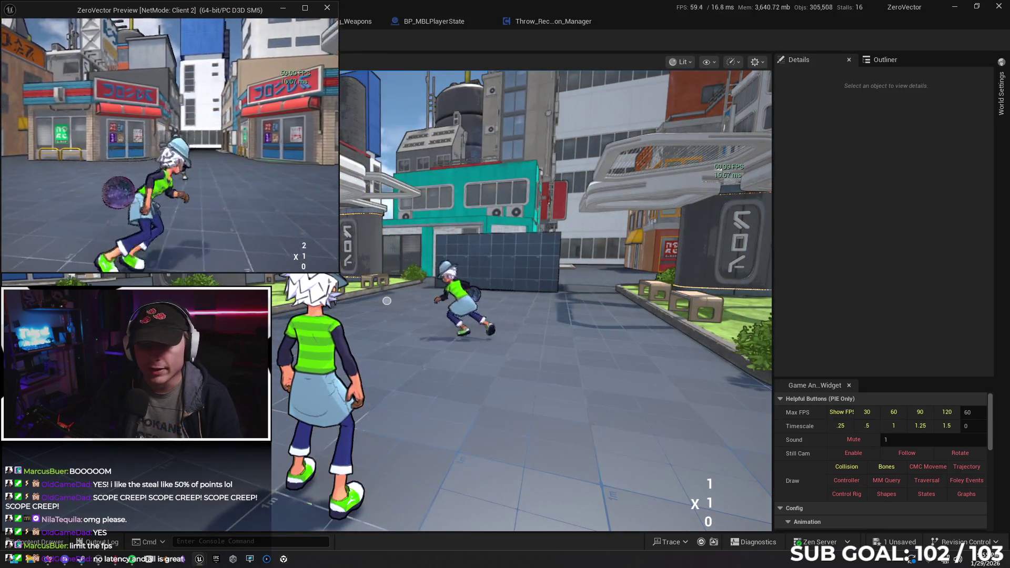
{"action": "key", "text": "w"}
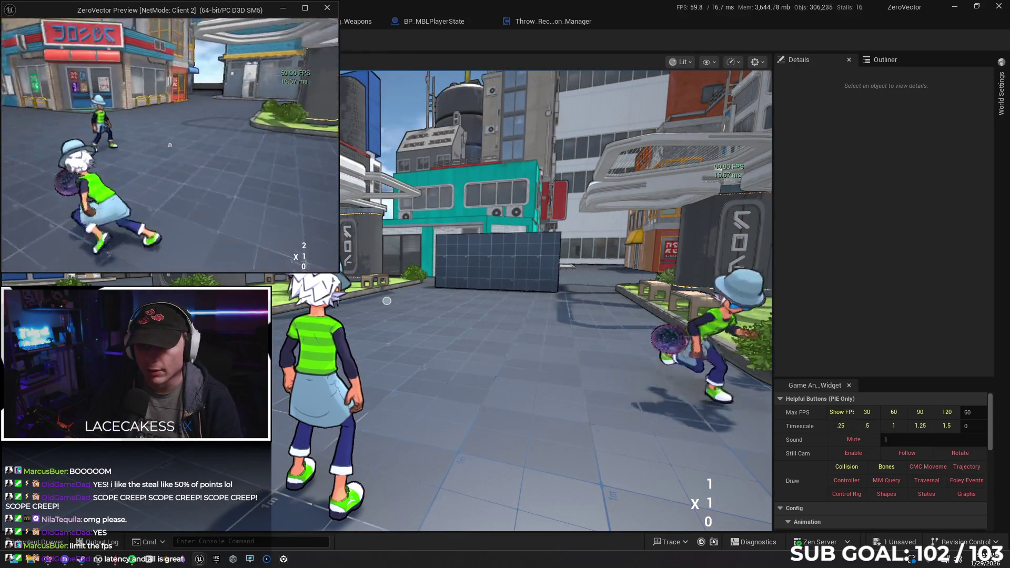
{"action": "key", "text": "a"}
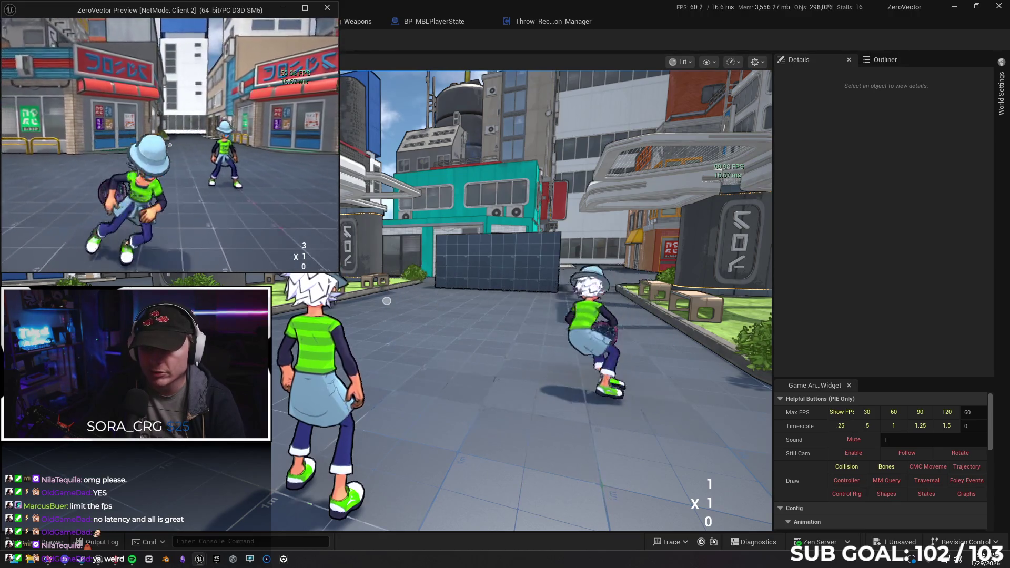
Step: End the running two-client session with Escape
{"action": "key", "text": "Escape"}
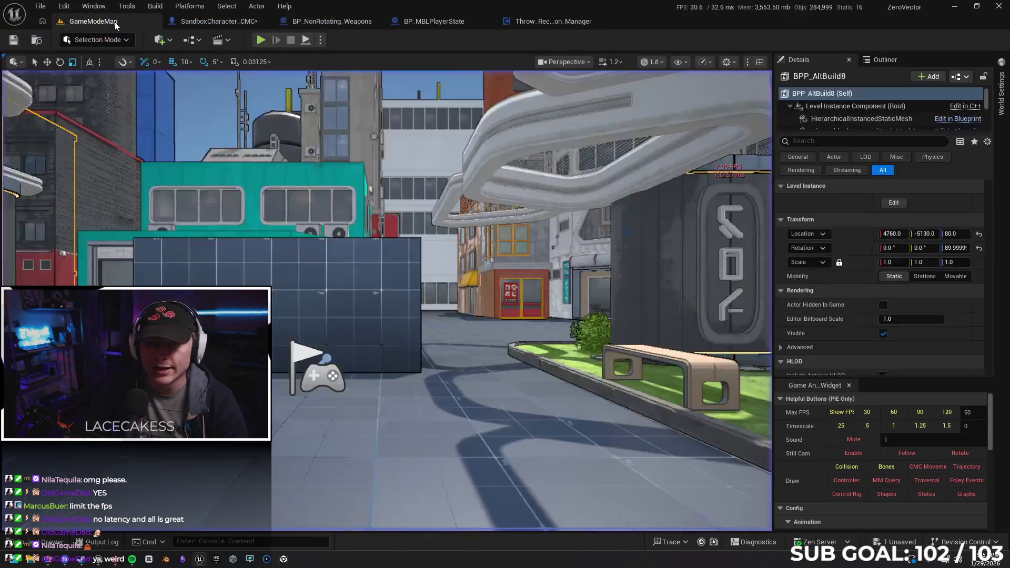
Step: Set Net Mode to Play As Listen Server, then play a short round and stop it
{"action": "left_click", "coordinate": [319, 41]}
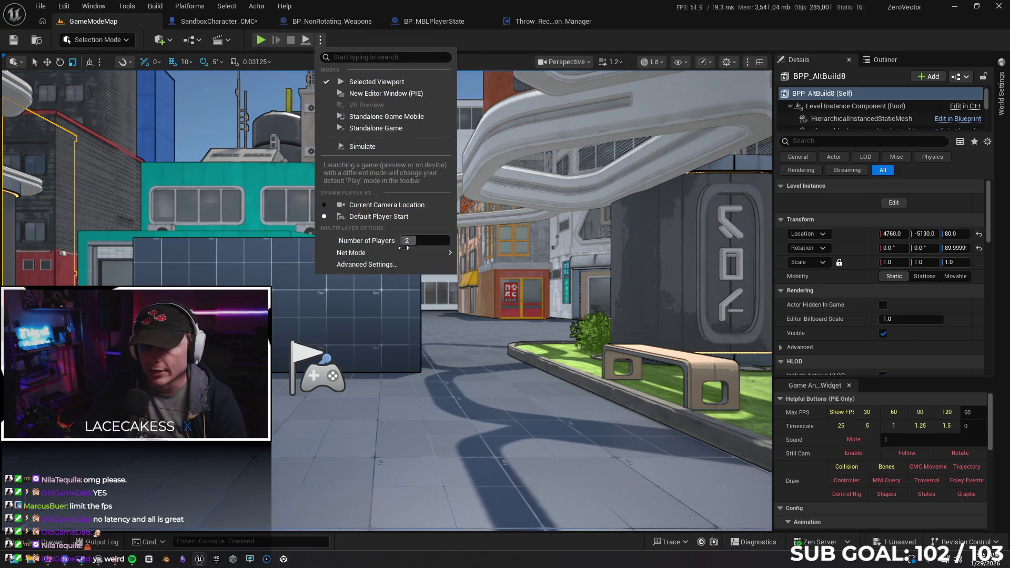
{"action": "mouse_move", "coordinate": [445, 253]}
{"action": "left_click", "coordinate": [500, 271]}
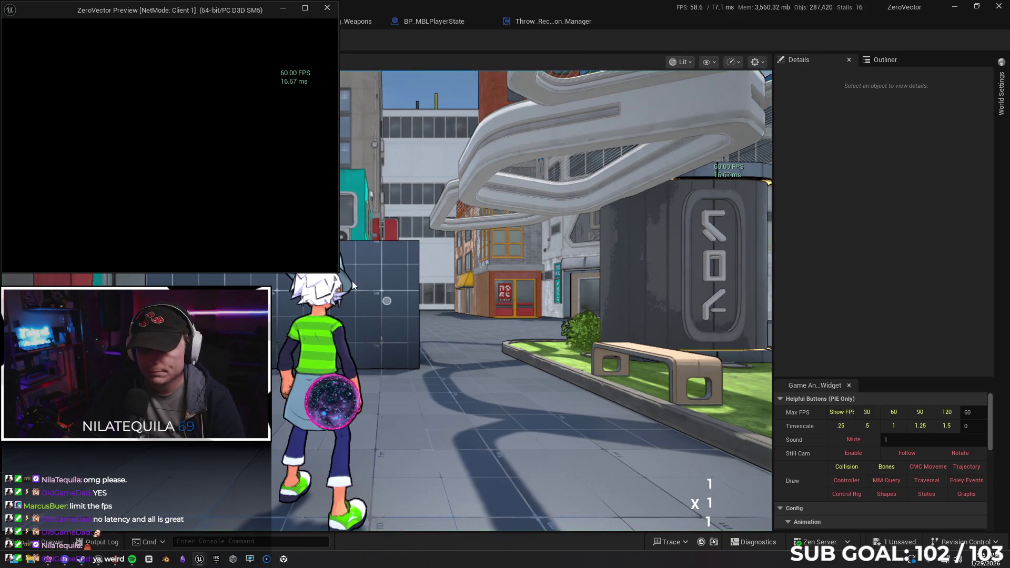
{"action": "left_click", "coordinate": [373, 298]}
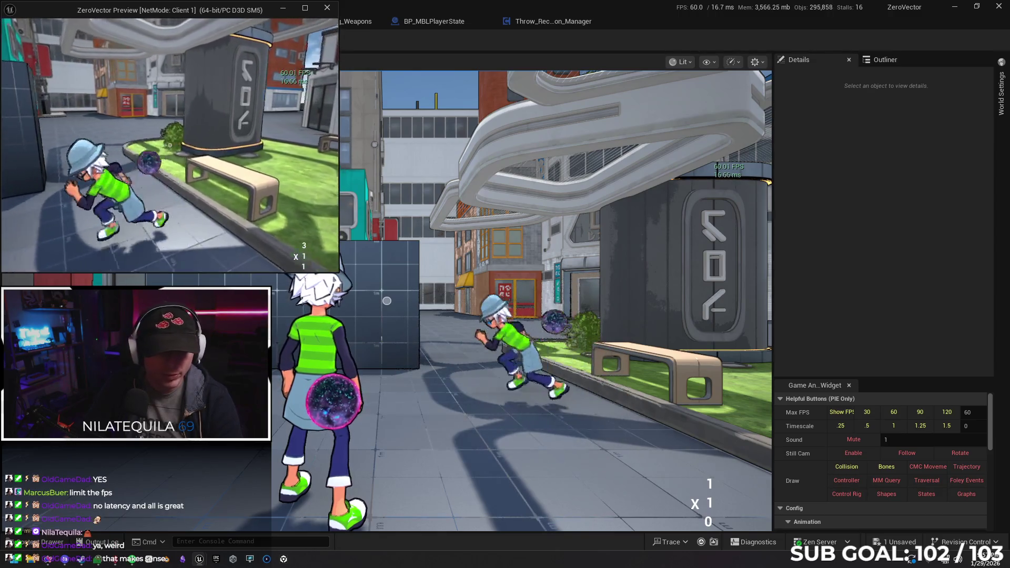
{"action": "key", "text": "Escape"}
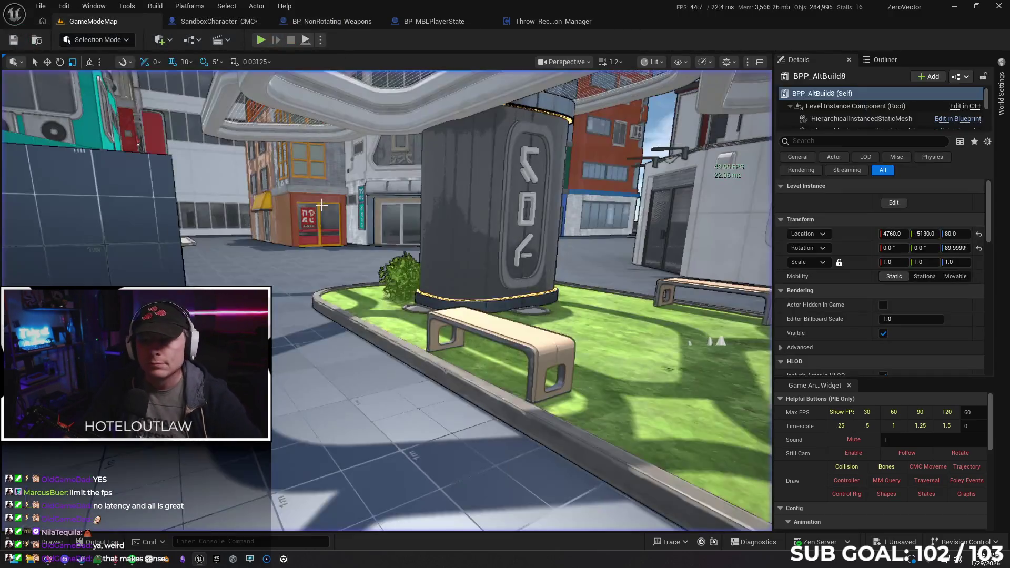
Step: Set the Play options' Net Mode to Listen Server
{"action": "left_click", "coordinate": [320, 41]}
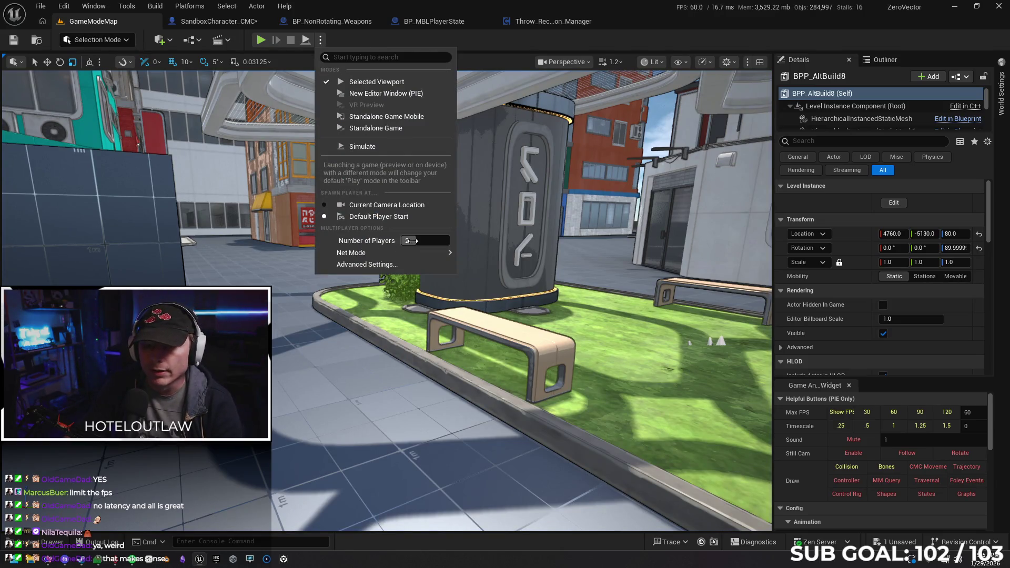
{"action": "mouse_move", "coordinate": [387, 255]}
{"action": "left_click", "coordinate": [505, 268]}
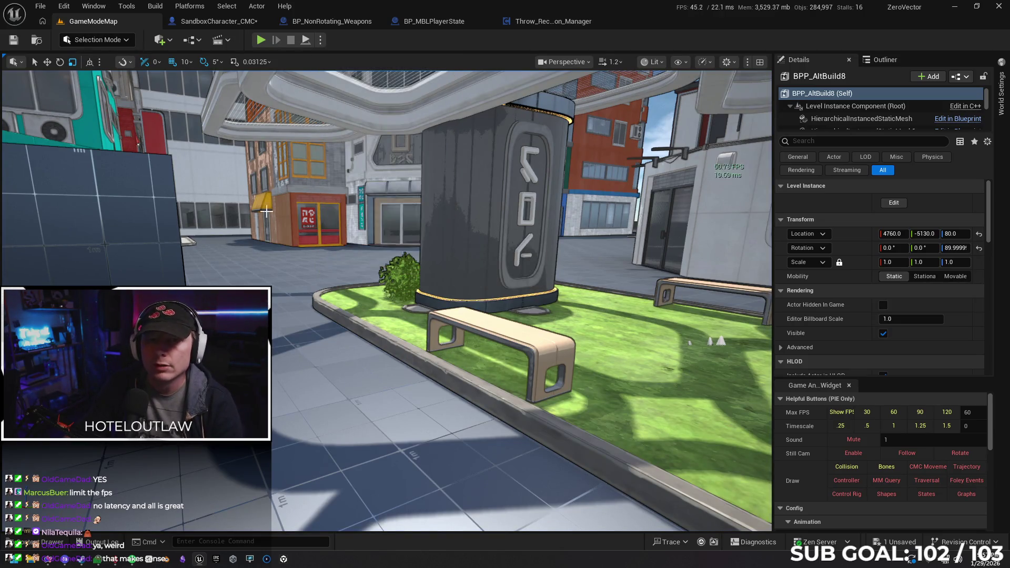
Step: Save SandboxCharacter_CMC, go to the BP_MBLPlayerState event graph, and start a two-client session
{"action": "left_click", "coordinate": [223, 27]}
{"action": "left_click", "coordinate": [14, 41]}
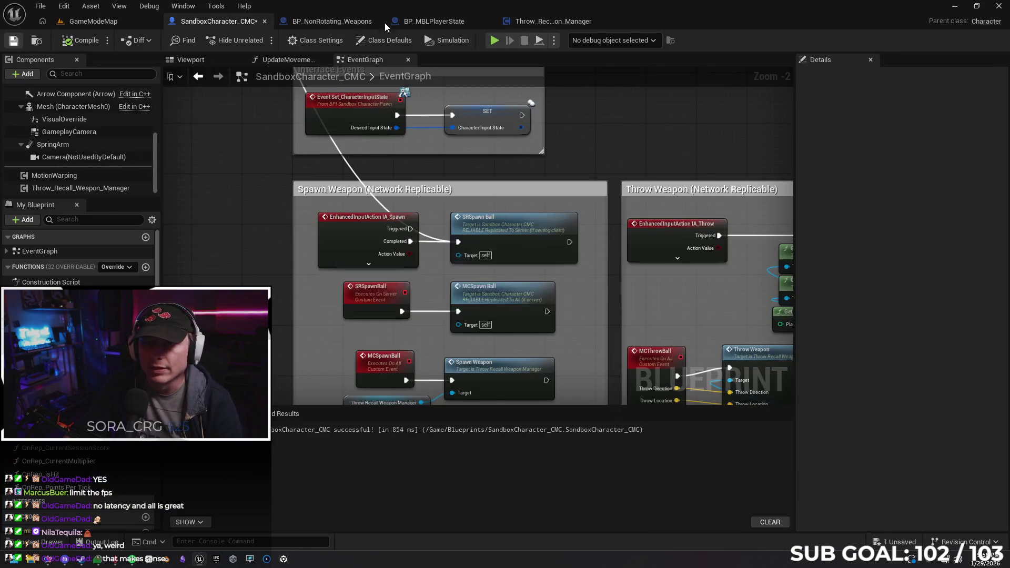
{"action": "left_click", "coordinate": [537, 22]}
{"action": "left_click", "coordinate": [429, 22]}
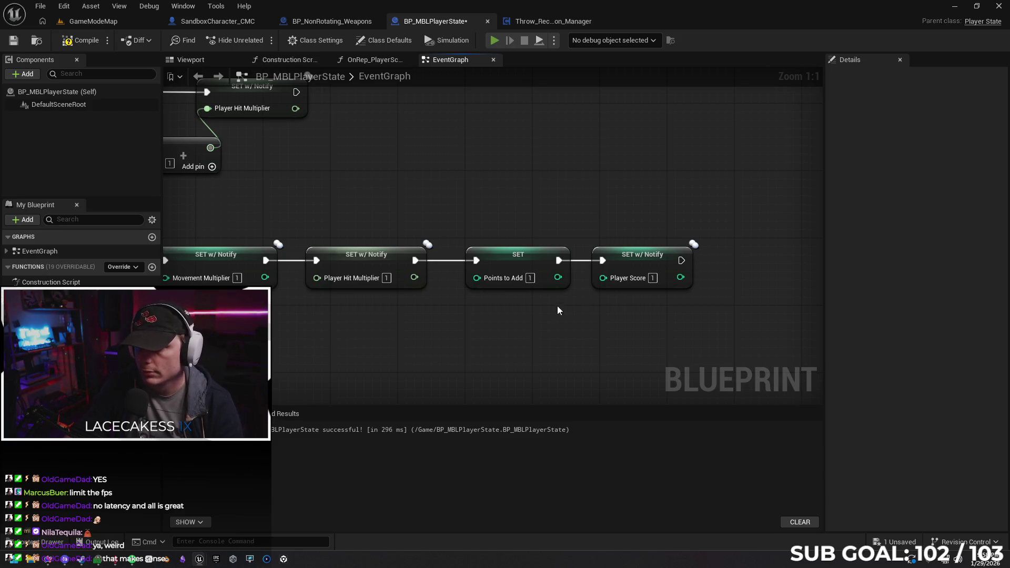
{"action": "key", "text": "alt+p"}
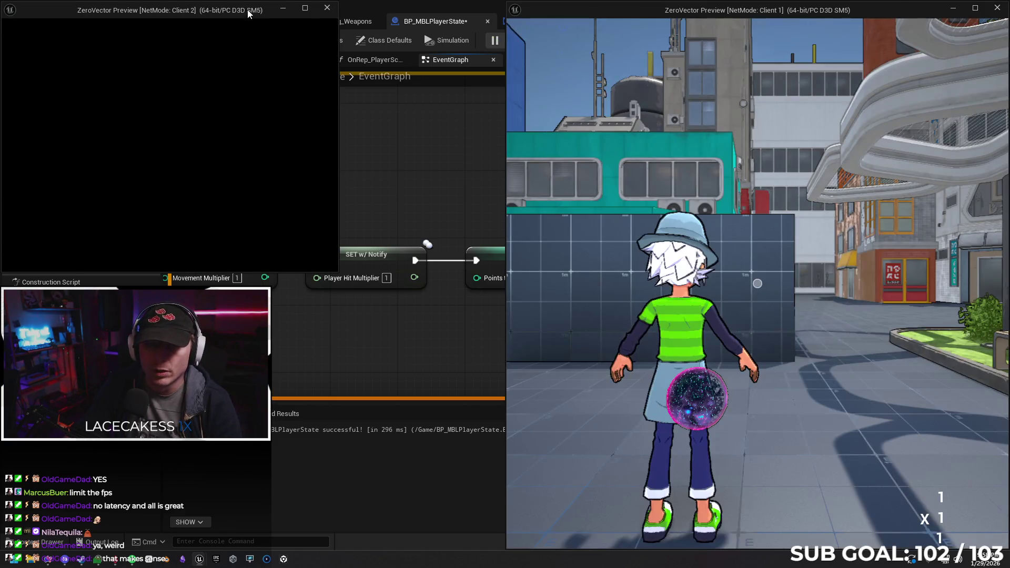
Step: Tile both client windows, fire a test shot, stop PIE, and open the Trace Hit Player graph
{"action": "mouse_move", "coordinate": [248, 10]}
{"action": "left_mouse_down"}
{"action": "mouse_move", "coordinate": [48, 164]}
{"action": "mouse_move", "coordinate": [0, 173]}
{"action": "left_mouse_up"}
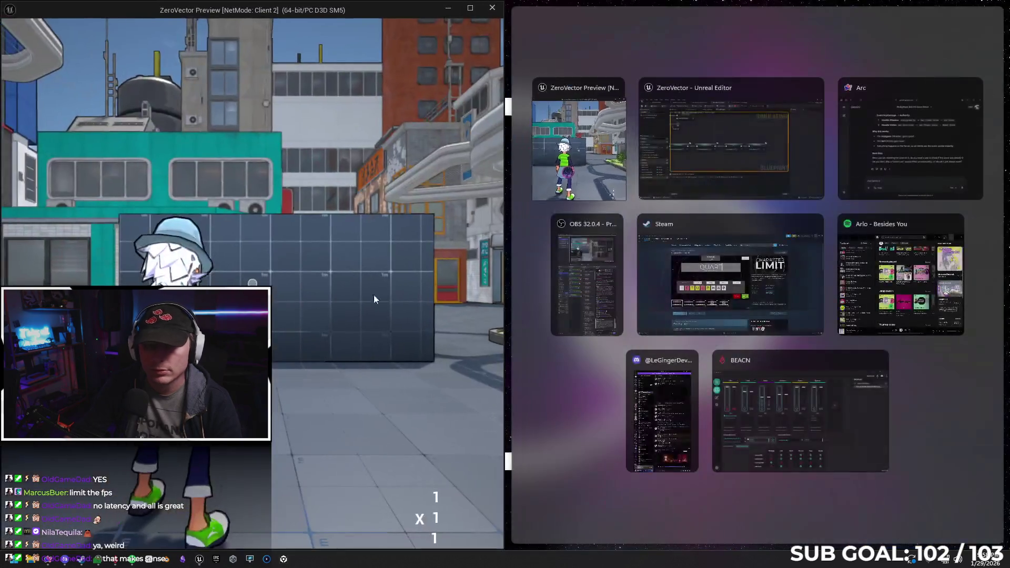
{"action": "left_click", "coordinate": [579, 140]}
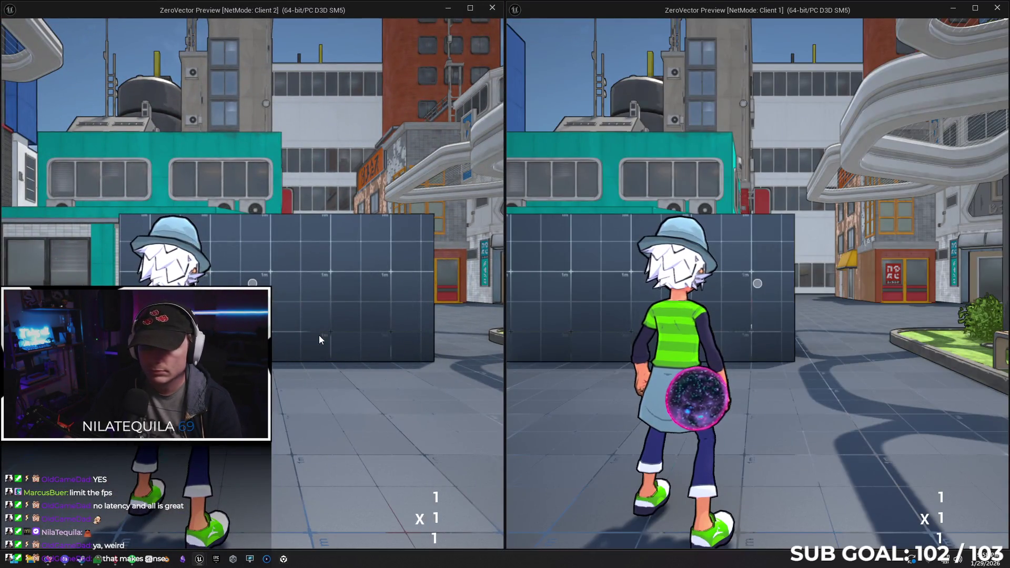
{"action": "left_click", "coordinate": [319, 336]}
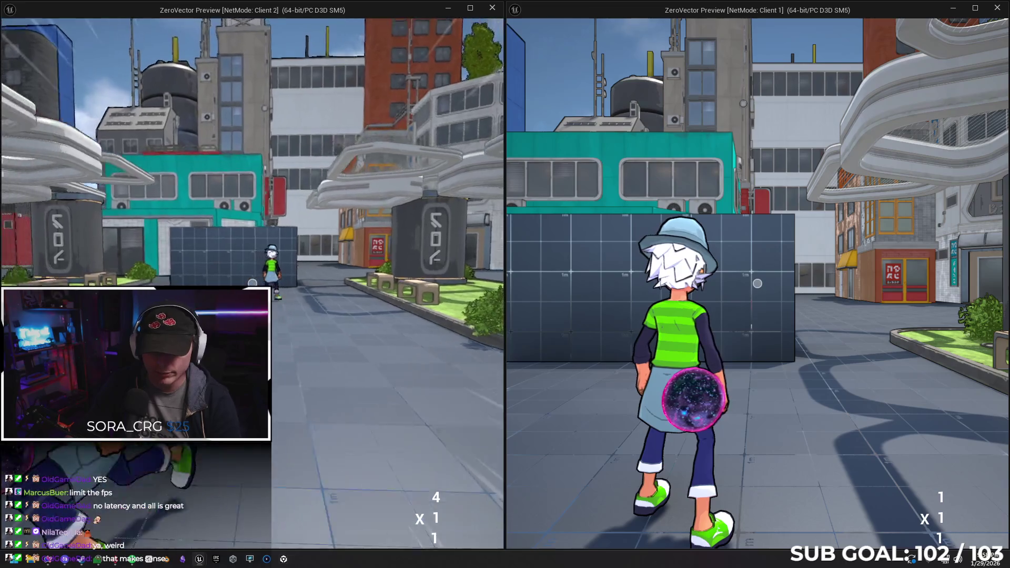
{"action": "key", "text": "Escape"}
{"action": "mouse_move", "coordinate": [444, 175]}
{"action": "left_mouse_down"}
{"action": "mouse_move", "coordinate": [545, 239]}
{"action": "mouse_move", "coordinate": [521, 260]}
{"action": "left_mouse_up"}
{"action": "left_click", "coordinate": [303, 25]}
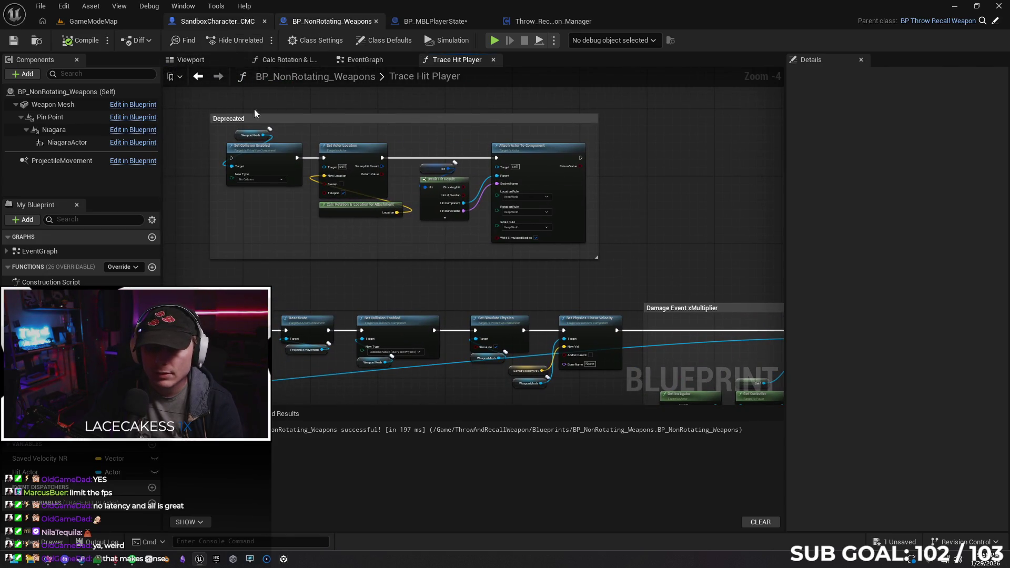
Step: In the SandboxCharacter_CMC event graph, break the Sequence Then 3 link to Create Dynamic Material Instance
{"action": "left_click", "coordinate": [218, 21]}
{"action": "scroll", "coordinate": [261, 203], "scroll_direction": "down", "scroll_amount": 2}
{"action": "scroll", "coordinate": [267, 205], "scroll_direction": "up", "scroll_amount": 5}
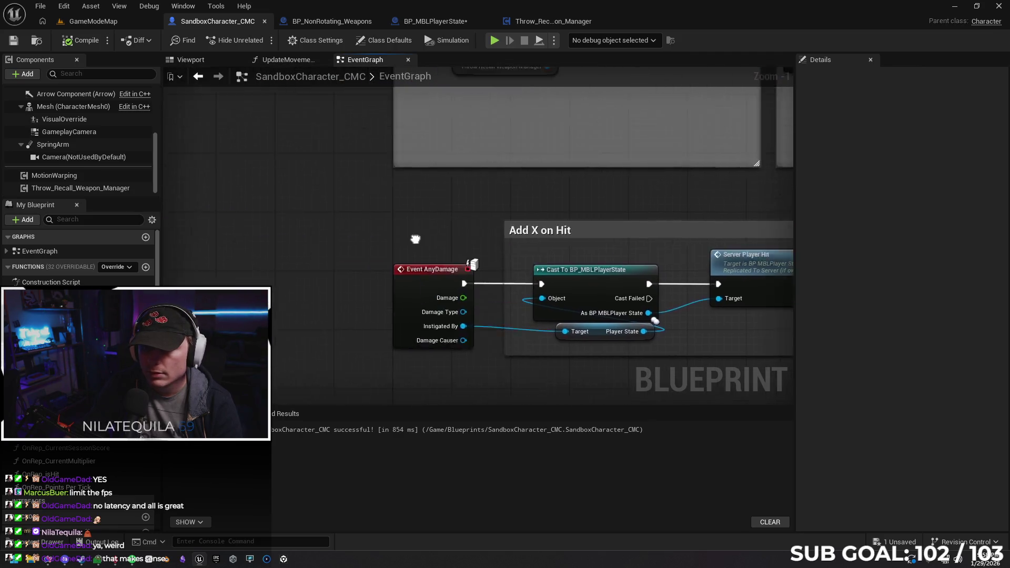
{"action": "scroll", "coordinate": [368, 194], "scroll_direction": "down", "scroll_amount": 1}
{"action": "scroll", "coordinate": [369, 189], "scroll_direction": "down", "scroll_amount": 1}
{"action": "mouse_move", "coordinate": [324, 269]}
{"action": "left_mouse_down"}
{"action": "mouse_move", "coordinate": [314, 229]}
{"action": "mouse_move", "coordinate": [333, 346]}
{"action": "left_mouse_up"}
{"action": "scroll", "coordinate": [334, 346], "scroll_direction": "down", "scroll_amount": 3}
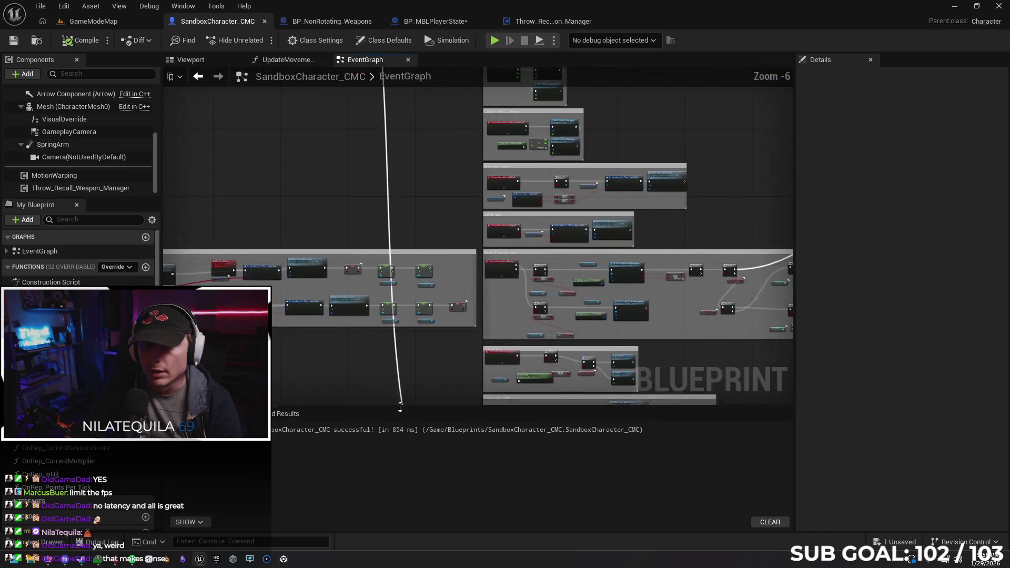
{"action": "scroll", "coordinate": [427, 165], "scroll_direction": "up", "scroll_amount": 5}
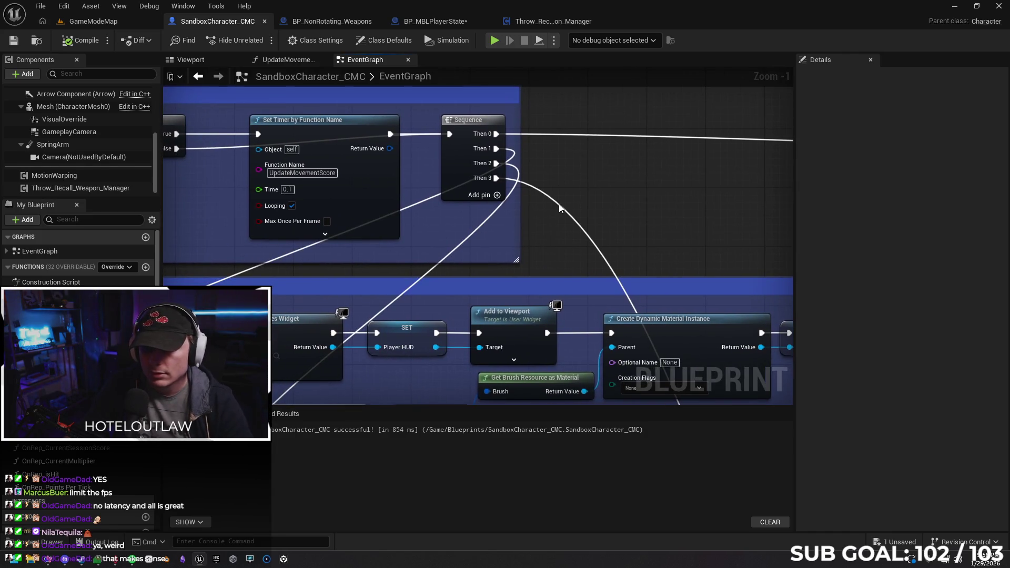
{"action": "left_click", "coordinate": [563, 209], "text": "alt"}
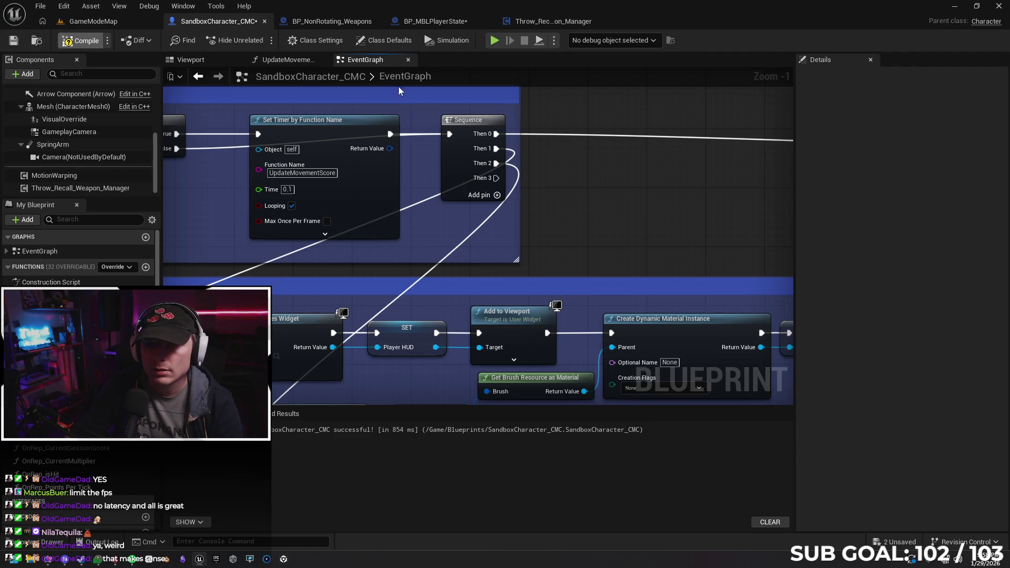
Step: Run a two-client test play, move the Client 2 character, then stop
{"action": "key", "text": "alt+p"}
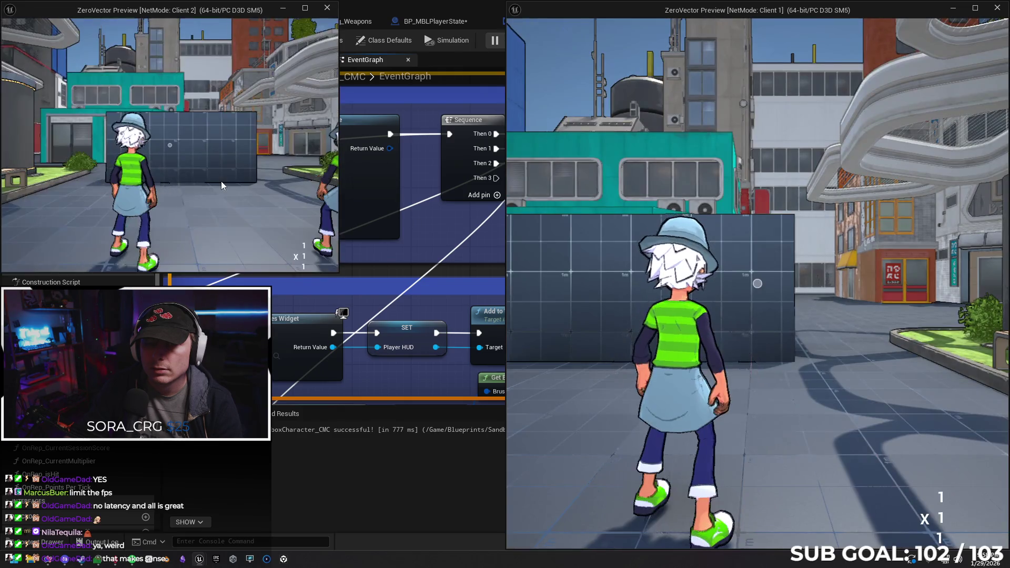
{"action": "key", "text": "w"}
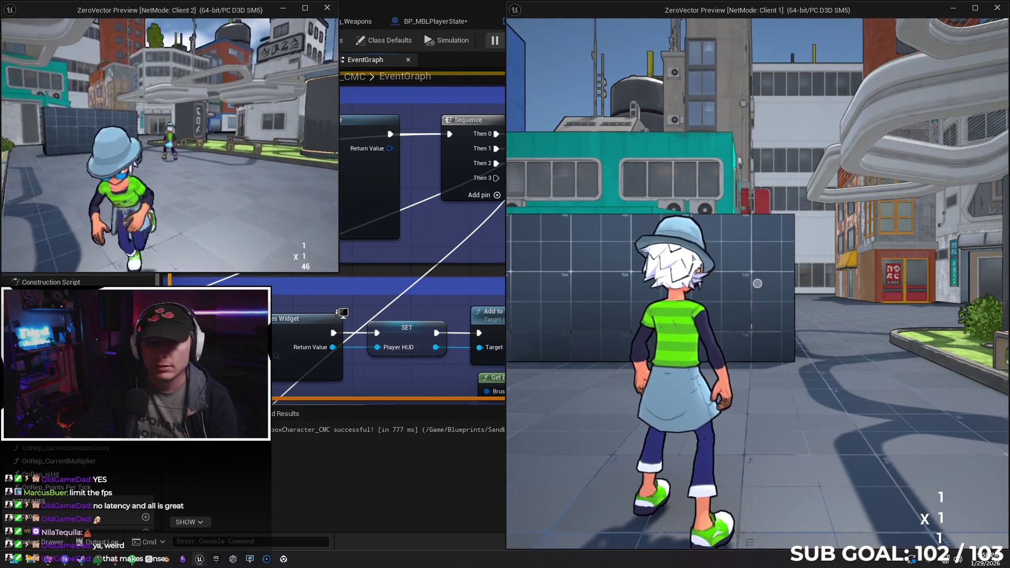
{"action": "key", "text": "Escape"}
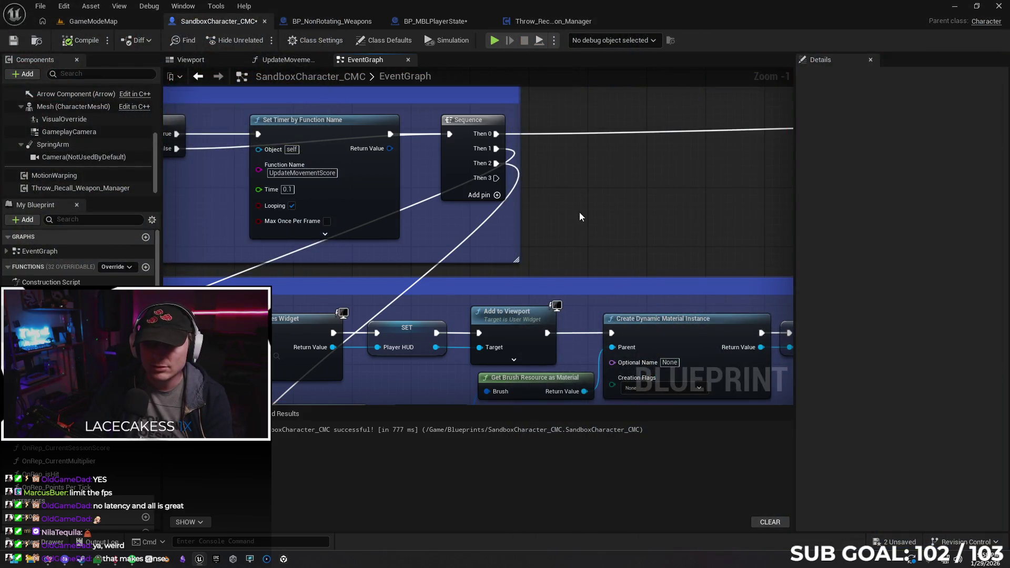
{"action": "scroll", "coordinate": [570, 213], "scroll_direction": "down", "scroll_amount": 3}
{"action": "scroll", "coordinate": [667, 214], "scroll_direction": "up", "scroll_amount": 1}
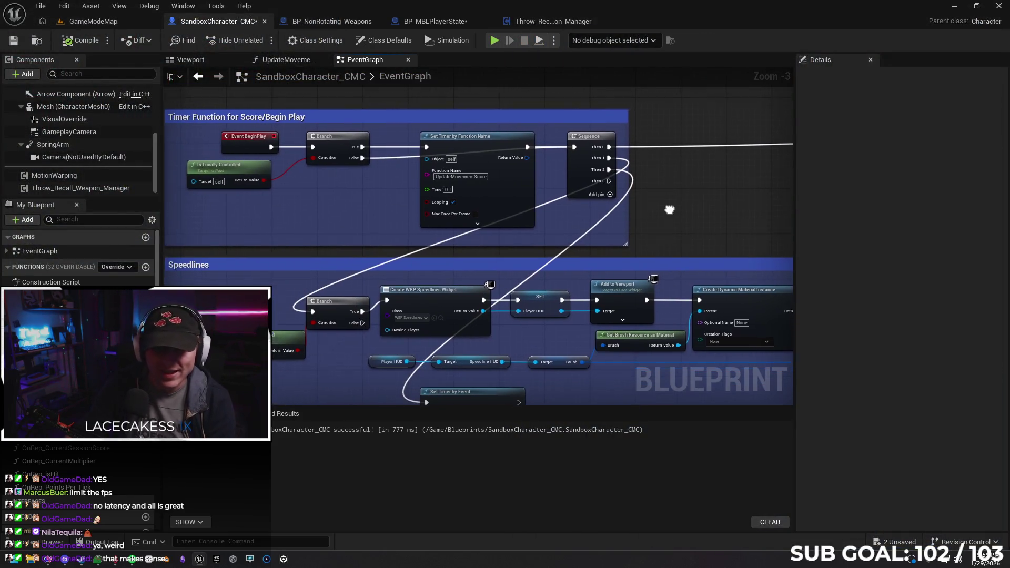
{"action": "left_click_drag", "start_coordinate": [668, 212], "coordinate": [653, 204]}
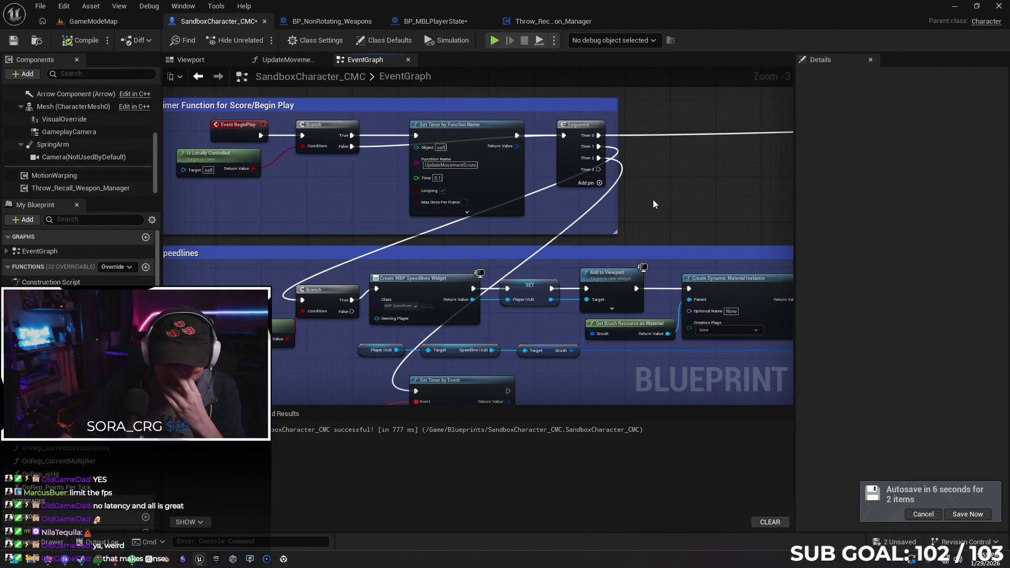
{"action": "mouse_move", "coordinate": [677, 212]}
{"action": "left_mouse_down"}
{"action": "mouse_move", "coordinate": [697, 221]}
{"action": "mouse_move", "coordinate": [677, 237]}
{"action": "left_mouse_up"}
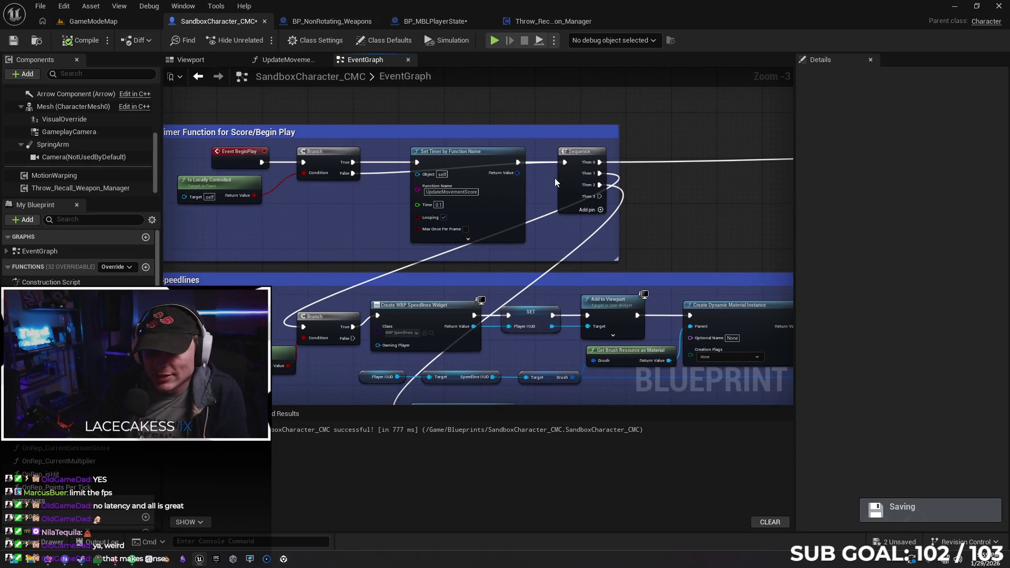
{"action": "left_click_drag", "start_coordinate": [630, 206], "coordinate": [672, 197]}
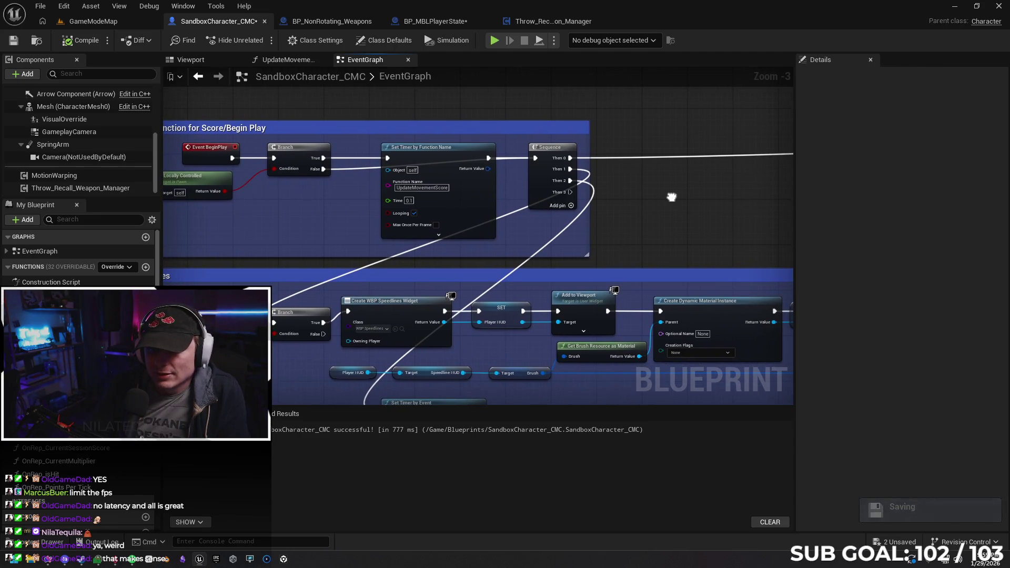
{"action": "mouse_move", "coordinate": [430, 153]}
{"action": "left_mouse_down"}
{"action": "mouse_move", "coordinate": [430, 207]}
{"action": "mouse_move", "coordinate": [428, 153]}
{"action": "left_mouse_up"}
{"action": "mouse_move", "coordinate": [327, 219]}
{"action": "left_mouse_down"}
{"action": "mouse_move", "coordinate": [388, 268]}
{"action": "mouse_move", "coordinate": [322, 230]}
{"action": "left_mouse_up"}
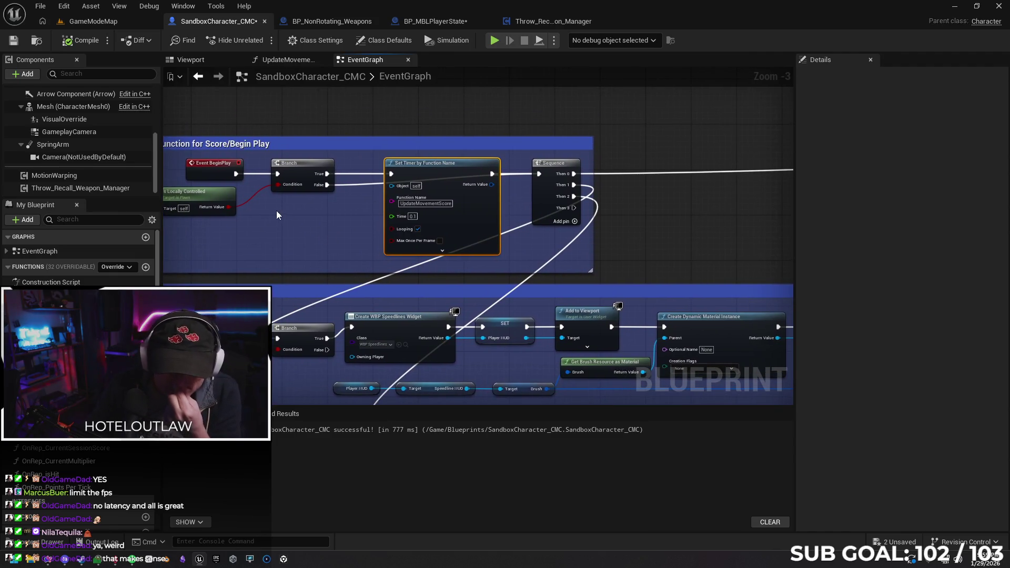
{"action": "left_click_drag", "start_coordinate": [704, 206], "coordinate": [632, 214]}
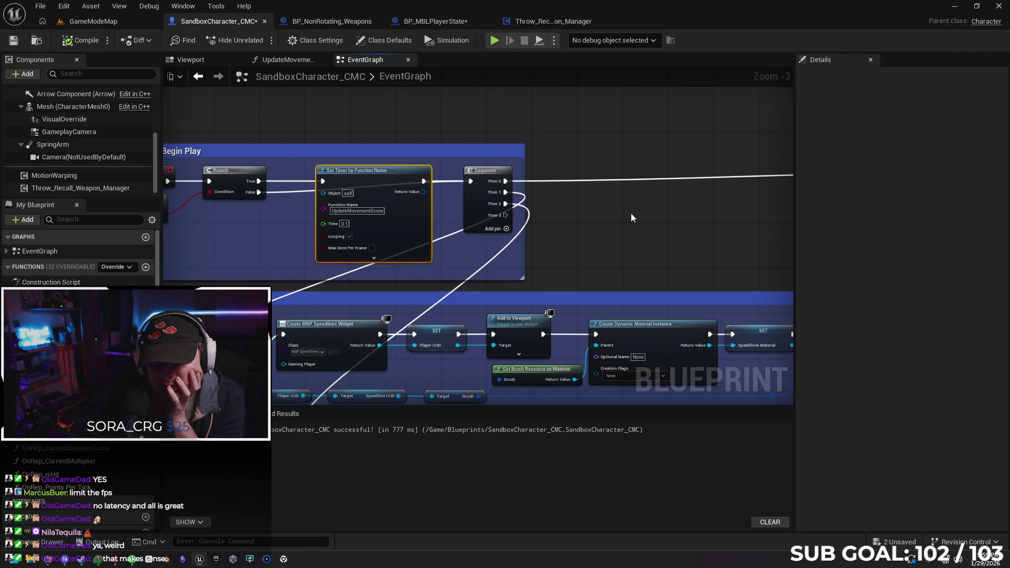
{"action": "left_click_drag", "start_coordinate": [284, 213], "coordinate": [327, 207]}
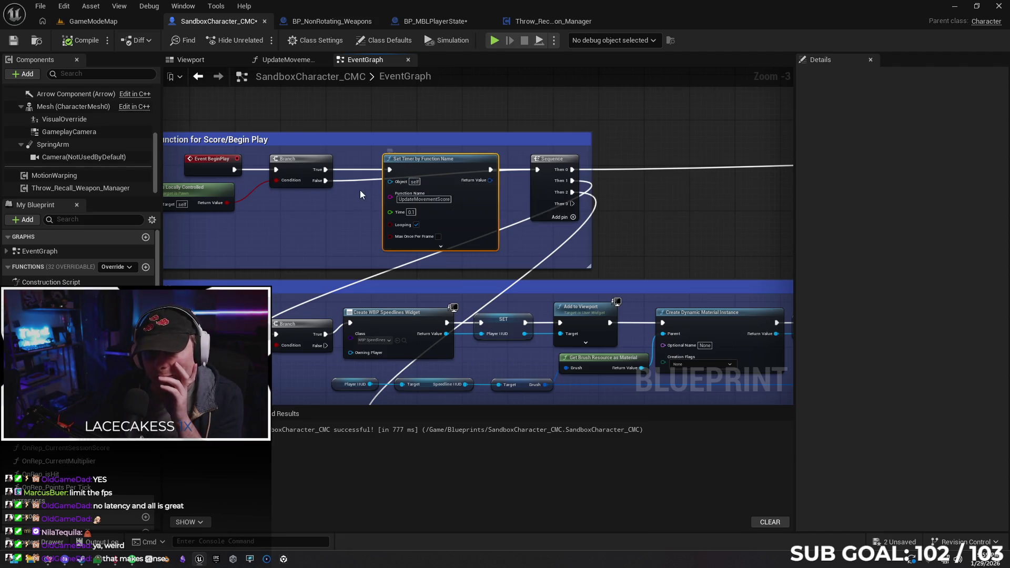
{"action": "mouse_move", "coordinate": [292, 220]}
{"action": "left_mouse_down"}
{"action": "mouse_move", "coordinate": [370, 204]}
{"action": "mouse_move", "coordinate": [273, 207]}
{"action": "mouse_move", "coordinate": [301, 209]}
{"action": "left_mouse_up"}
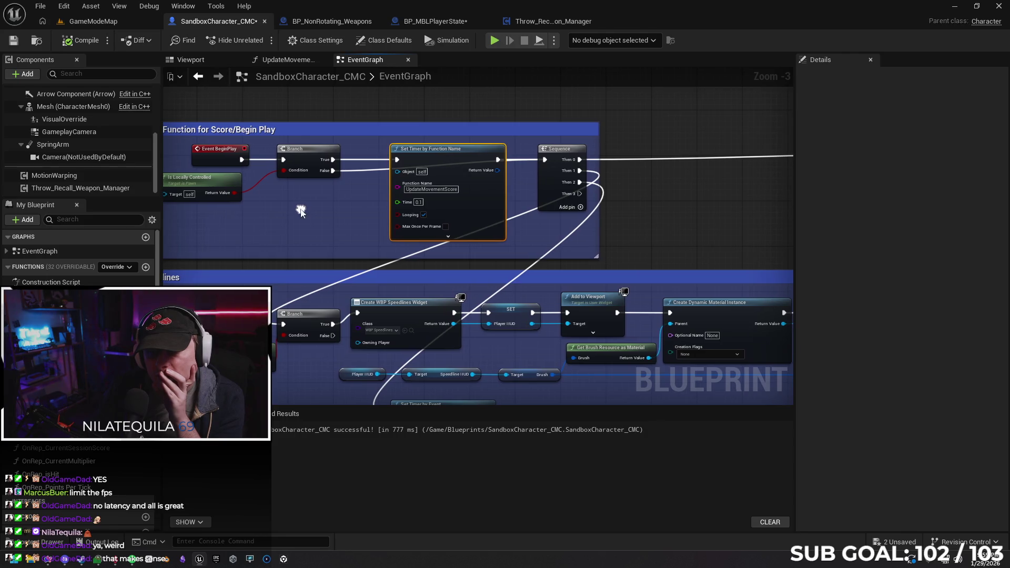
{"action": "mouse_move", "coordinate": [365, 213]}
{"action": "left_mouse_down"}
{"action": "mouse_move", "coordinate": [445, 199]}
{"action": "mouse_move", "coordinate": [430, 196]}
{"action": "left_mouse_up"}
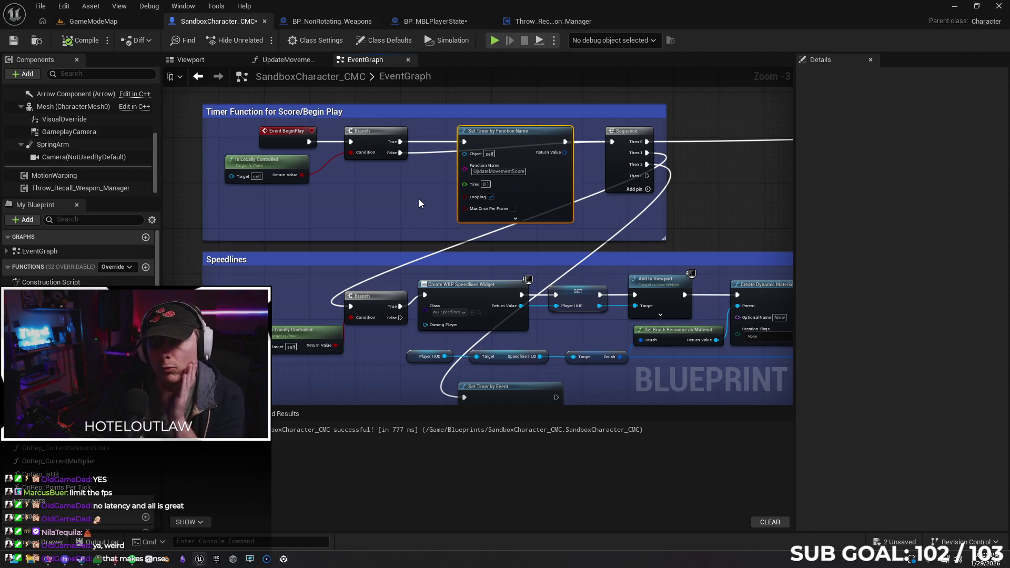
{"action": "left_click_drag", "start_coordinate": [400, 142], "coordinate": [356, 314]}
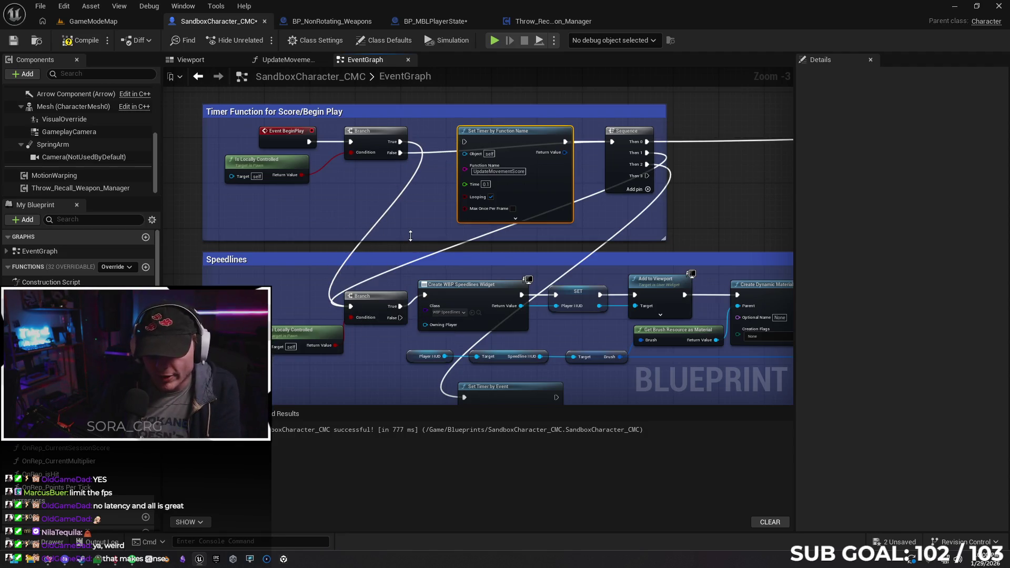
{"action": "key", "text": "ctrl+z"}
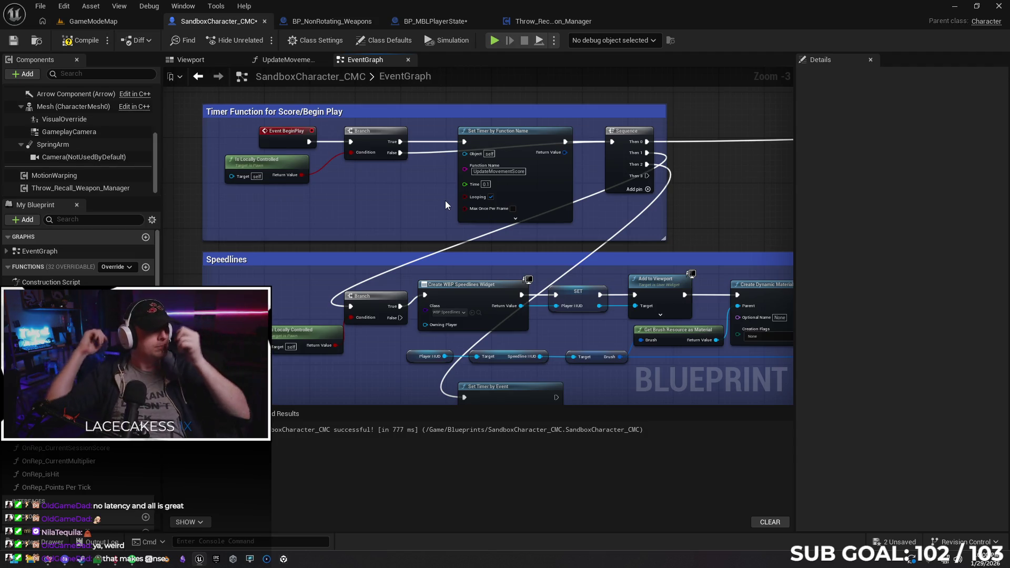
Step: Return to BP_MBLPlayerState and save it
{"action": "left_click", "coordinate": [545, 26]}
{"action": "left_click", "coordinate": [444, 21]}
{"action": "left_click", "coordinate": [14, 40]}
Step: Inspect Server_PlayerHit's replication options and the Player Hit Multiplier variable, leaving both unchanged
{"action": "left_click", "coordinate": [306, 158]}
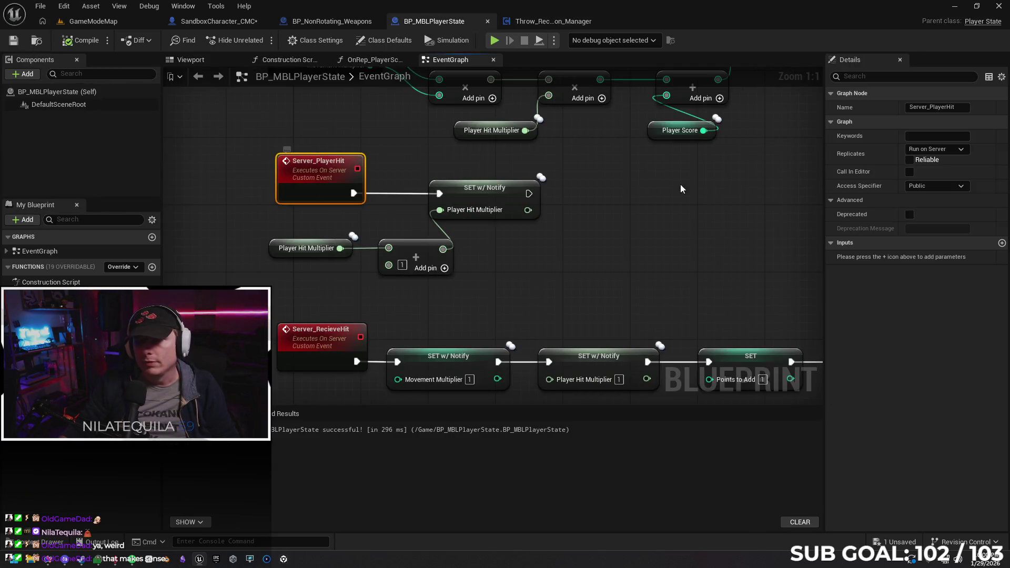
{"action": "left_click", "coordinate": [946, 150]}
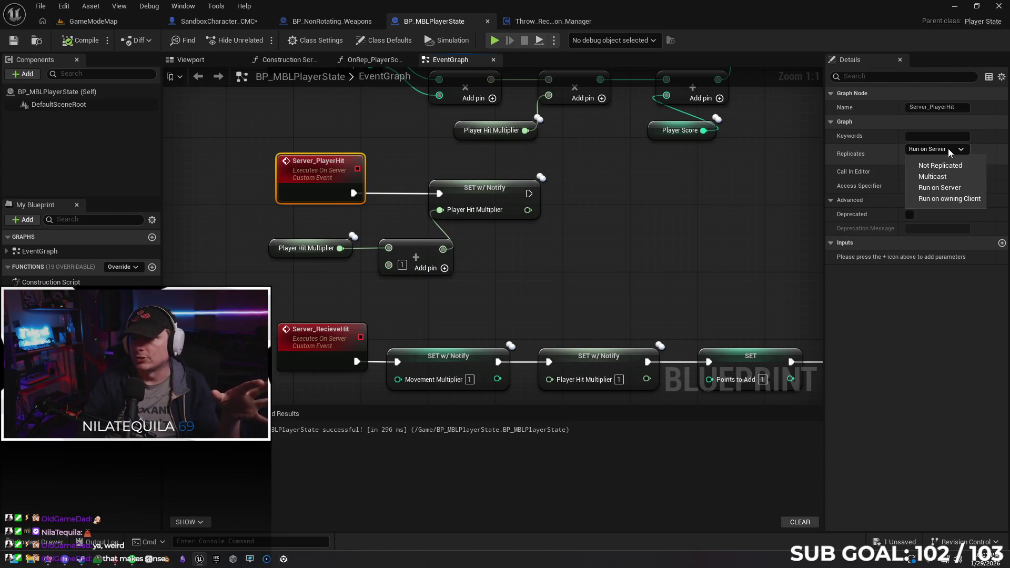
{"action": "left_click", "coordinate": [760, 241]}
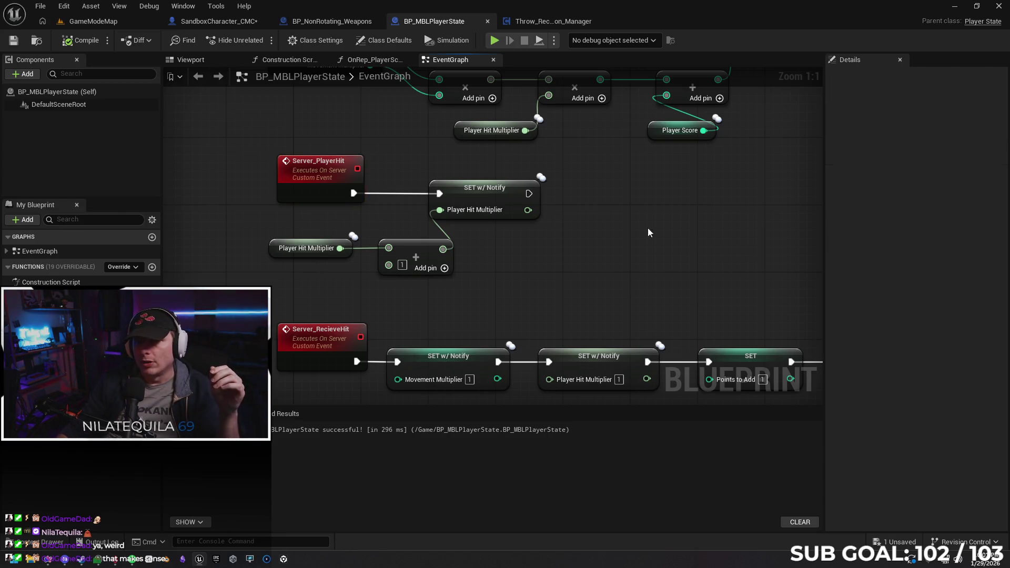
{"action": "left_click", "coordinate": [494, 191]}
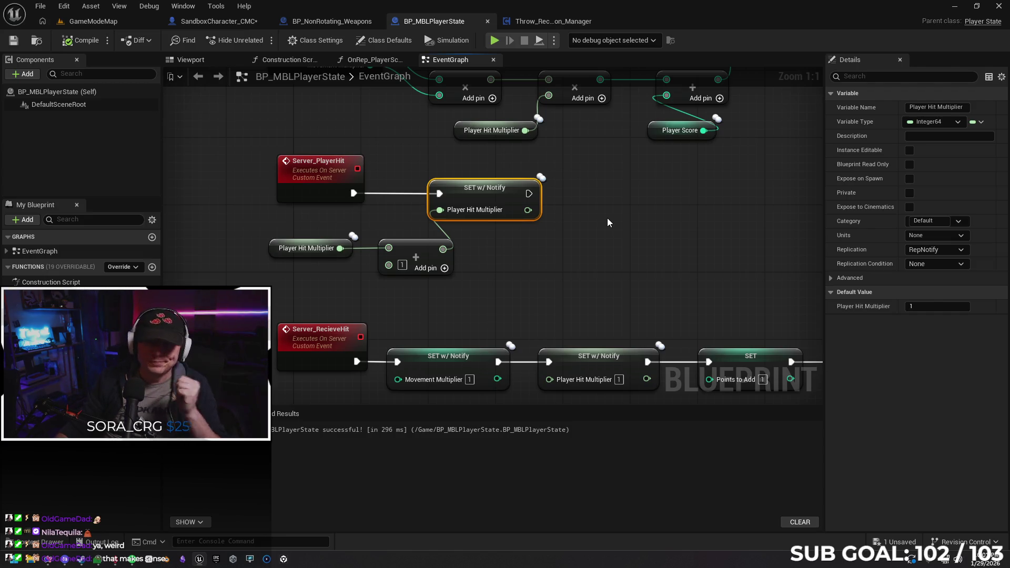
{"action": "left_click", "coordinate": [608, 218]}
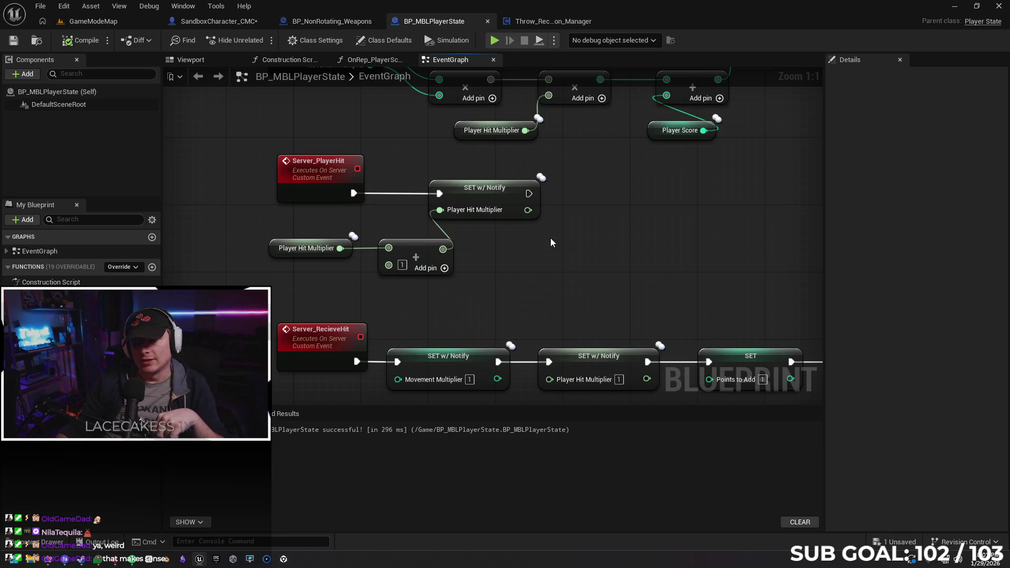
Step: Save the unsaved SandboxCharacter_CMC asset and bring up the Throw_Recall_Weapon_Manager graph
{"action": "left_click", "coordinate": [899, 542]}
{"action": "left_click", "coordinate": [588, 399]}
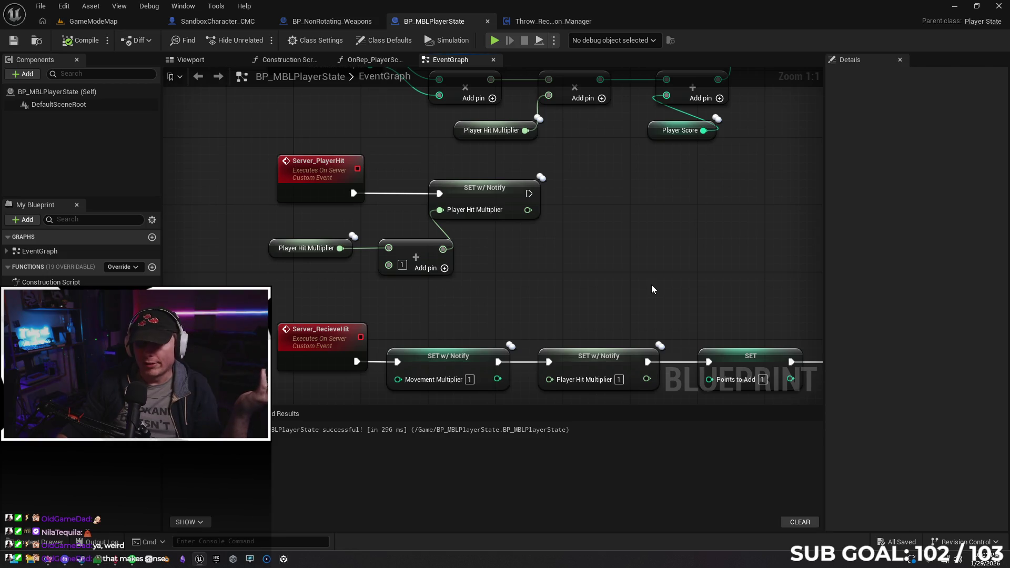
{"action": "left_click", "coordinate": [549, 20]}
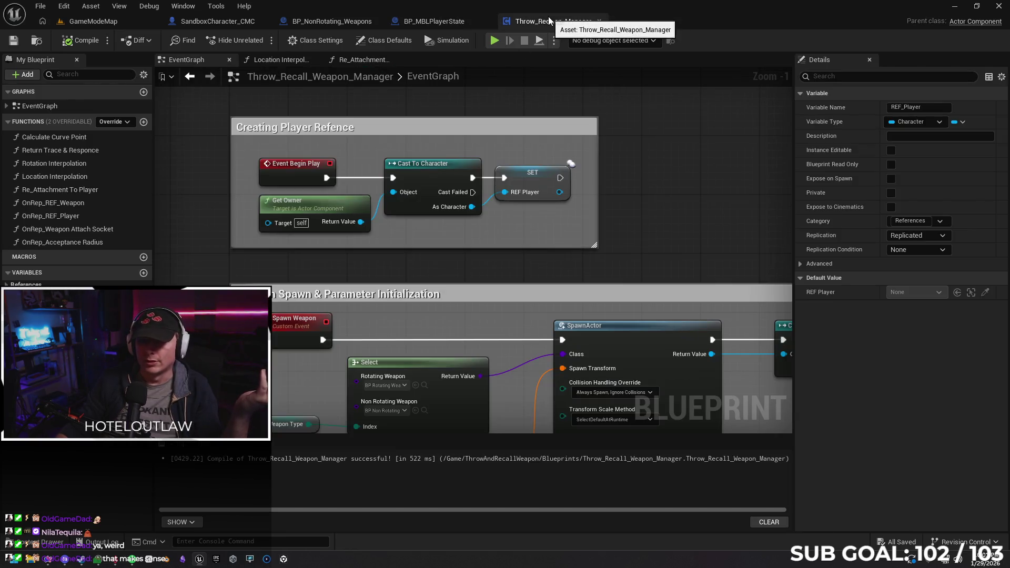
Step: Close Throw_Recall_Weapon_Manager and return to the SandboxCharacter_CMC event graph
{"action": "left_click", "coordinate": [599, 21]}
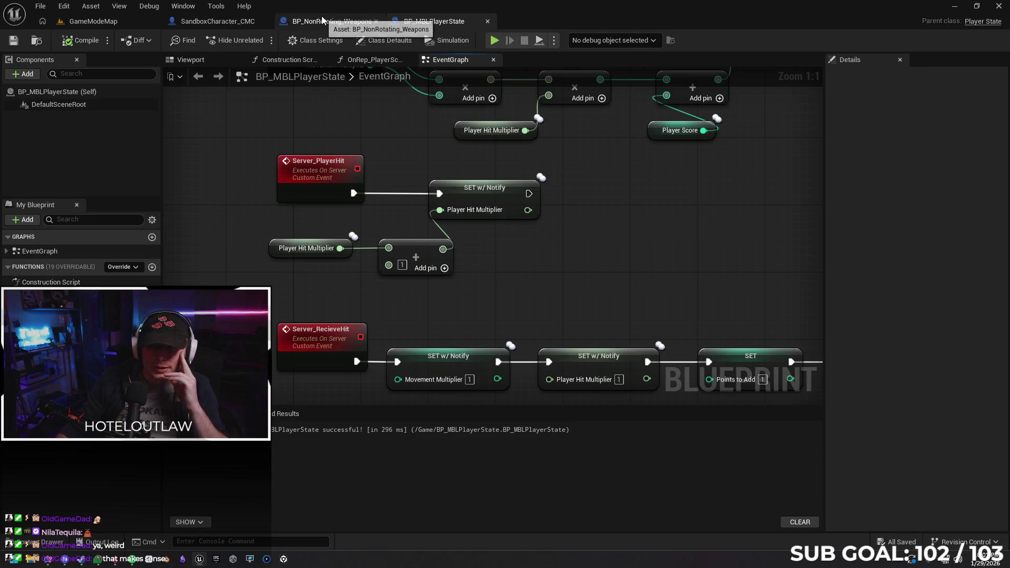
{"action": "left_click", "coordinate": [322, 21]}
{"action": "left_click", "coordinate": [202, 22]}
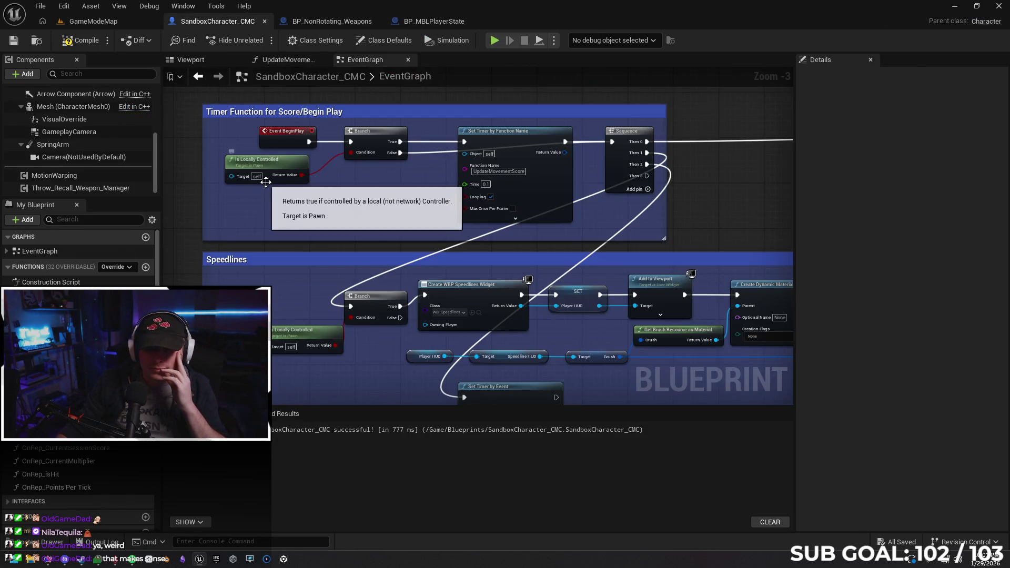
{"action": "scroll", "coordinate": [263, 193], "scroll_direction": "down", "scroll_amount": 4}
{"action": "scroll", "coordinate": [365, 232], "scroll_direction": "up", "scroll_amount": 5}
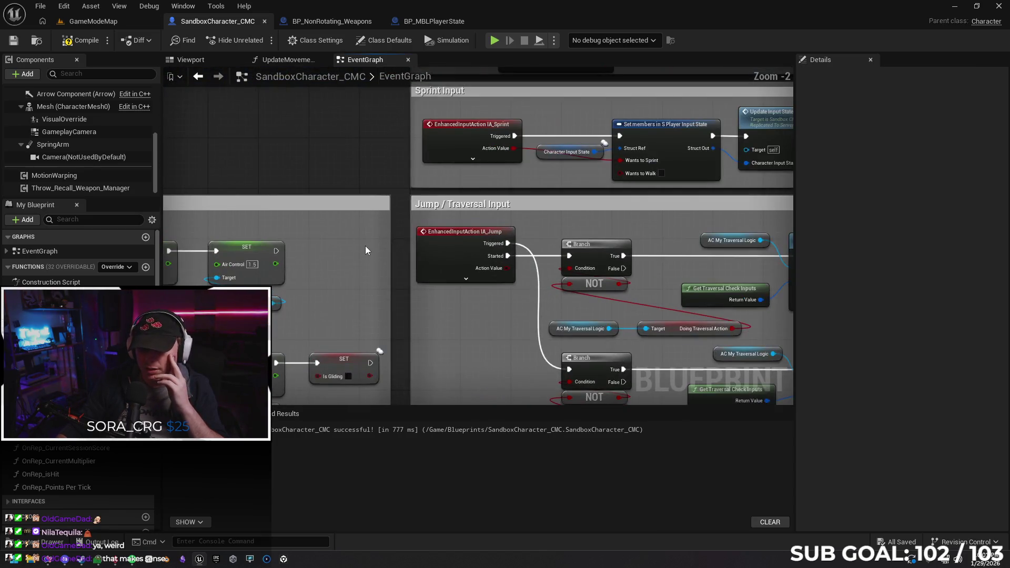
{"action": "scroll", "coordinate": [374, 170], "scroll_direction": "down", "scroll_amount": 4}
{"action": "scroll", "coordinate": [534, 146], "scroll_direction": "up", "scroll_amount": 2}
Step: Bring Interface Events near the top and wire SET's exec output into SRSpawn Ball
{"action": "mouse_move", "coordinate": [534, 146]}
{"action": "left_mouse_down"}
{"action": "mouse_move", "coordinate": [594, 141]}
{"action": "mouse_move", "coordinate": [350, 147]}
{"action": "mouse_move", "coordinate": [299, 166]}
{"action": "left_mouse_up"}
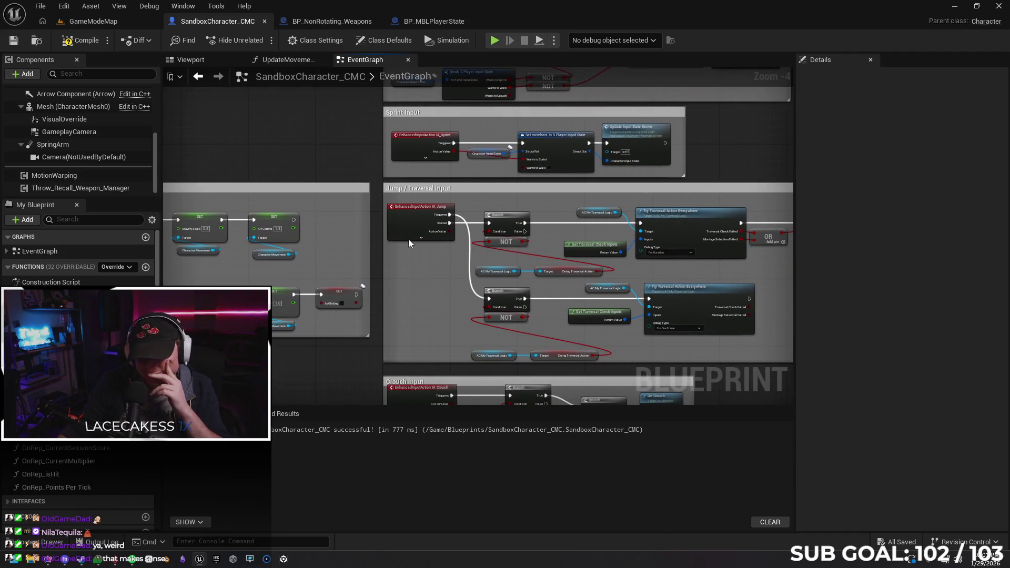
{"action": "left_click_drag", "start_coordinate": [453, 292], "coordinate": [415, 105]}
{"action": "mouse_move", "coordinate": [323, 290]}
{"action": "left_mouse_down"}
{"action": "mouse_move", "coordinate": [289, 268]}
{"action": "mouse_move", "coordinate": [277, 168]}
{"action": "mouse_move", "coordinate": [300, 146]}
{"action": "mouse_move", "coordinate": [297, 185]}
{"action": "mouse_move", "coordinate": [269, 189]}
{"action": "left_mouse_up"}
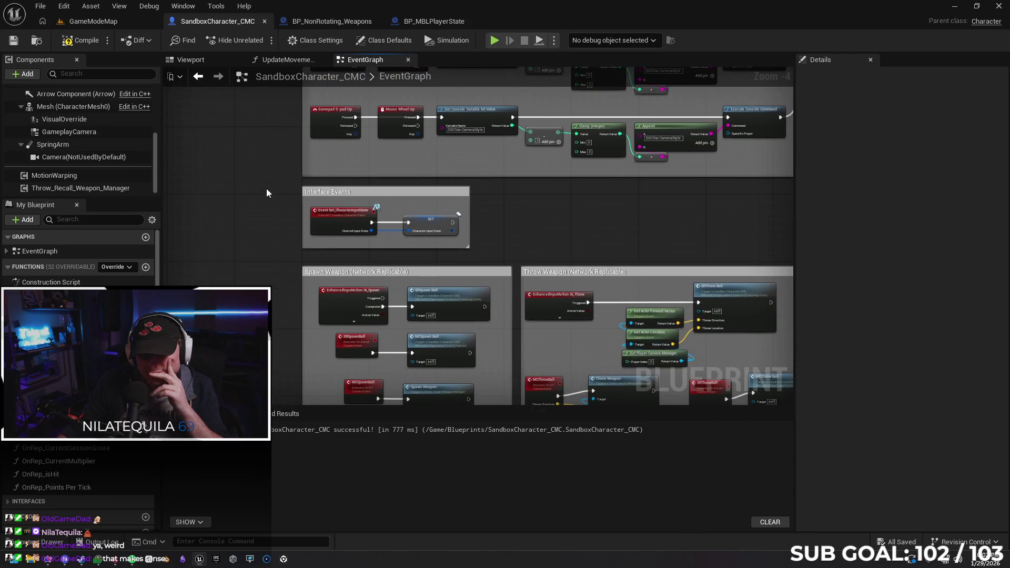
{"action": "scroll", "coordinate": [298, 234], "scroll_direction": "up", "scroll_amount": 2}
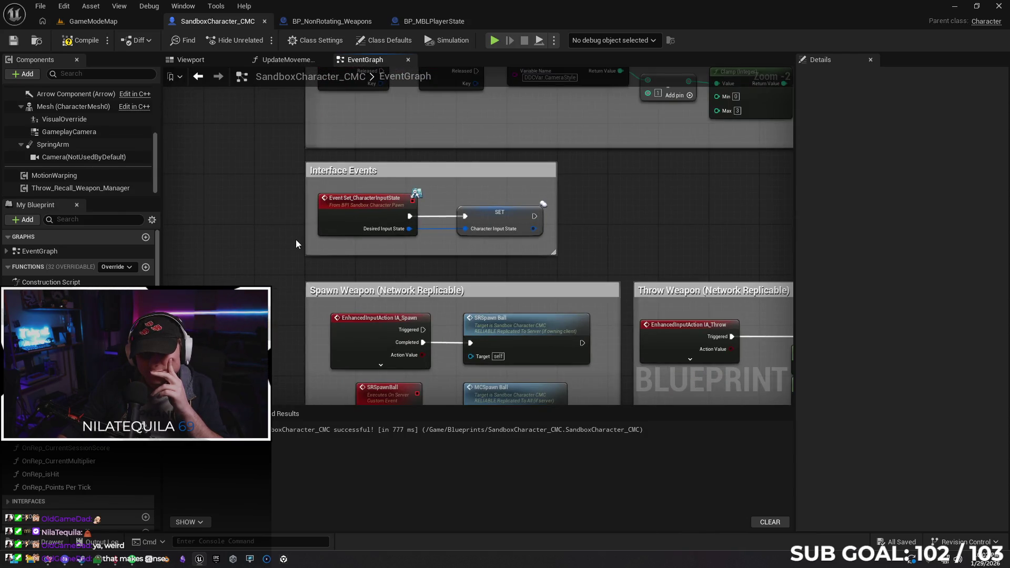
{"action": "scroll", "coordinate": [296, 239], "scroll_direction": "up", "scroll_amount": 1}
{"action": "left_click_drag", "start_coordinate": [301, 241], "coordinate": [292, 196]}
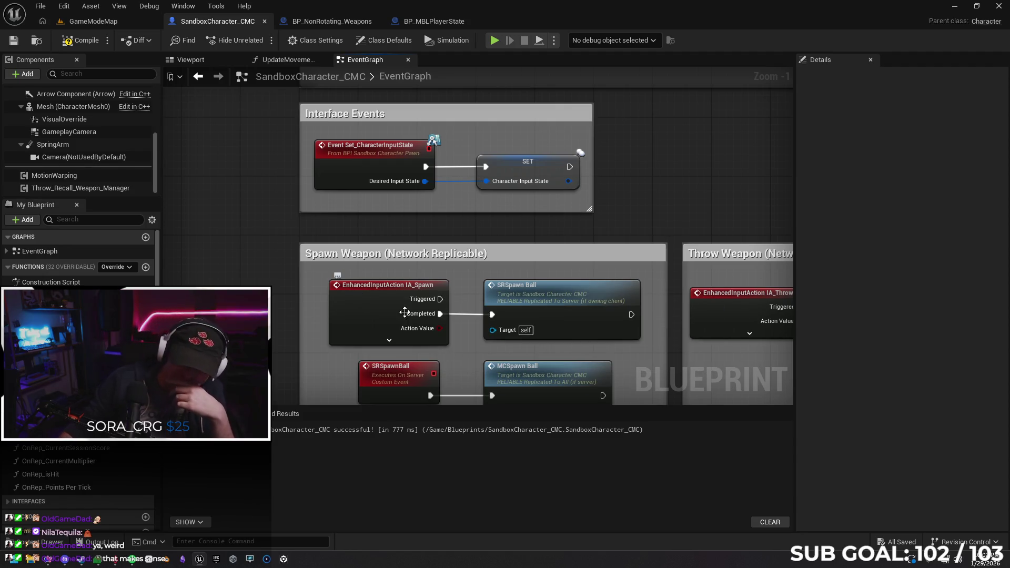
{"action": "mouse_move", "coordinate": [573, 165]}
{"action": "left_mouse_down"}
{"action": "mouse_move", "coordinate": [595, 196]}
{"action": "mouse_move", "coordinate": [486, 302]}
{"action": "mouse_move", "coordinate": [492, 314]}
{"action": "left_mouse_up"}
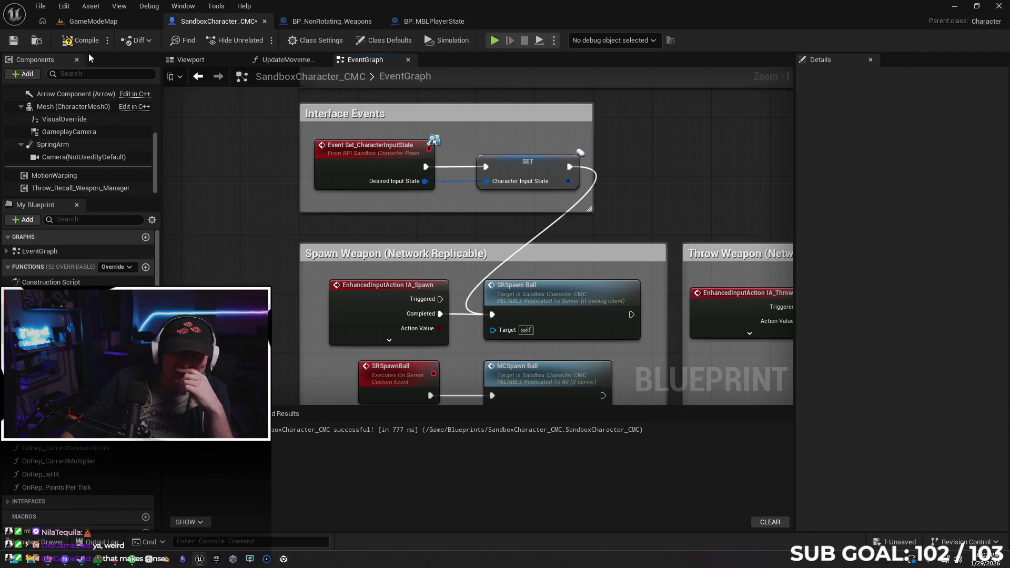
{"action": "key", "text": "F7"}
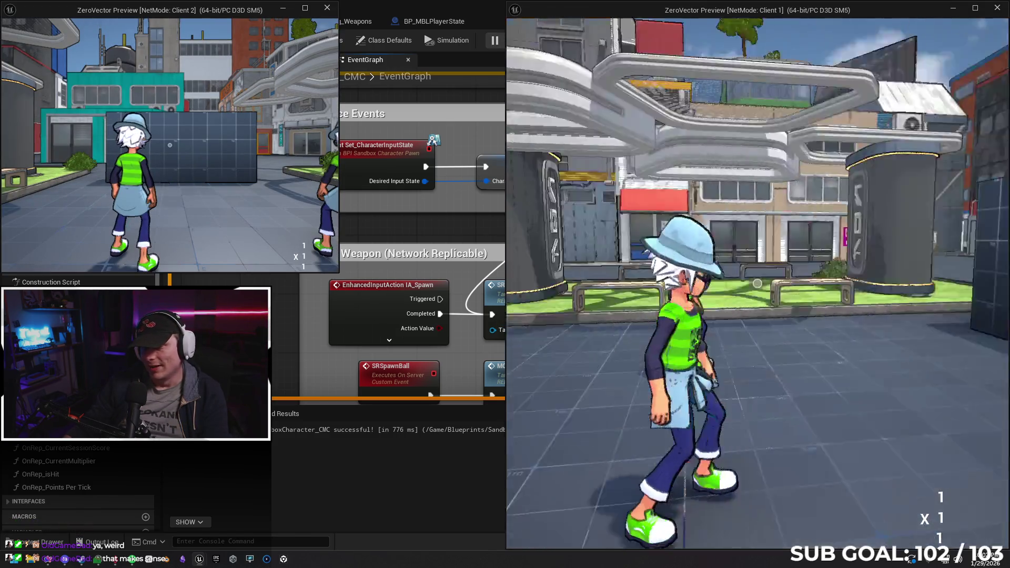
{"action": "key", "text": "Escape"}
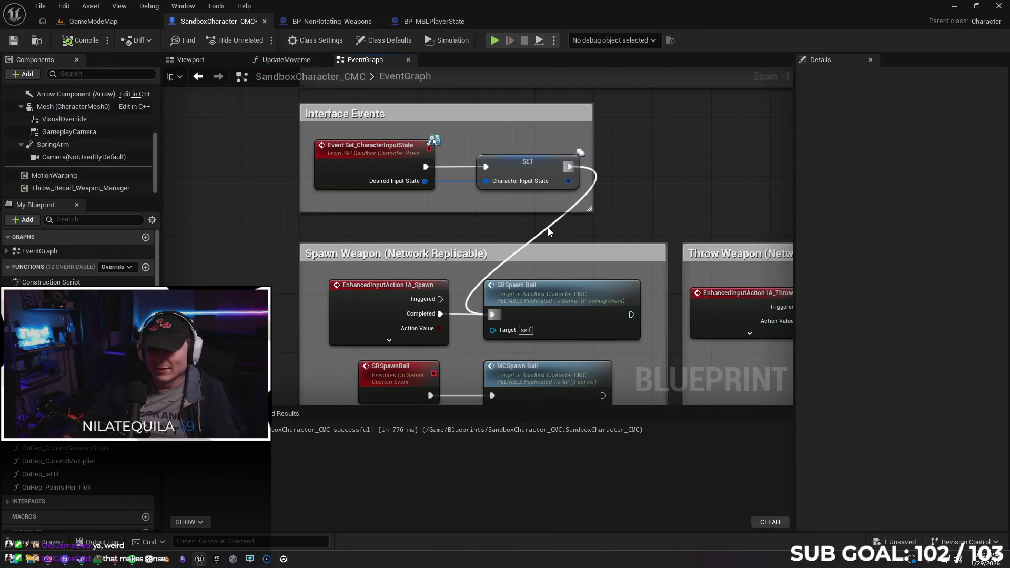
{"action": "left_click", "coordinate": [548, 232], "text": "alt"}
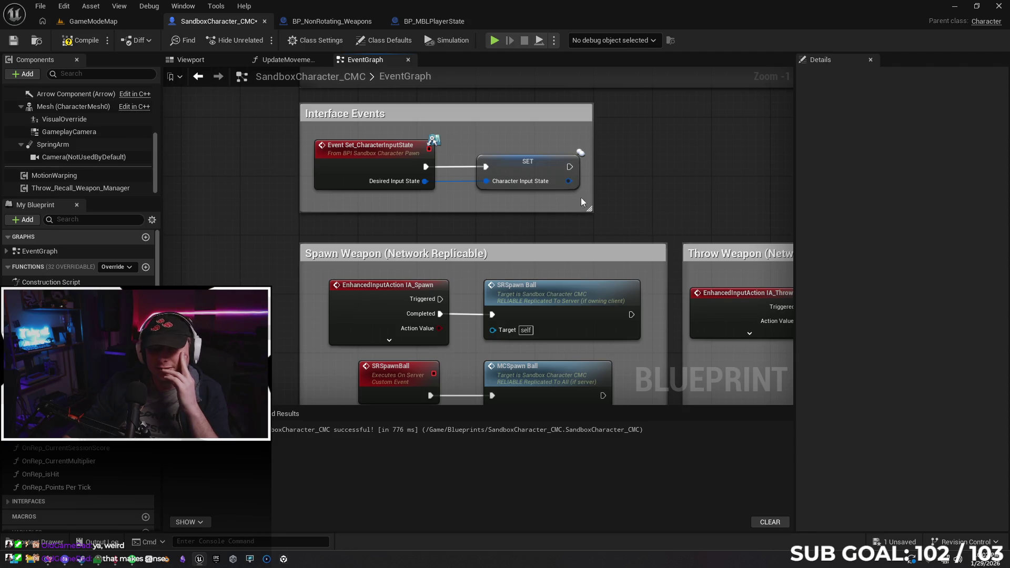
Step: Pan and zoom the SandboxCharacter_CMC graph past the crouch sliding and dive sections
{"action": "scroll", "coordinate": [551, 198], "scroll_direction": "down", "scroll_amount": 2}
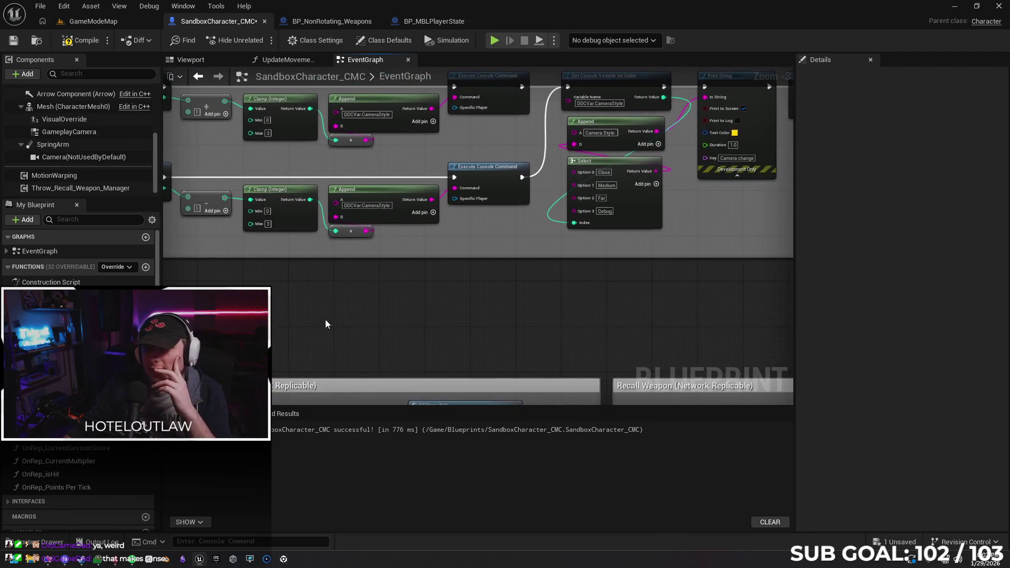
{"action": "scroll", "coordinate": [561, 314], "scroll_direction": "down", "scroll_amount": 2}
{"action": "mouse_move", "coordinate": [621, 316]}
{"action": "left_mouse_down"}
{"action": "mouse_move", "coordinate": [468, 198]}
{"action": "mouse_move", "coordinate": [430, 201]}
{"action": "mouse_move", "coordinate": [527, 279]}
{"action": "mouse_move", "coordinate": [550, 280]}
{"action": "mouse_move", "coordinate": [583, 338]}
{"action": "left_mouse_up"}
{"action": "mouse_move", "coordinate": [281, 291]}
{"action": "left_mouse_down"}
{"action": "mouse_move", "coordinate": [466, 295]}
{"action": "mouse_move", "coordinate": [681, 126]}
{"action": "mouse_move", "coordinate": [569, 158]}
{"action": "left_mouse_up"}
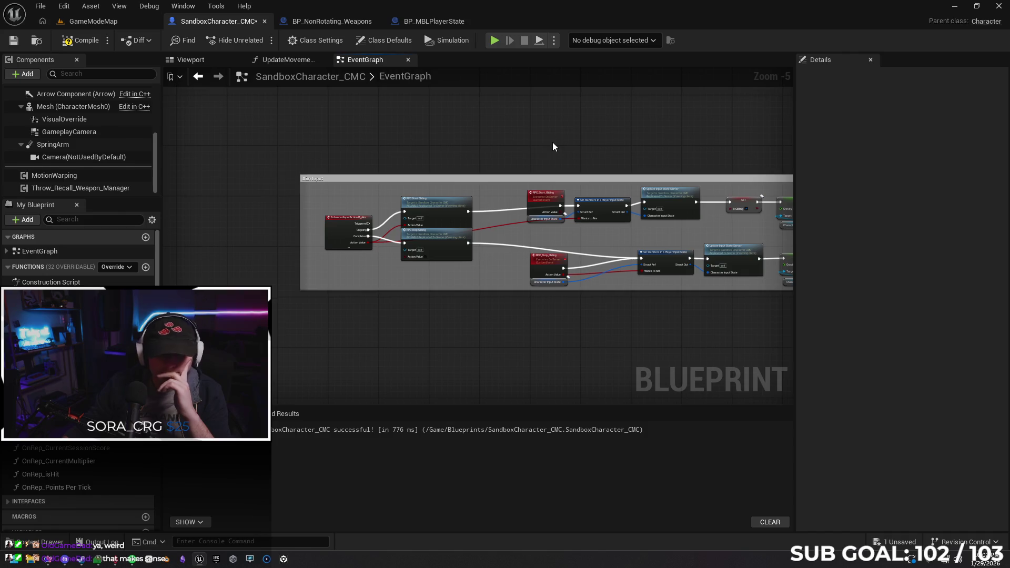
{"action": "scroll", "coordinate": [536, 138], "scroll_direction": "down", "scroll_amount": 1}
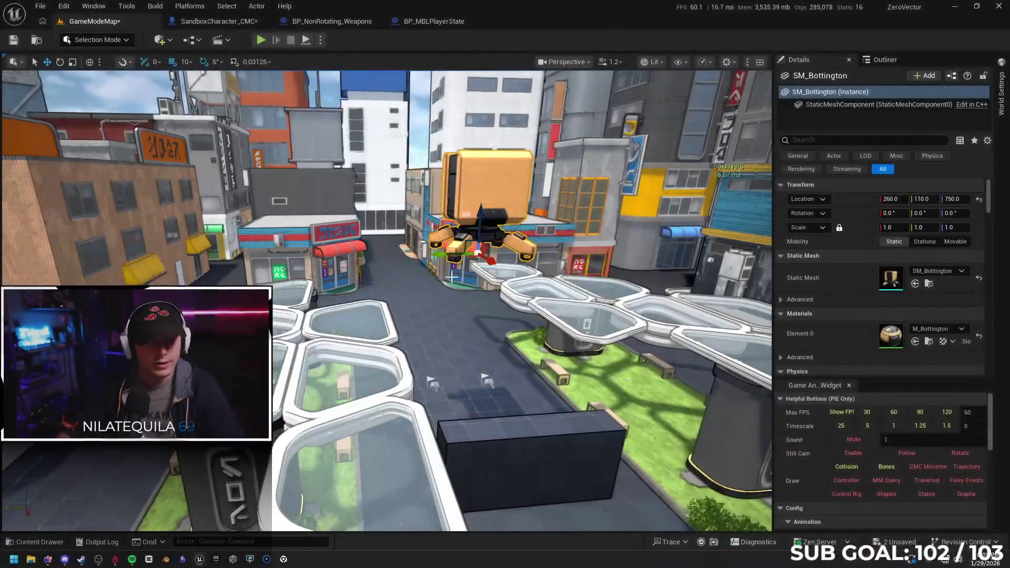
Step: Frame the SM_Bottington robot and undo an accidental rotation so it stays upright
{"action": "key", "text": "f"}
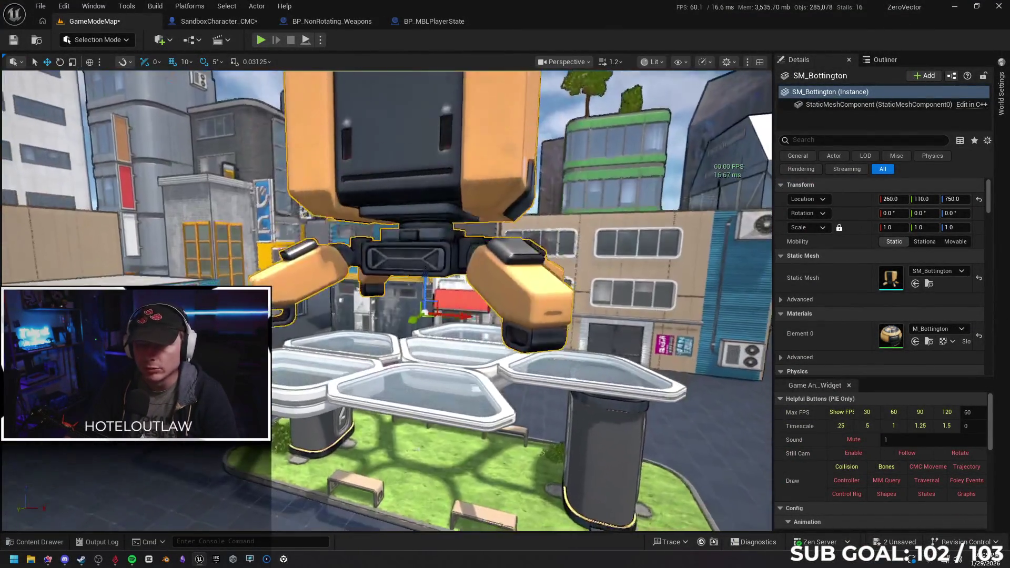
{"action": "left_click_drag", "start_coordinate": [385, 518], "coordinate": [387, 520]}
{"action": "left_click_drag", "start_coordinate": [546, 309], "coordinate": [524, 291]}
{"action": "left_click_drag", "start_coordinate": [448, 274], "coordinate": [453, 309]}
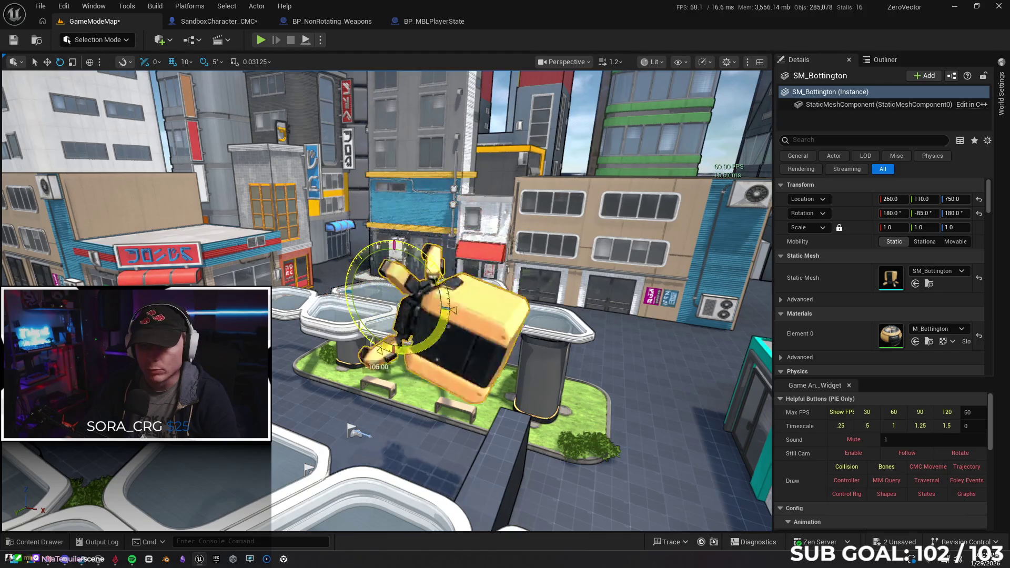
{"action": "left_click_drag", "start_coordinate": [424, 258], "coordinate": [424, 257]}
{"action": "key", "text": "ctrl+z"}
Step: Slide the robot along Y to 0, placing it at 120, 0, 750
{"action": "scroll", "coordinate": [482, 292], "scroll_direction": "down", "scroll_amount": 5}
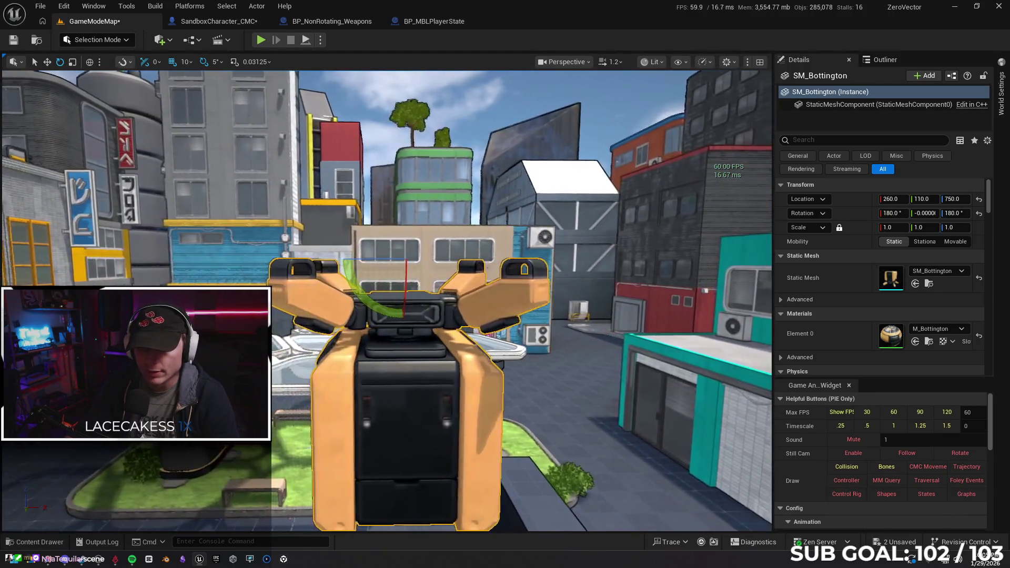
{"action": "left_click_drag", "start_coordinate": [482, 292], "coordinate": [475, 195]}
{"action": "left_click_drag", "start_coordinate": [430, 315], "coordinate": [430, 315]}
{"action": "key", "text": "w"}
{"action": "mouse_move", "coordinate": [383, 284]}
{"action": "left_mouse_down"}
{"action": "mouse_move", "coordinate": [424, 288]}
{"action": "mouse_move", "coordinate": [491, 319]}
{"action": "left_mouse_up"}
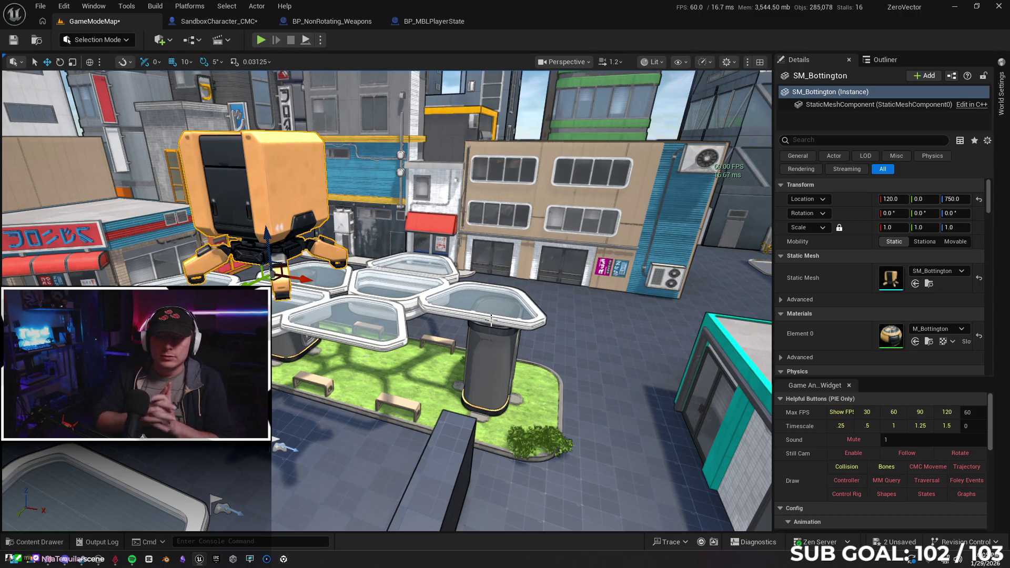
{"action": "left_click", "coordinate": [31, 543]}
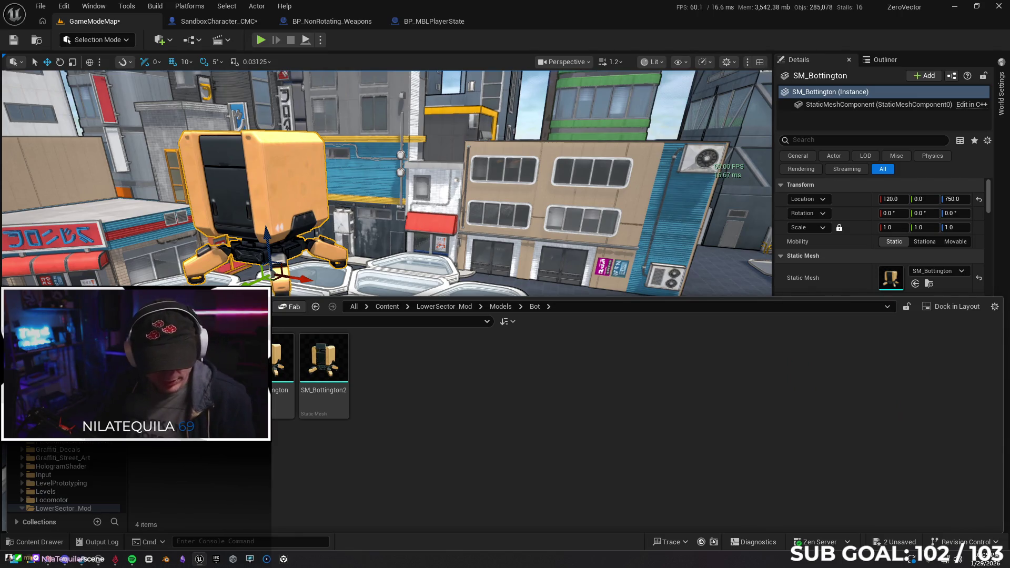
Step: Go to the Content root folder and open the BP_MBLGameModeBase blueprint
{"action": "left_click", "coordinate": [387, 306]}
{"action": "scroll", "coordinate": [707, 421], "scroll_direction": "down", "scroll_amount": 3}
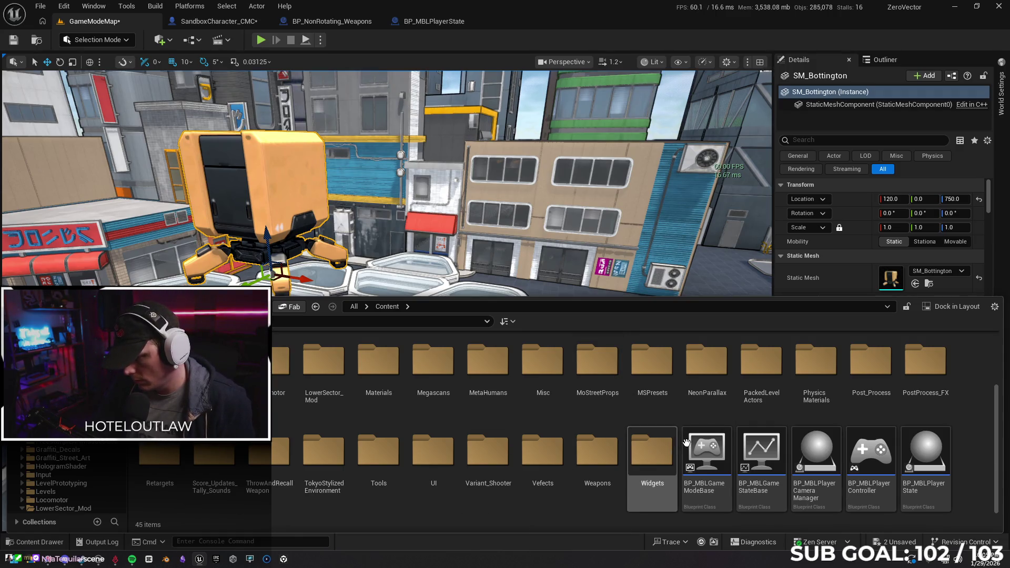
{"action": "double_click", "coordinate": [722, 446]}
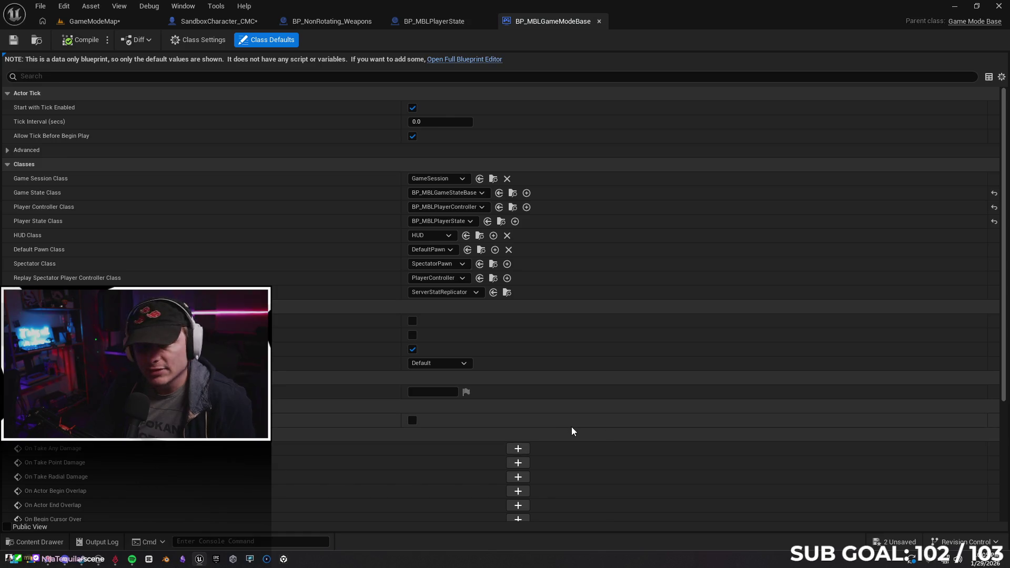
Step: Reopen the content drawer and open the BP_MBLGameStateBase blueprint
{"action": "left_click", "coordinate": [38, 543]}
{"action": "double_click", "coordinate": [763, 448]}
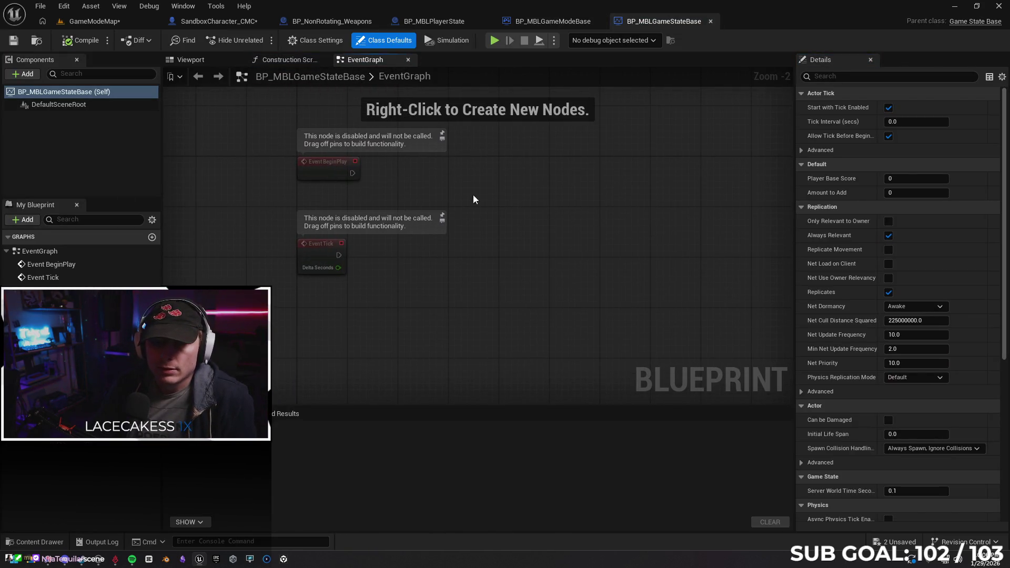
{"action": "left_click_drag", "start_coordinate": [468, 200], "coordinate": [466, 199]}
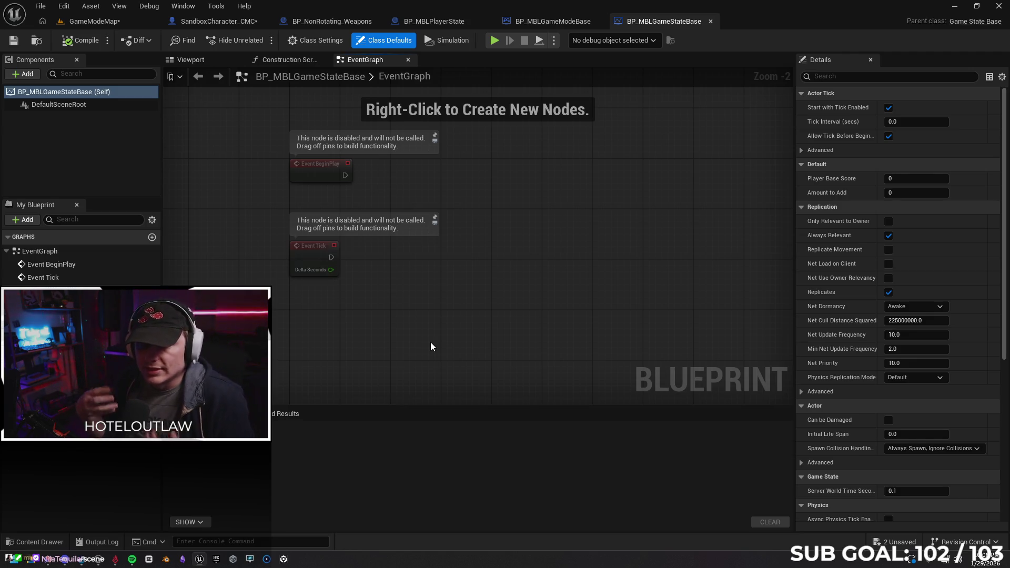
{"action": "right_click", "coordinate": [398, 322]}
{"action": "type", "text": "add scor"}
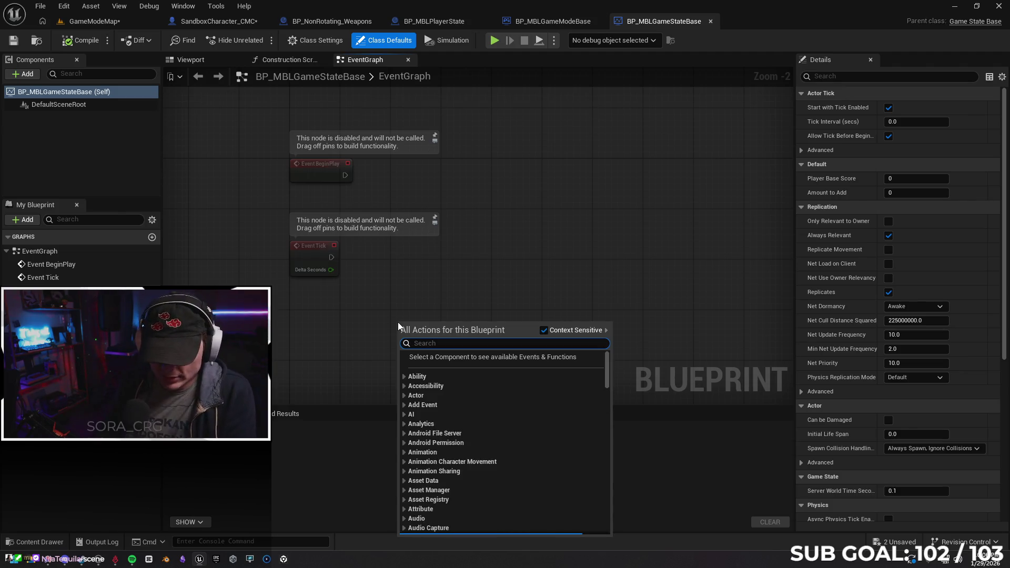
{"action": "type", "text": "e"}
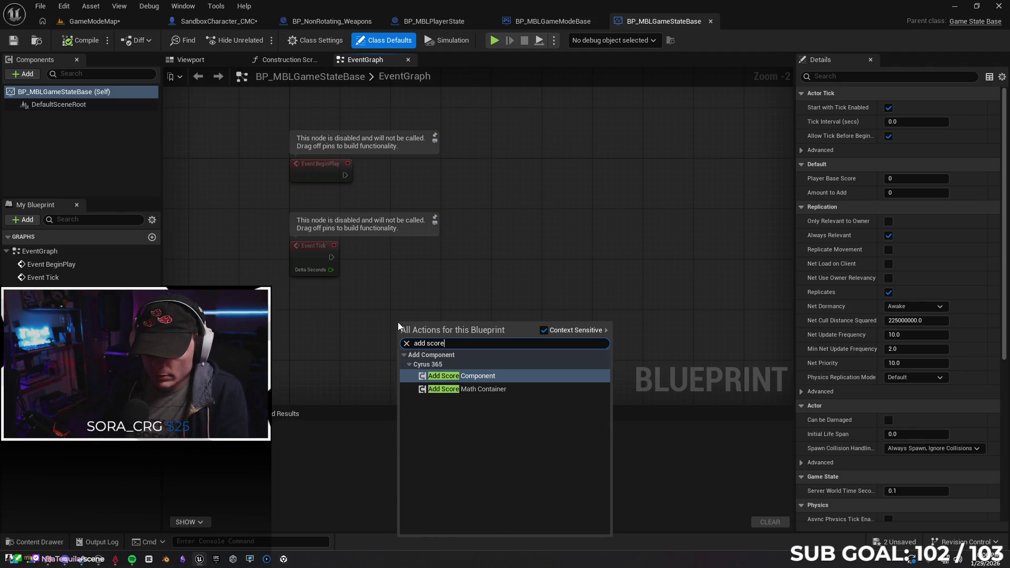
{"action": "key", "text": "Return"}
{"action": "left_click_drag", "start_coordinate": [469, 326], "coordinate": [430, 299]}
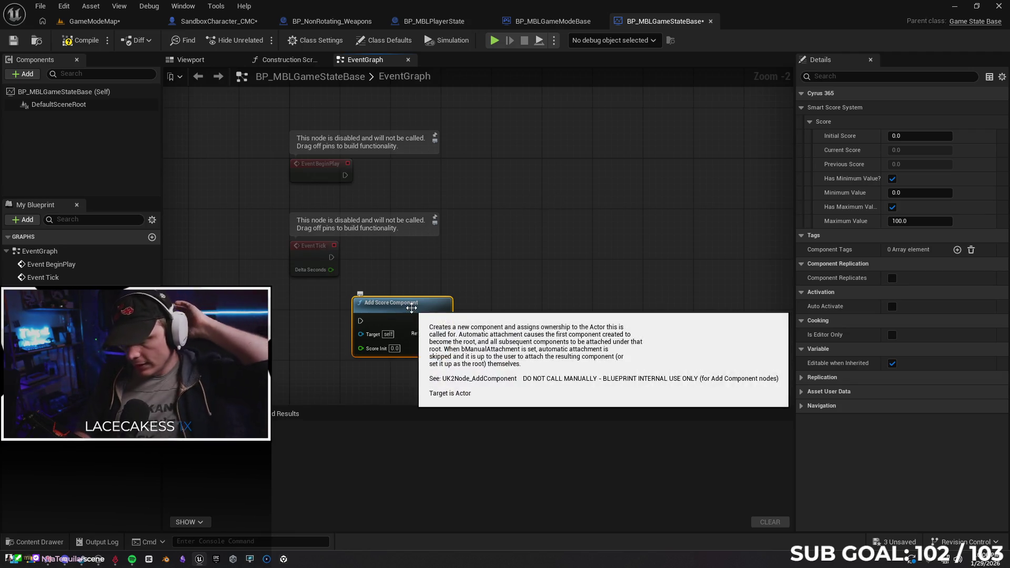
{"action": "key", "text": "Delete"}
{"action": "left_click", "coordinate": [28, 74]}
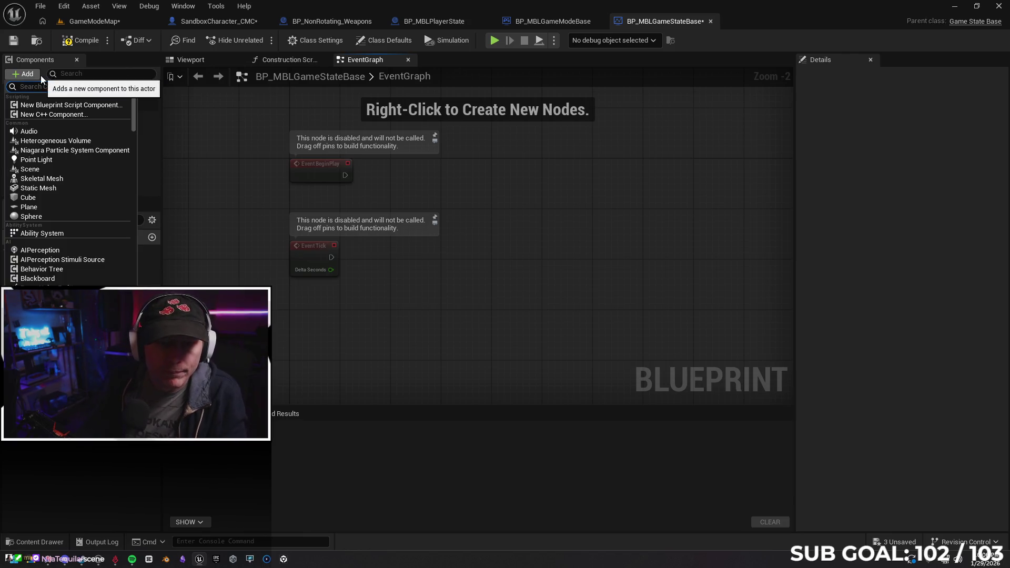
{"action": "type", "text": "ccc"}
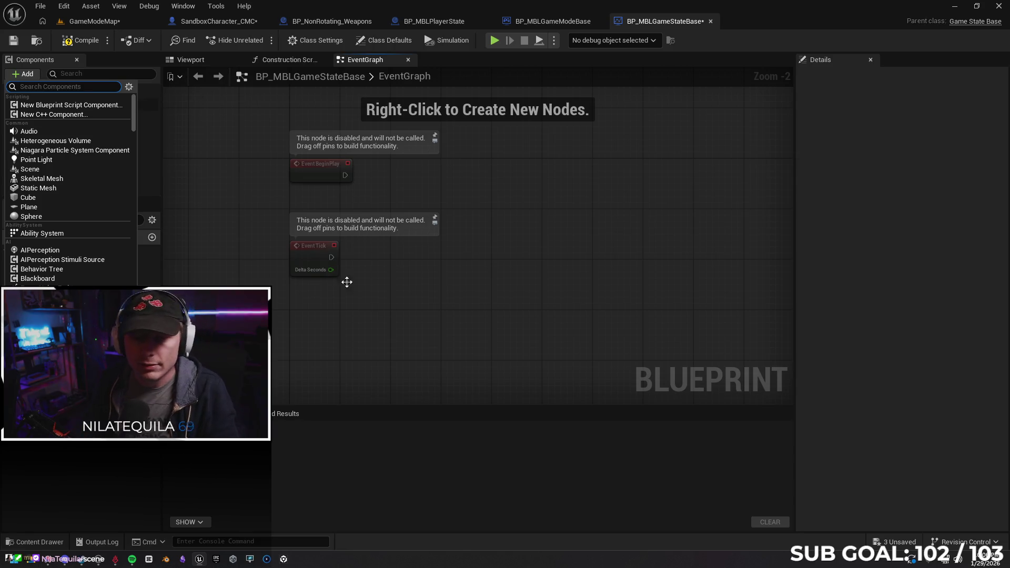
{"action": "left_click", "coordinate": [414, 319]}
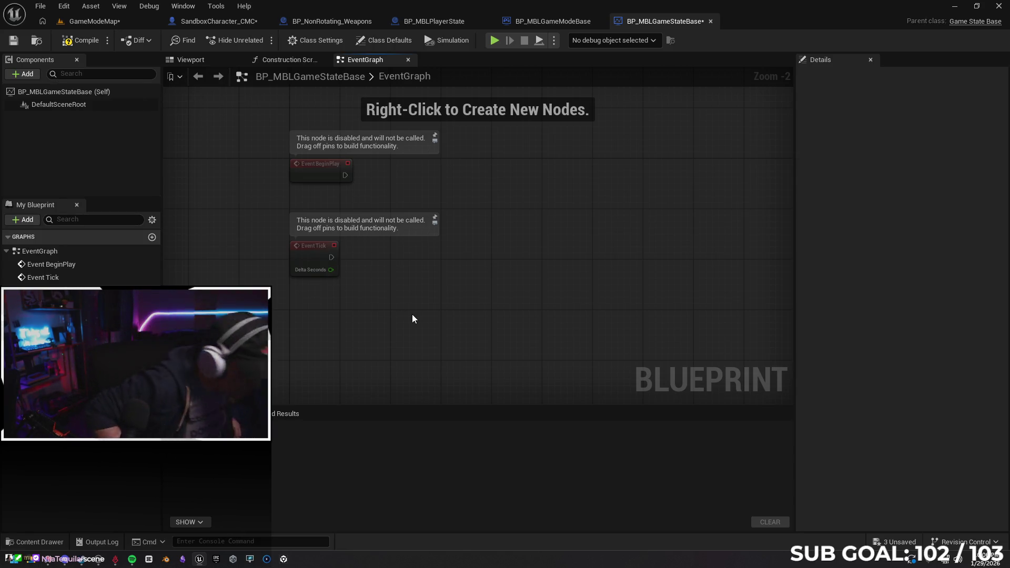
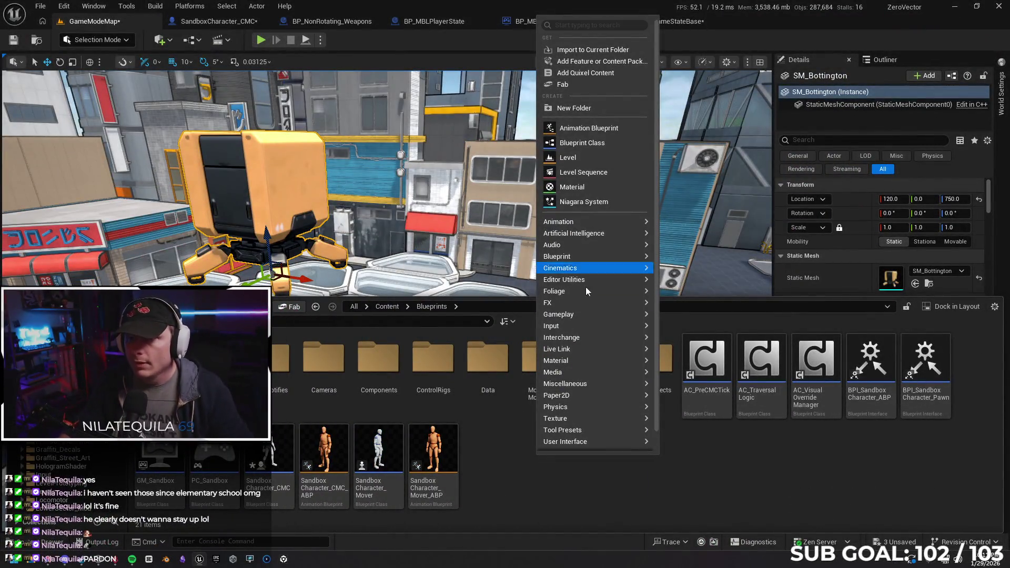
Step: Add a new folder named LiveActors inside Content/Blueprints and open it
{"action": "mouse_move", "coordinate": [559, 314]}
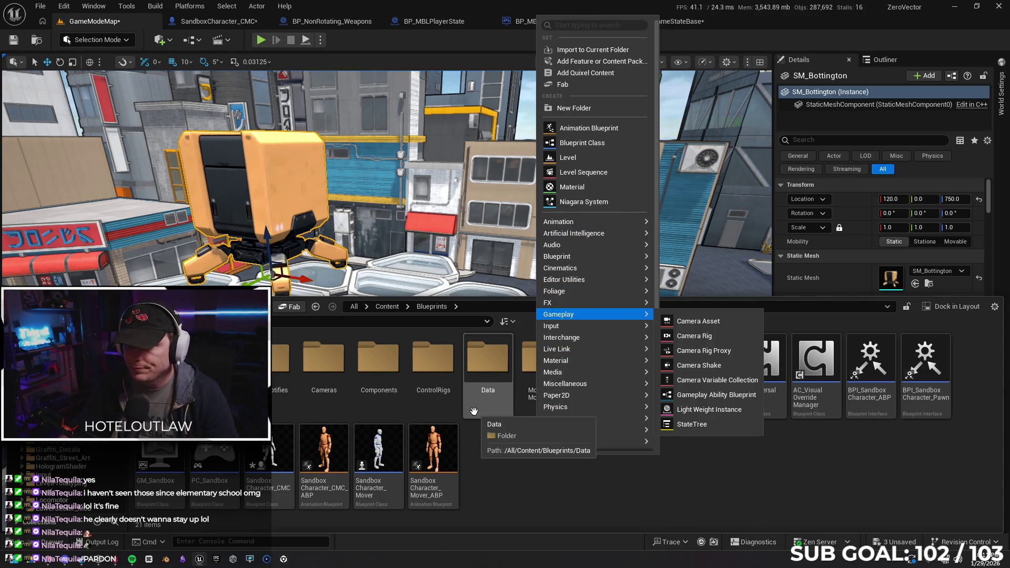
{"action": "left_click", "coordinate": [589, 109]}
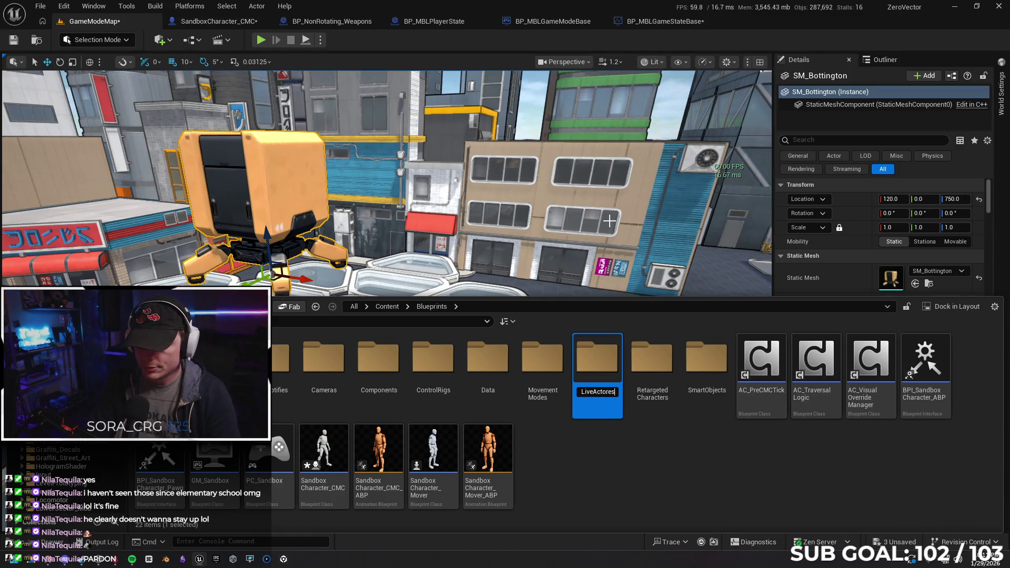
{"action": "key", "text": "Return"}
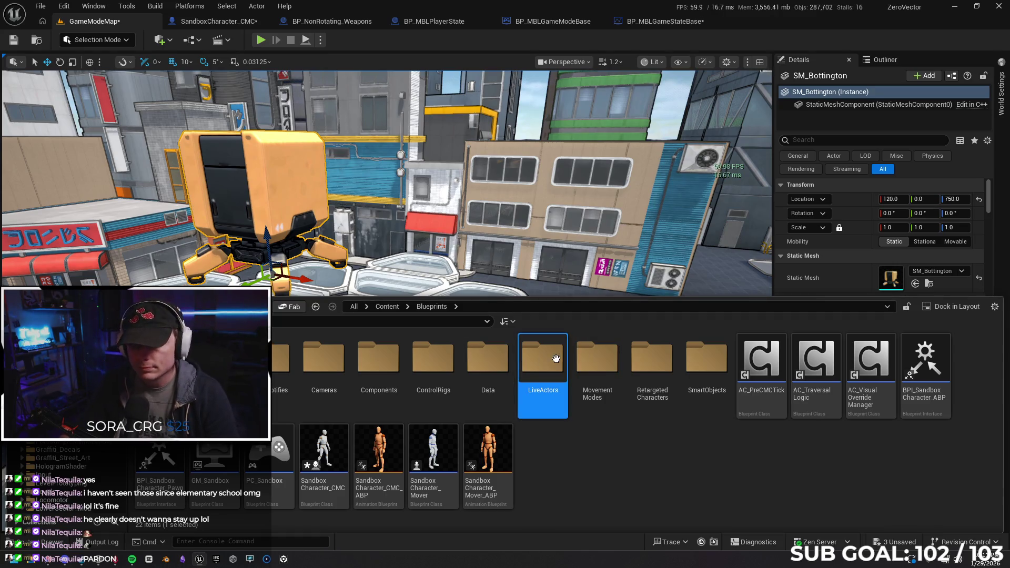
{"action": "double_click", "coordinate": [545, 359]}
{"action": "right_click", "coordinate": [381, 392]}
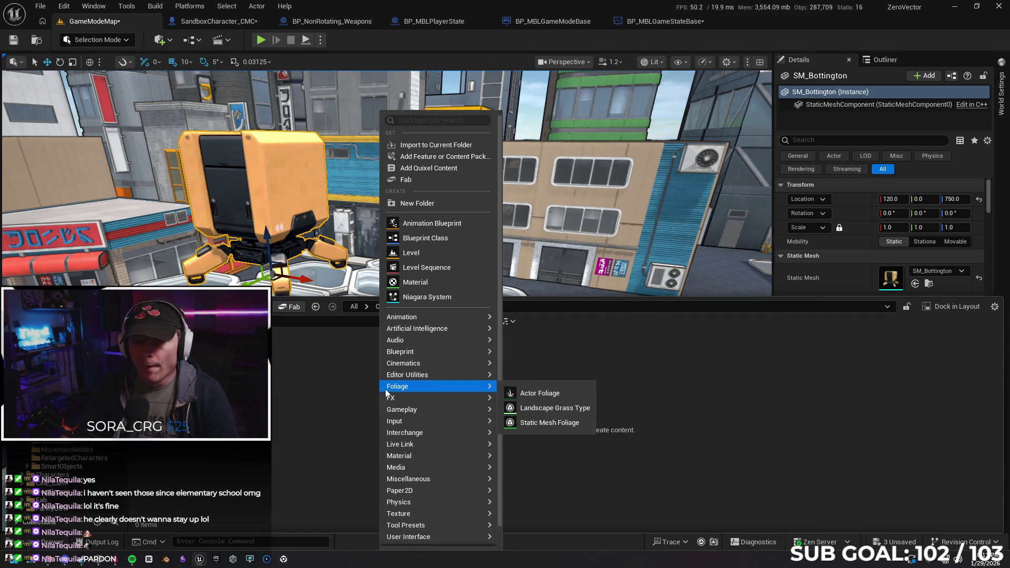
Step: Create an Actor-based Blueprint class named Cash_Box in LiveActors and open it
{"action": "left_click", "coordinate": [429, 240]}
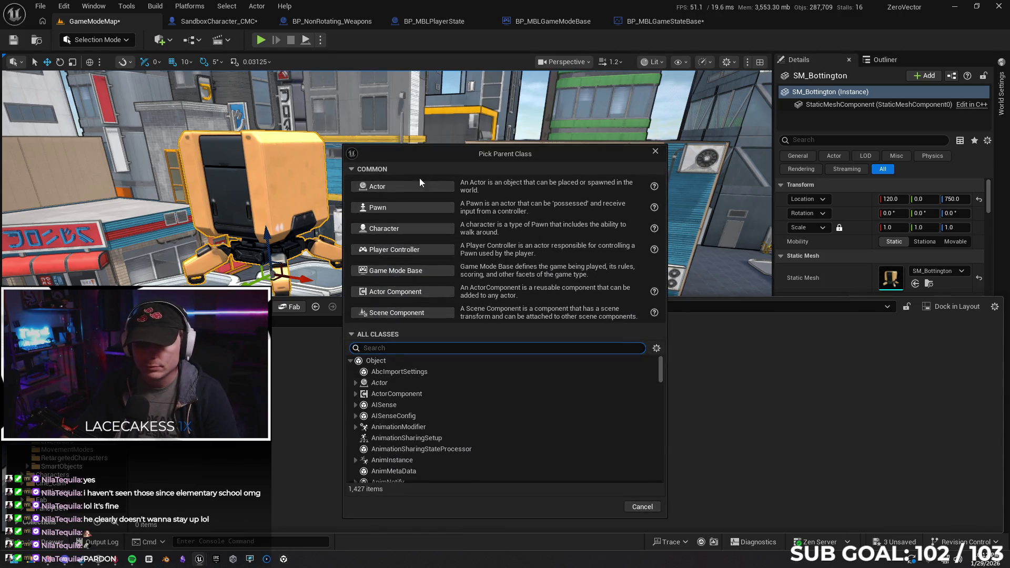
{"action": "left_click", "coordinate": [419, 178]}
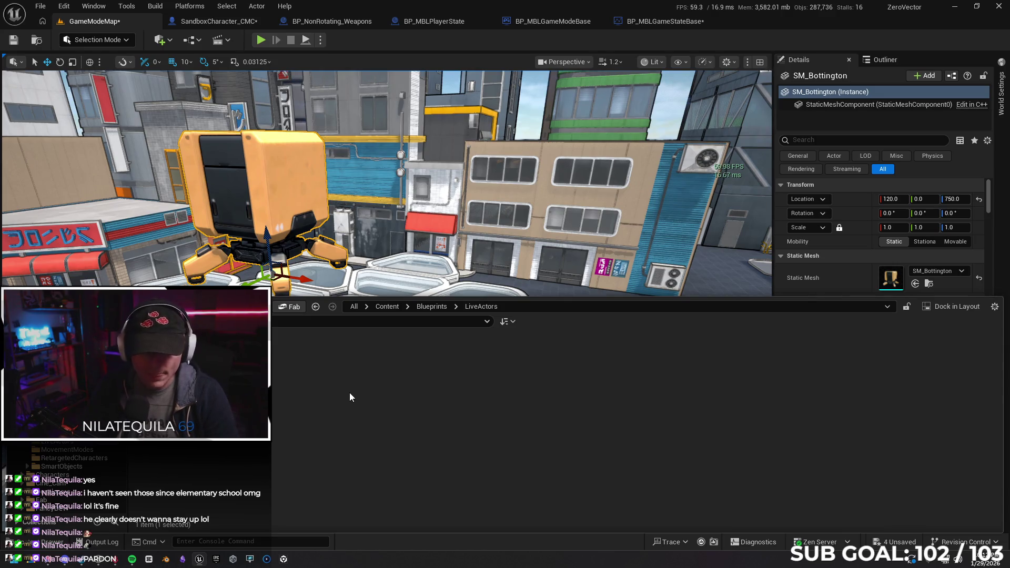
{"action": "key", "text": "Return"}
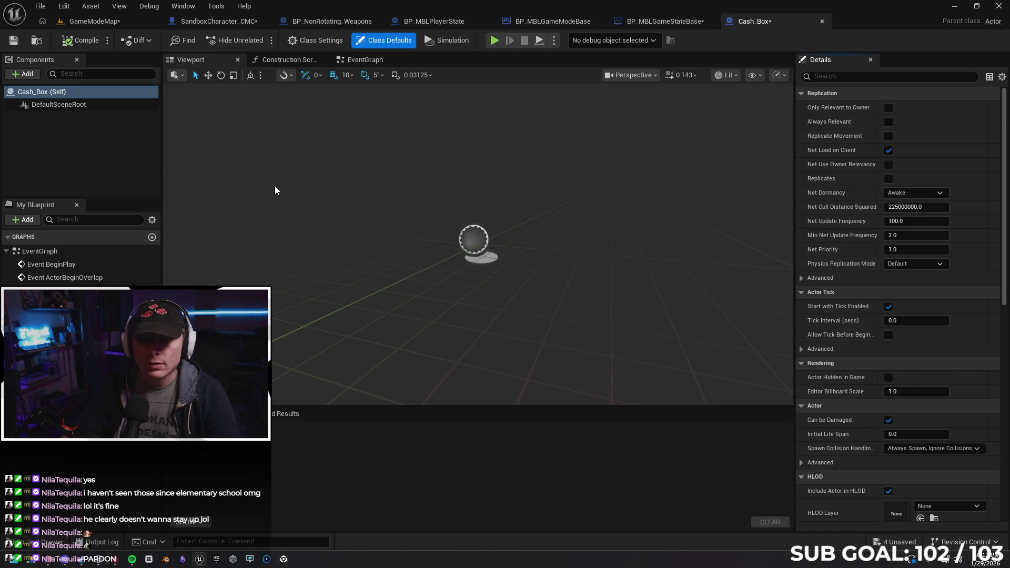
Step: Add a Static Mesh component to Cash_Box
{"action": "left_click", "coordinate": [23, 75]}
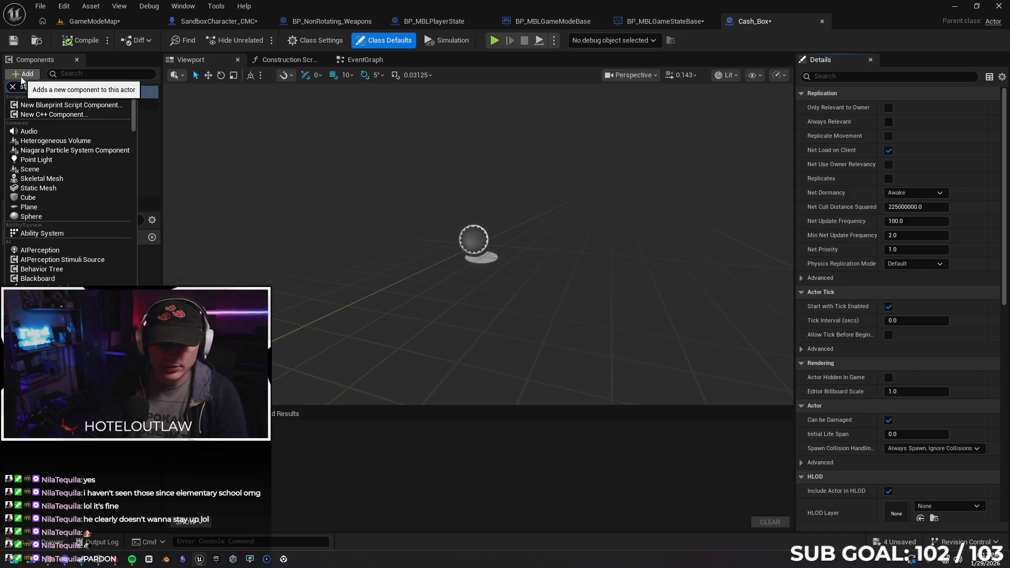
{"action": "type", "text": "static"}
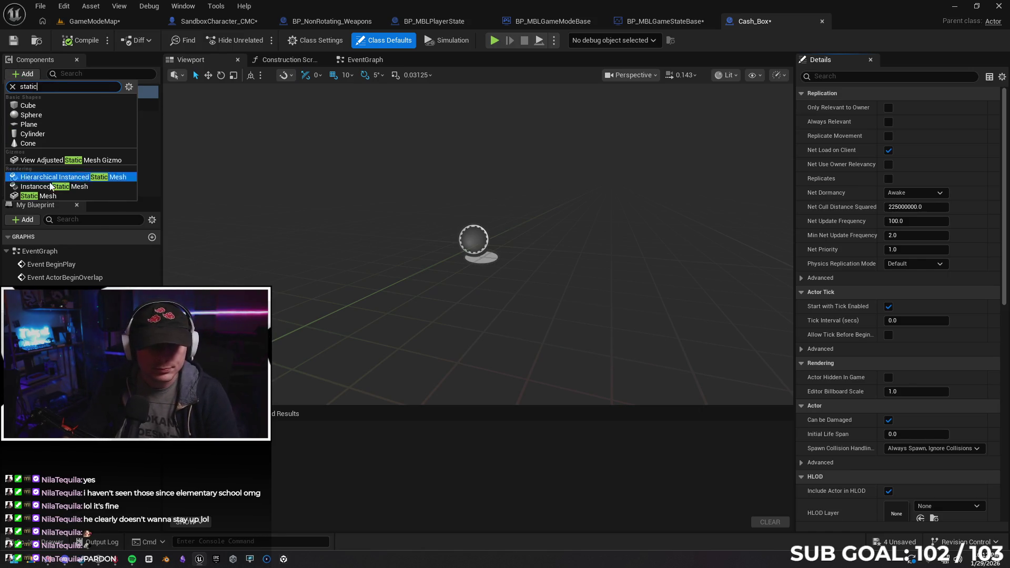
{"action": "left_click", "coordinate": [39, 195]}
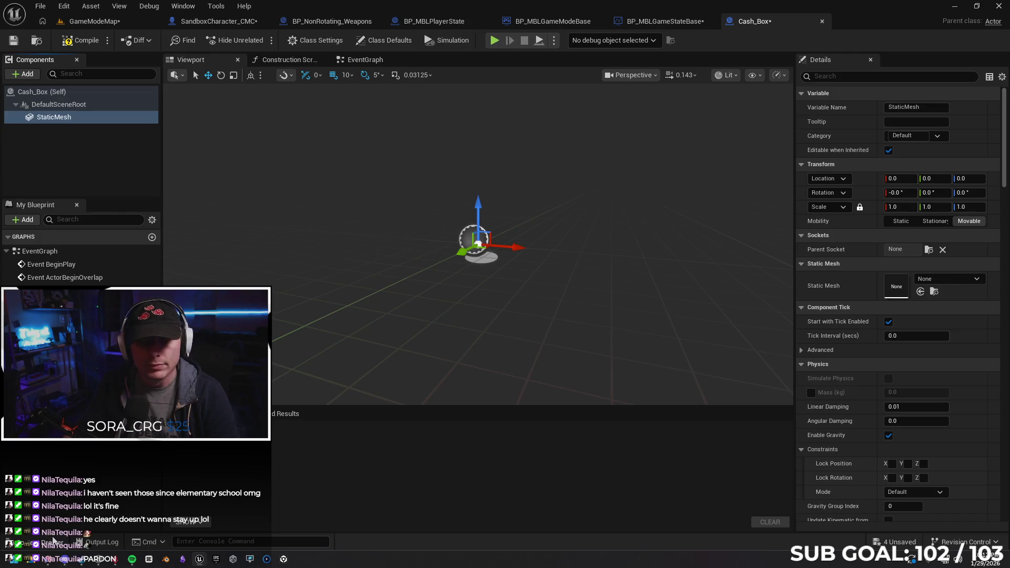
Step: Assign SM_Bottington as the component's mesh, compile Cash_Box, and return to GameModeMap
{"action": "left_click", "coordinate": [52, 540]}
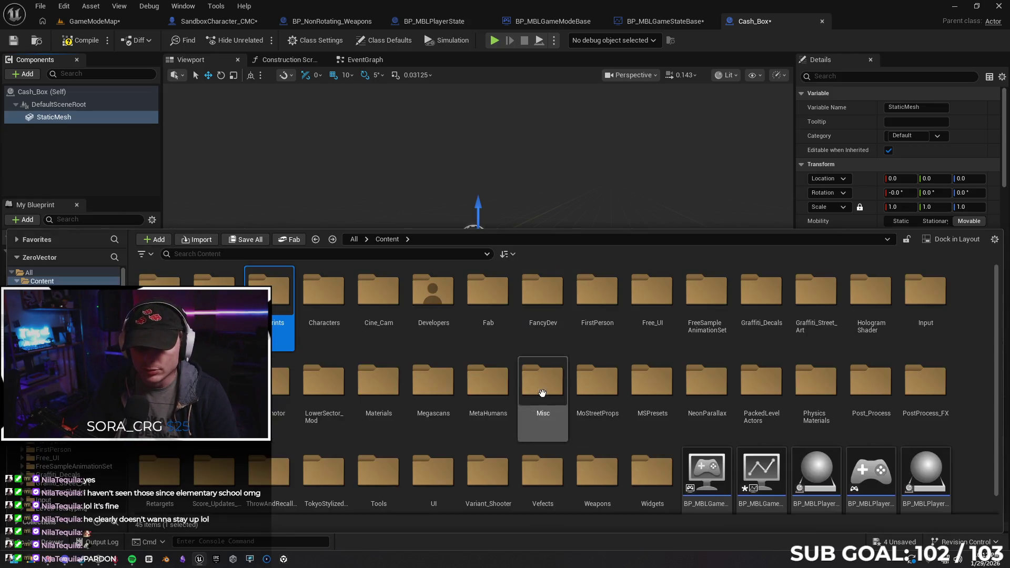
{"action": "left_click", "coordinate": [58, 368]}
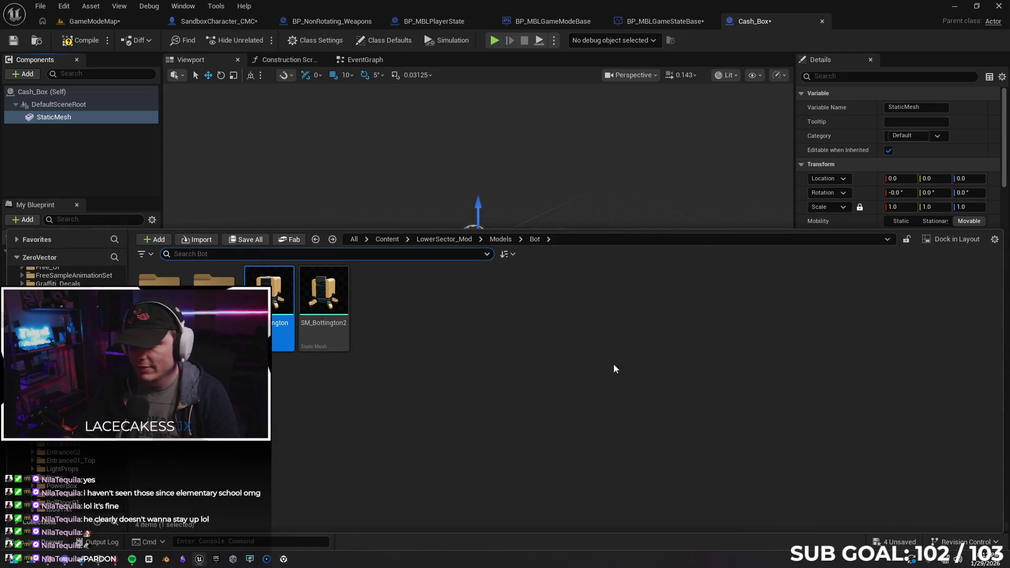
{"action": "left_click", "coordinate": [30, 549]}
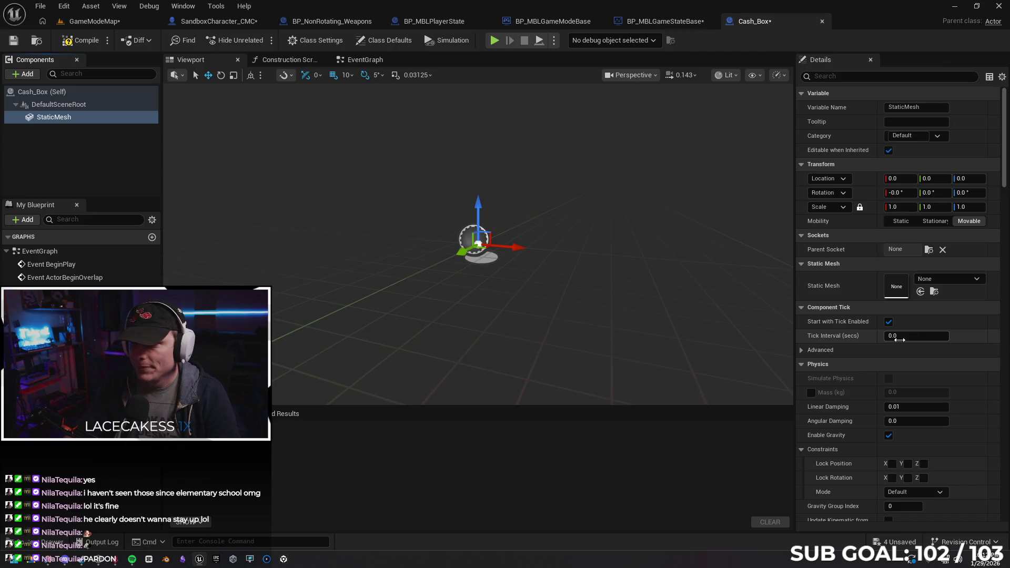
{"action": "left_click", "coordinate": [915, 293]}
{"action": "key", "text": "f"}
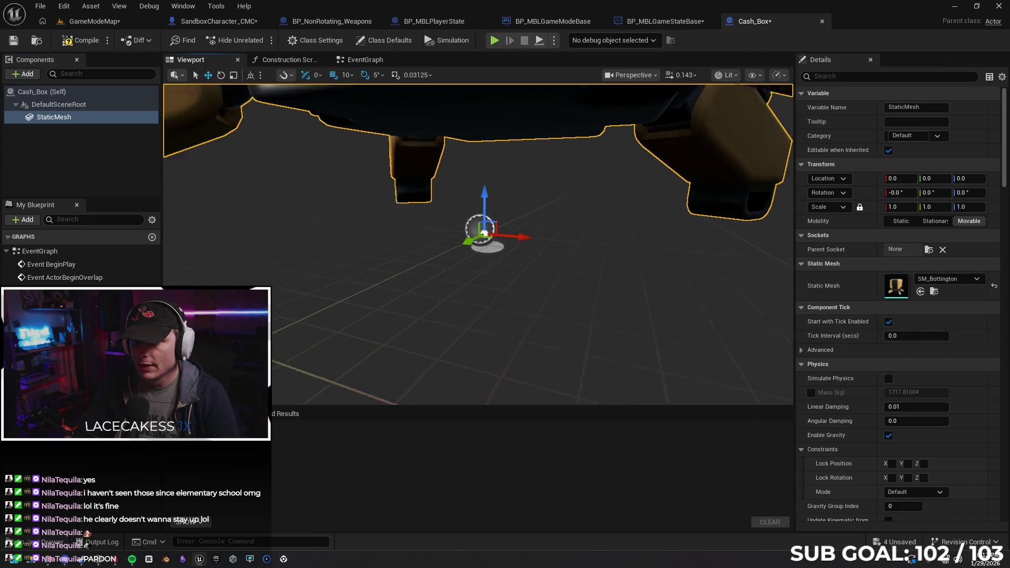
{"action": "left_click", "coordinate": [80, 40]}
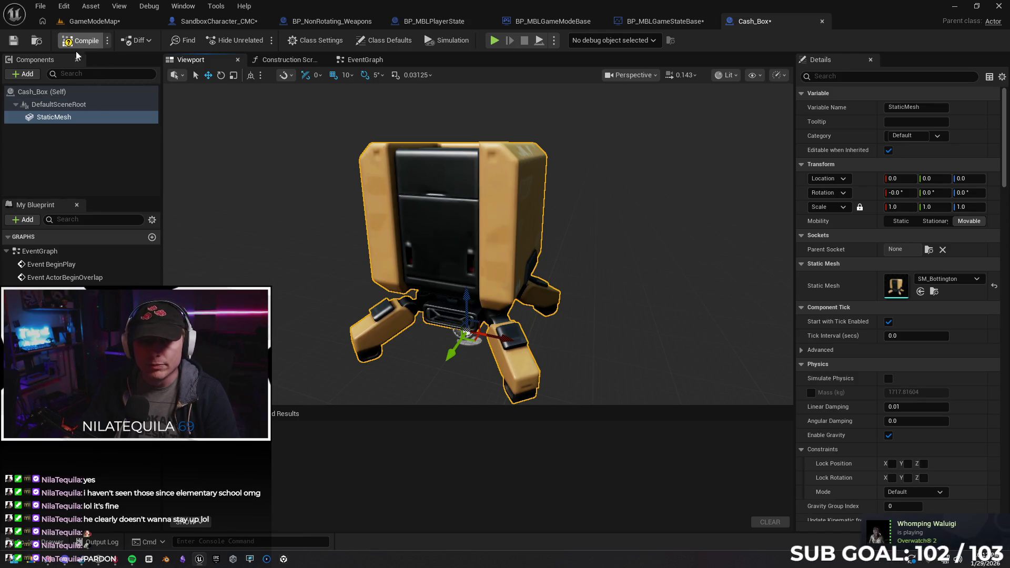
{"action": "left_click", "coordinate": [91, 22]}
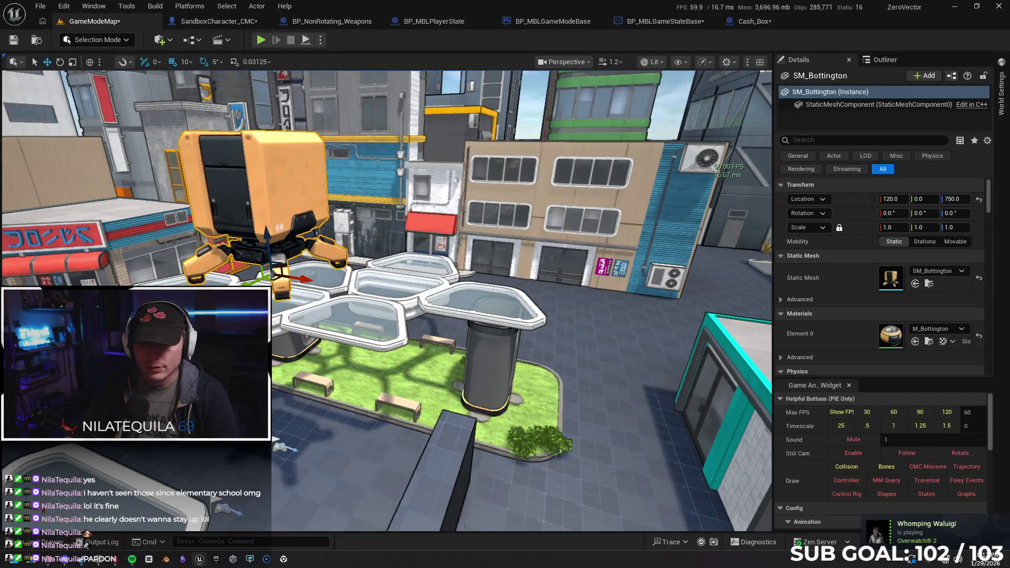
Step: Replace the loose SM_Bottington in the level with a Cash_Box actor from Blueprints/LiveActors
{"action": "key", "text": "Delete"}
{"action": "left_click", "coordinate": [53, 542]}
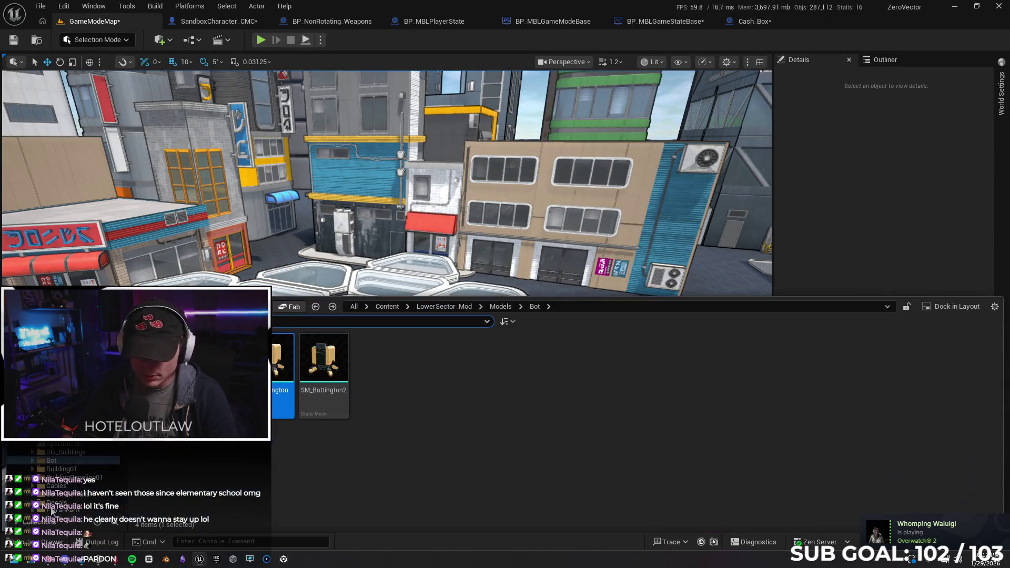
{"action": "left_click", "coordinate": [311, 307]}
{"action": "double_click", "coordinate": [431, 441]}
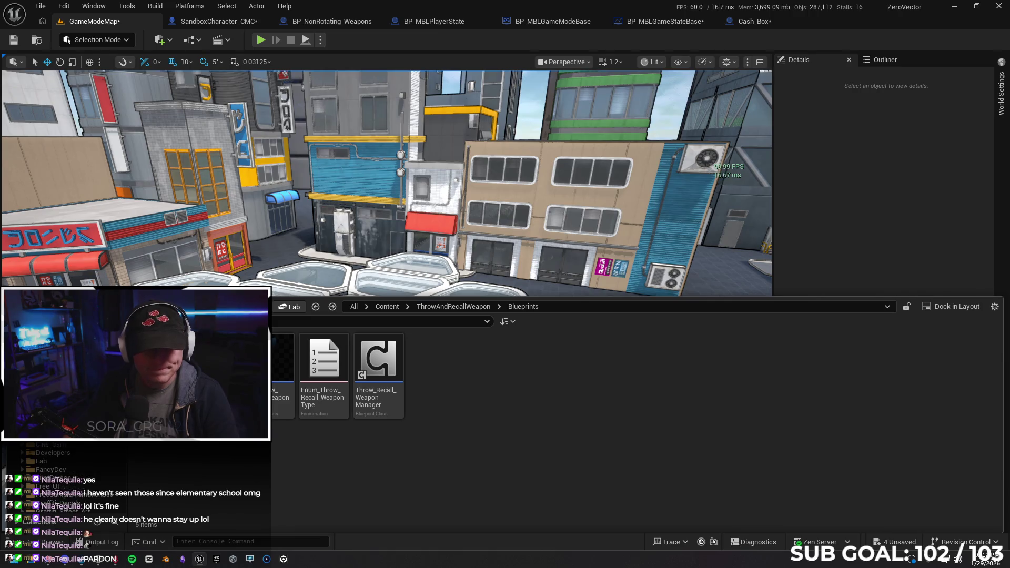
{"action": "left_click", "coordinate": [387, 307]}
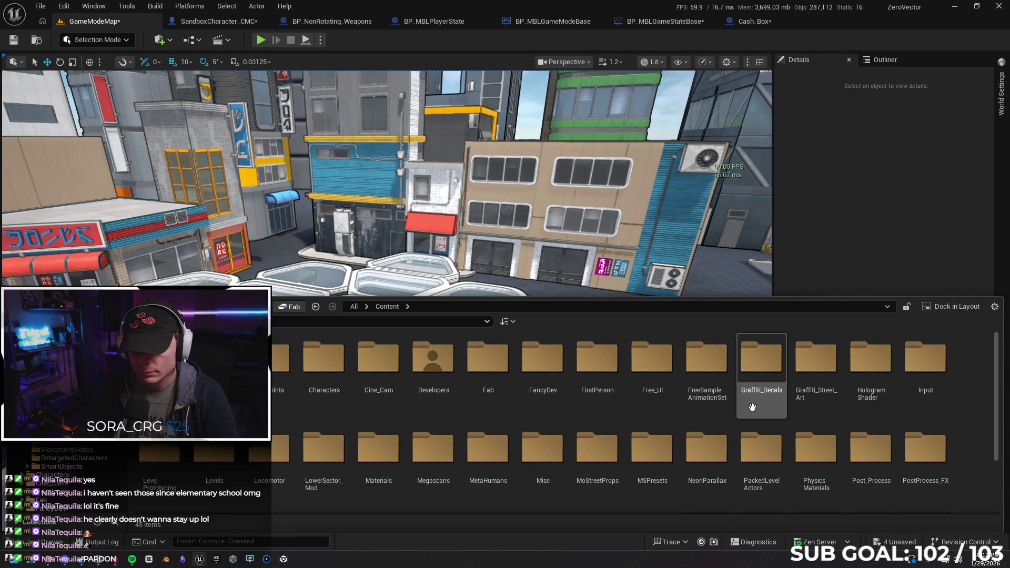
{"action": "scroll", "coordinate": [327, 379], "scroll_direction": "down", "scroll_amount": 2}
{"action": "scroll", "coordinate": [431, 379], "scroll_direction": "up", "scroll_amount": 2}
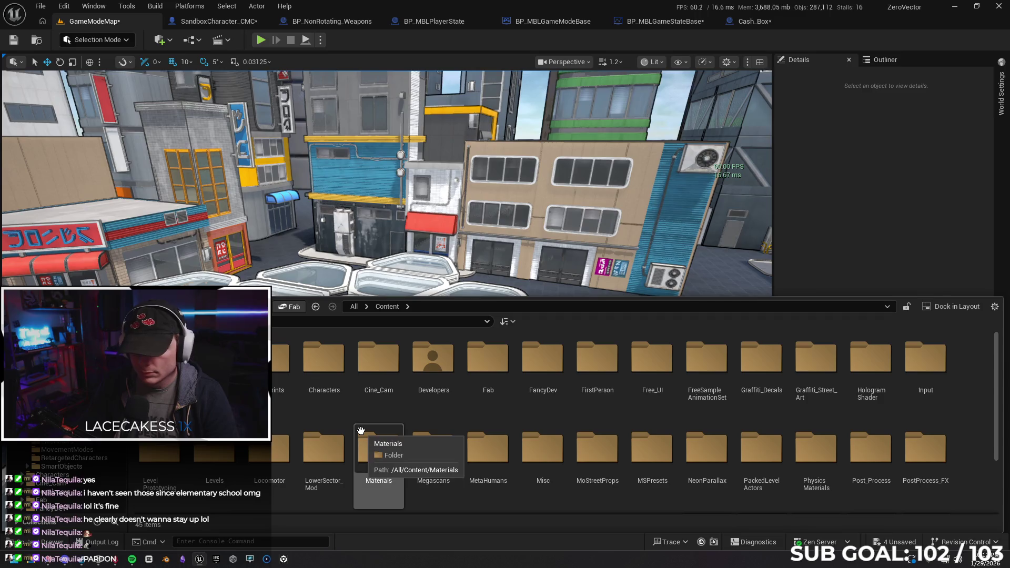
{"action": "scroll", "coordinate": [363, 426], "scroll_direction": "down", "scroll_amount": 3}
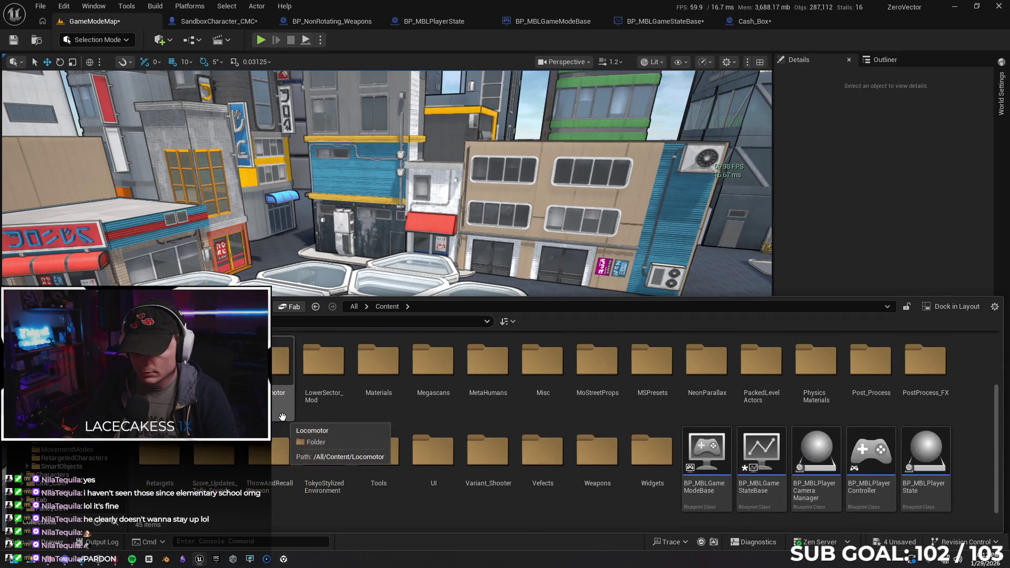
{"action": "scroll", "coordinate": [380, 428], "scroll_direction": "up", "scroll_amount": 3}
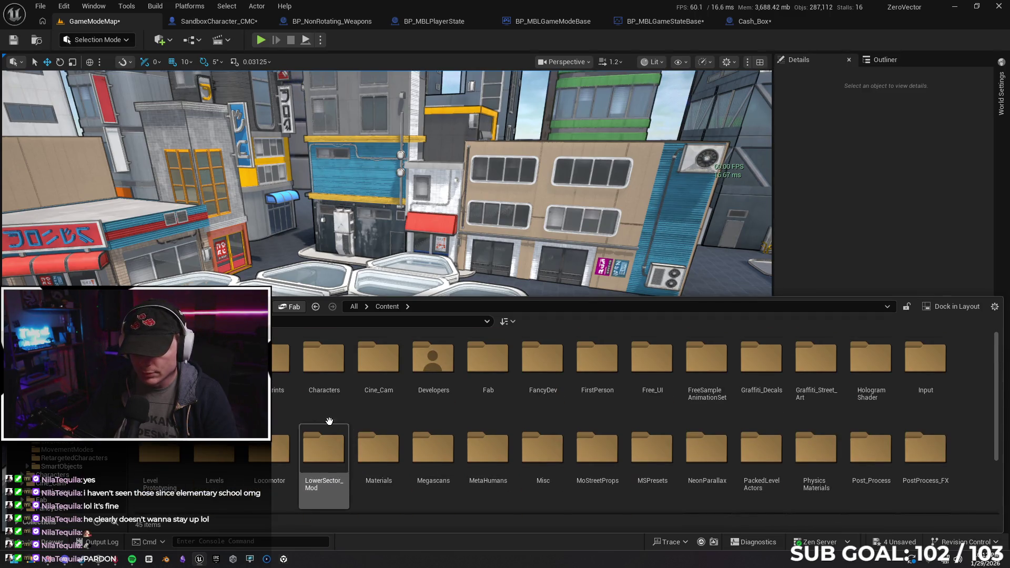
{"action": "double_click", "coordinate": [264, 363]}
{"action": "left_click", "coordinate": [536, 363]}
{"action": "double_click", "coordinate": [536, 363]}
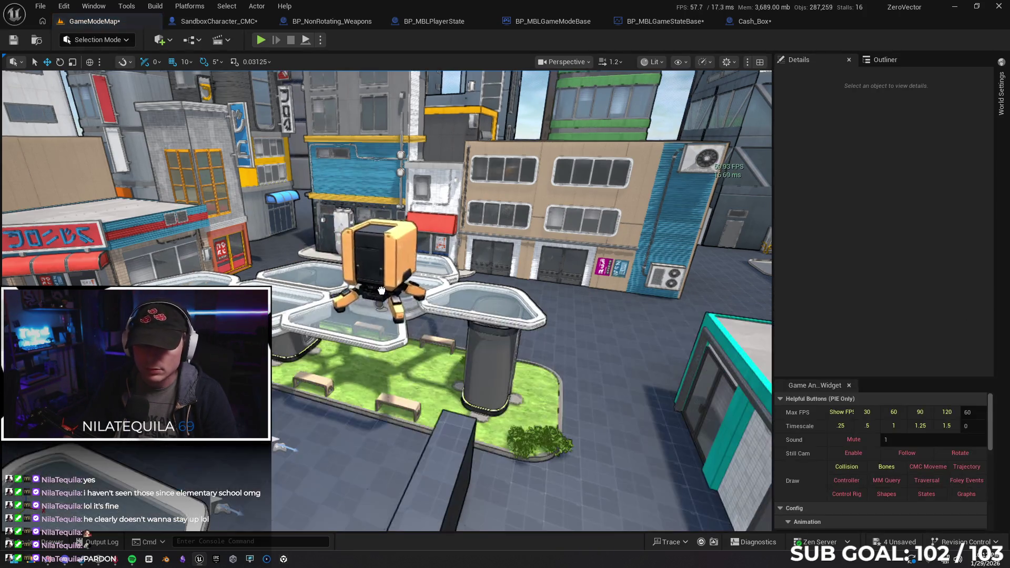
{"action": "left_click", "coordinate": [344, 273]}
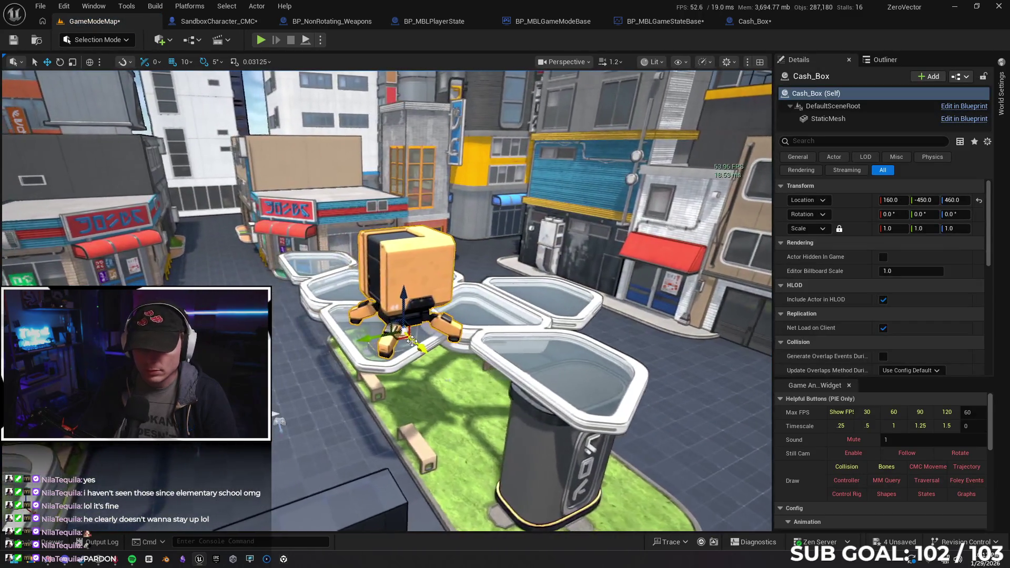
Step: Move Cash_Box and snap it down to the ground, then start a play-in-editor test
{"action": "mouse_move", "coordinate": [379, 326]}
{"action": "left_mouse_down"}
{"action": "mouse_move", "coordinate": [279, 421]}
{"action": "mouse_move", "coordinate": [263, 400]}
{"action": "left_mouse_up"}
{"action": "key", "text": "End"}
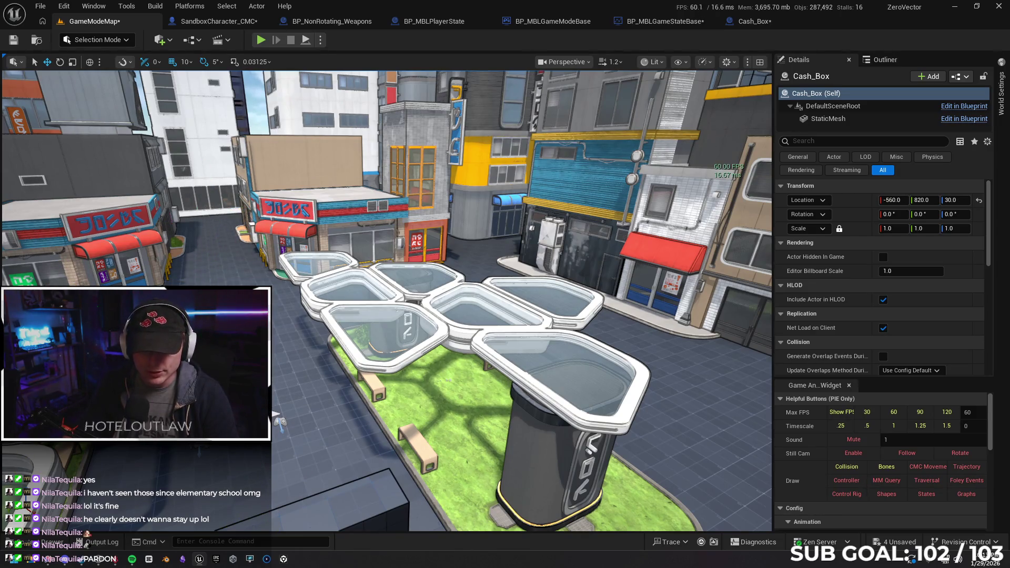
{"action": "key", "text": "ctrl+z"}
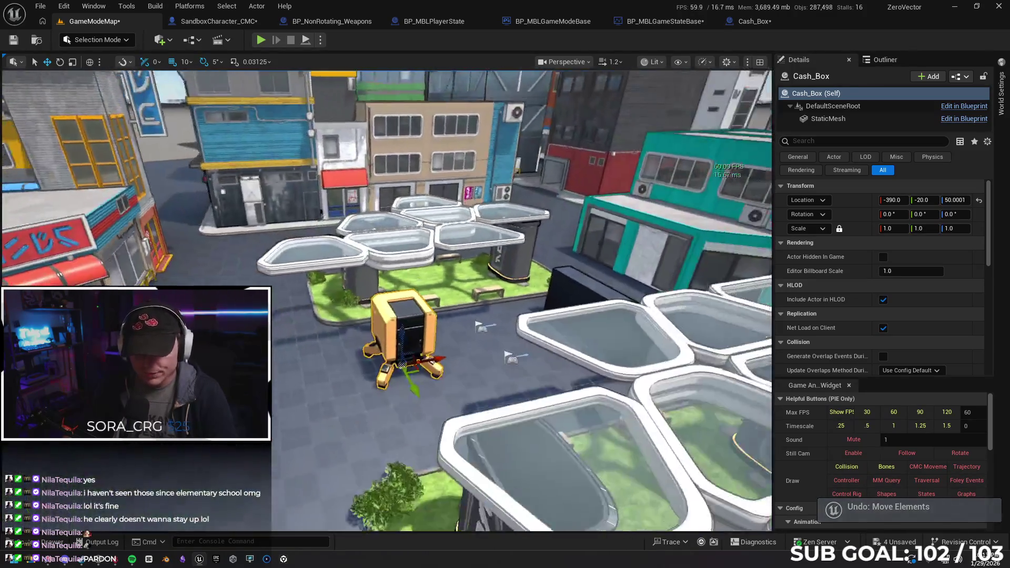
{"action": "left_click_drag", "start_coordinate": [437, 372], "coordinate": [293, 139]}
{"action": "key", "text": "alt+p"}
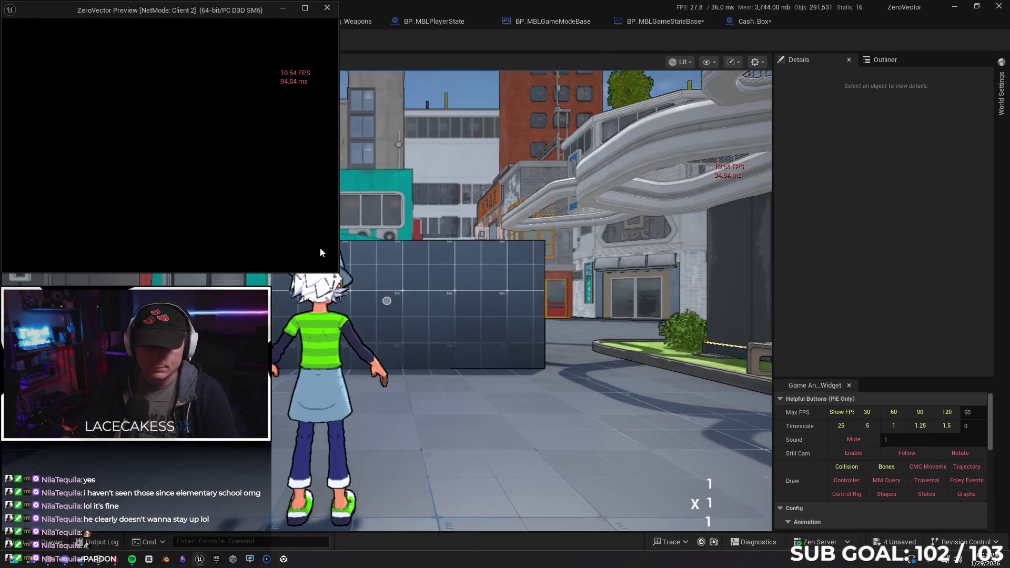
Step: Playtest by running the character around the orange Cash_Box, then stop play and bring up the Play options
{"action": "left_click", "coordinate": [396, 278]}
{"action": "key", "text": "w"}
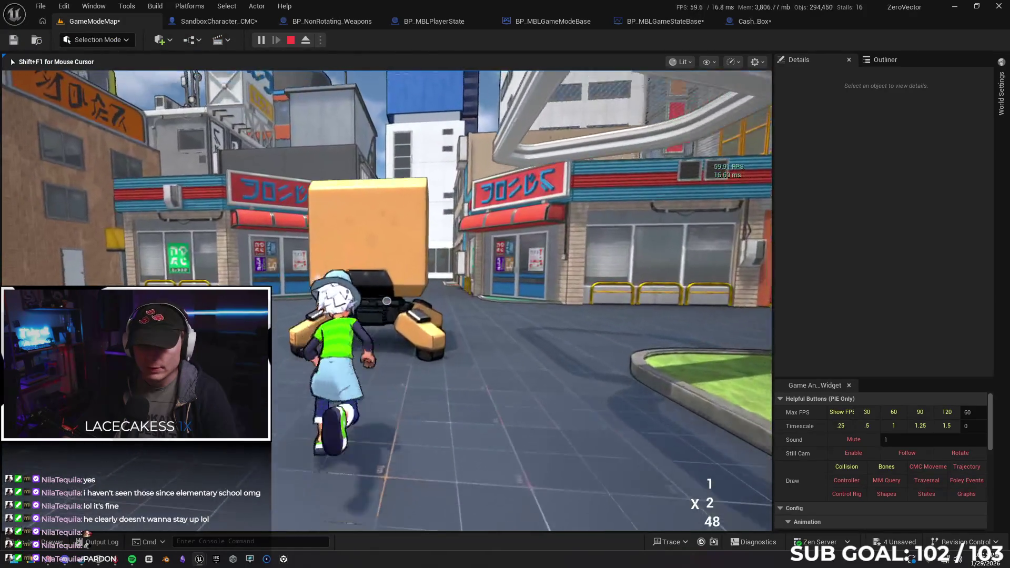
{"action": "key", "text": "w"}
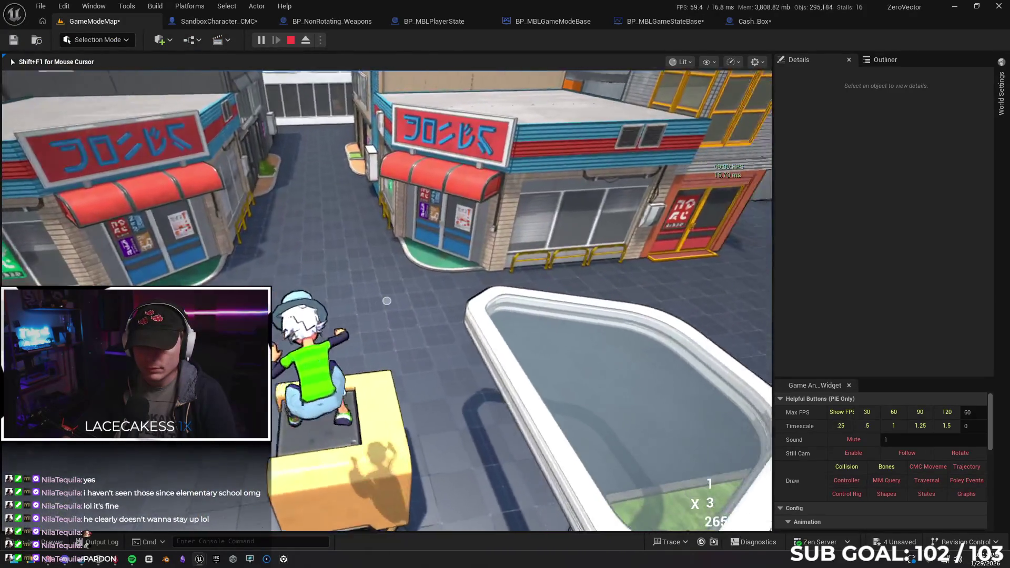
{"action": "key", "text": "w"}
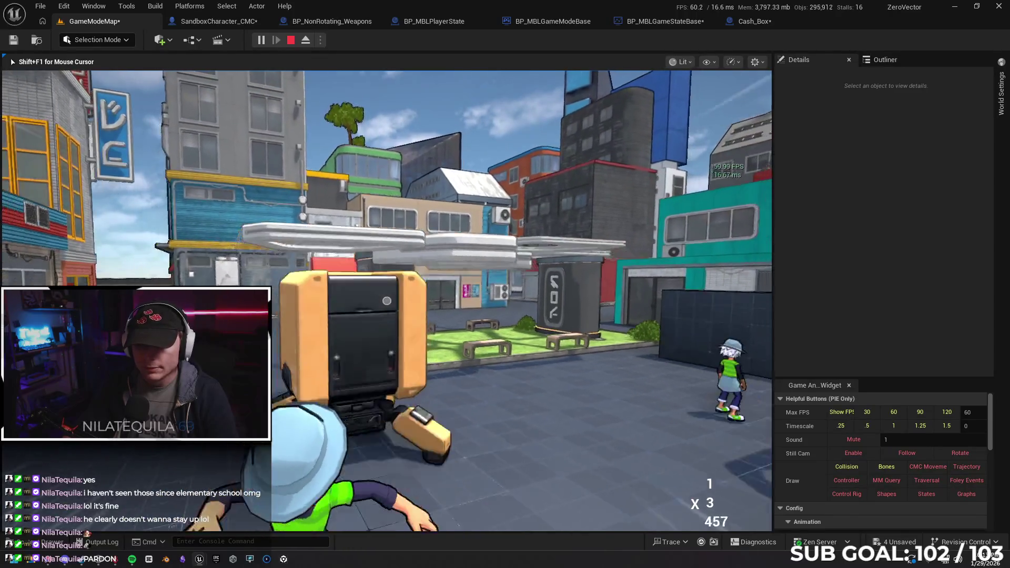
{"action": "key", "text": "w"}
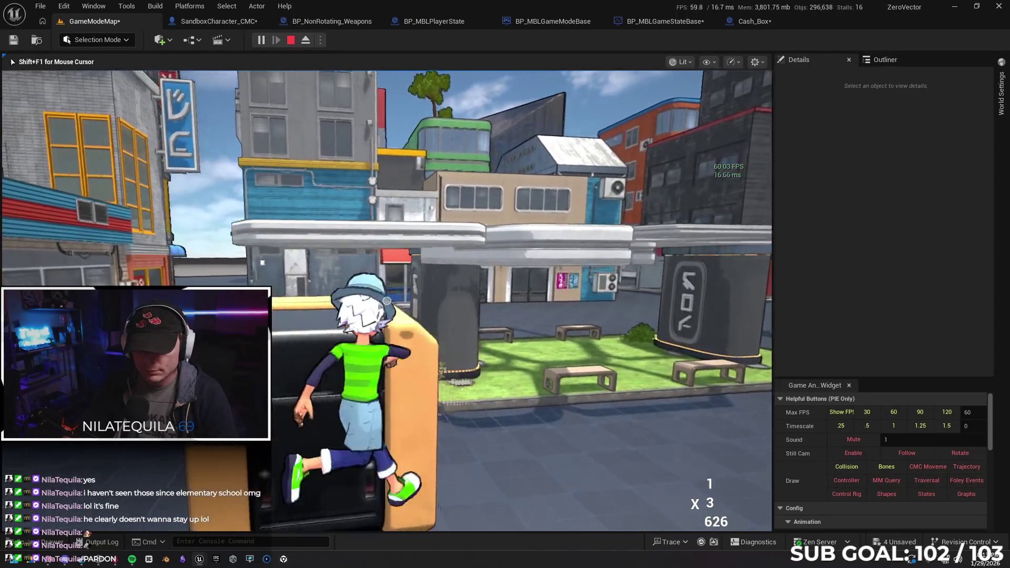
{"action": "key", "text": "w"}
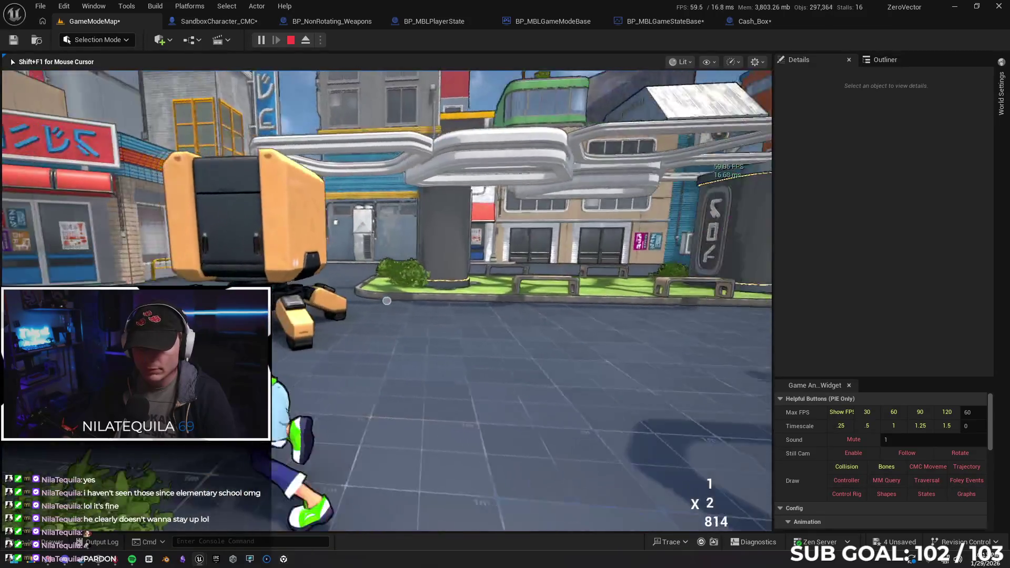
{"action": "key", "text": "w"}
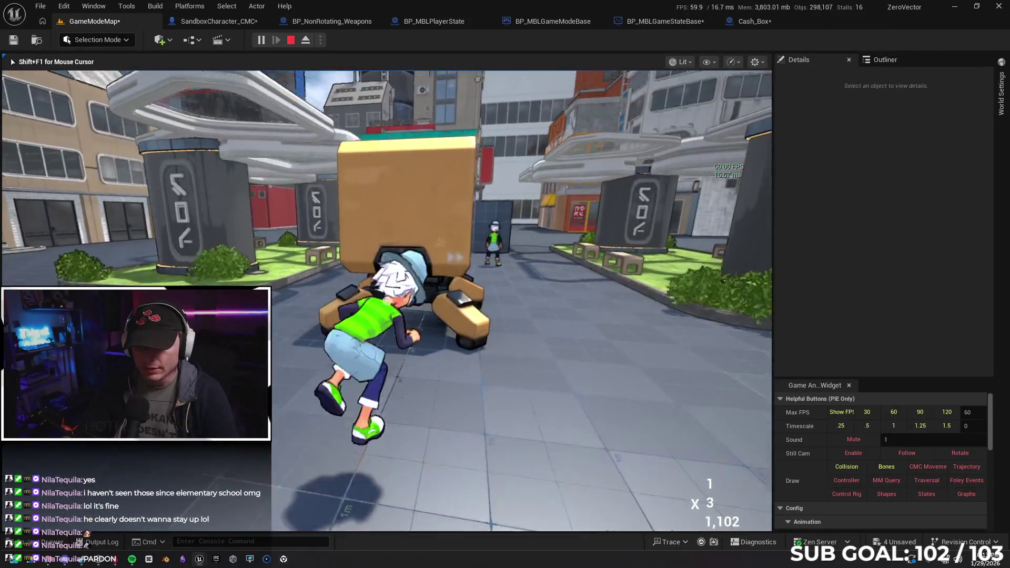
{"action": "key", "text": "w"}
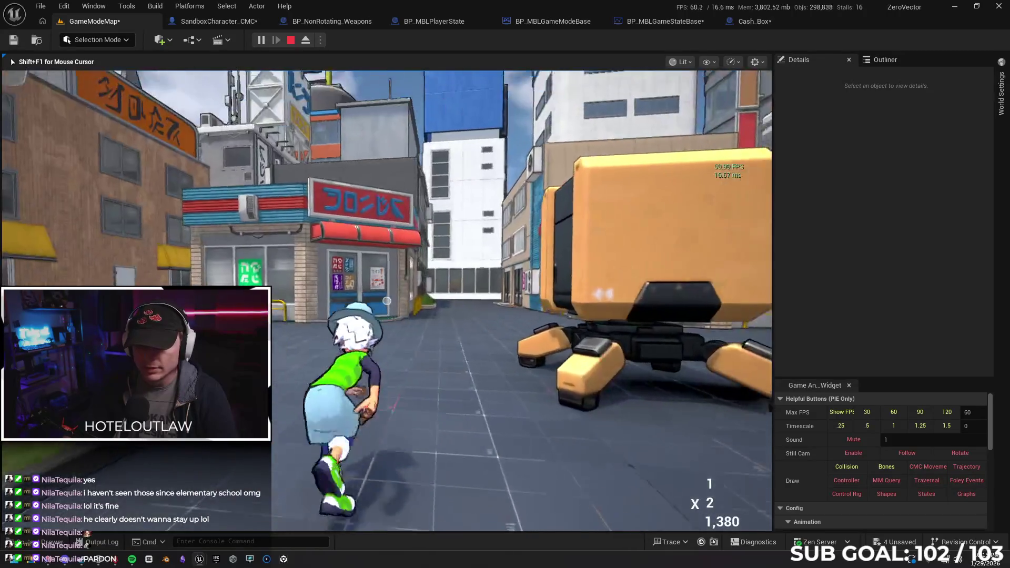
{"action": "key", "text": "w"}
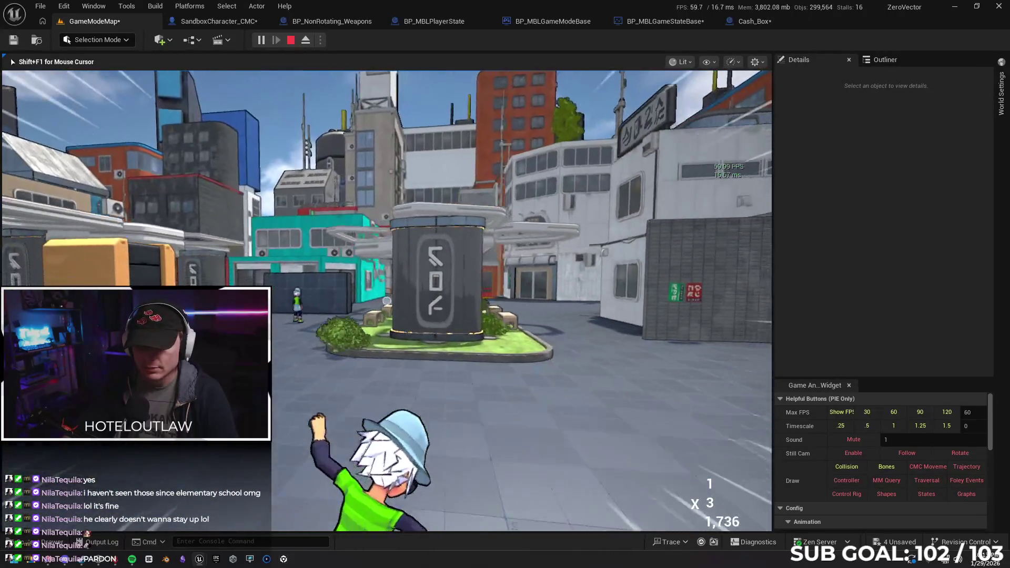
{"action": "key", "text": "w"}
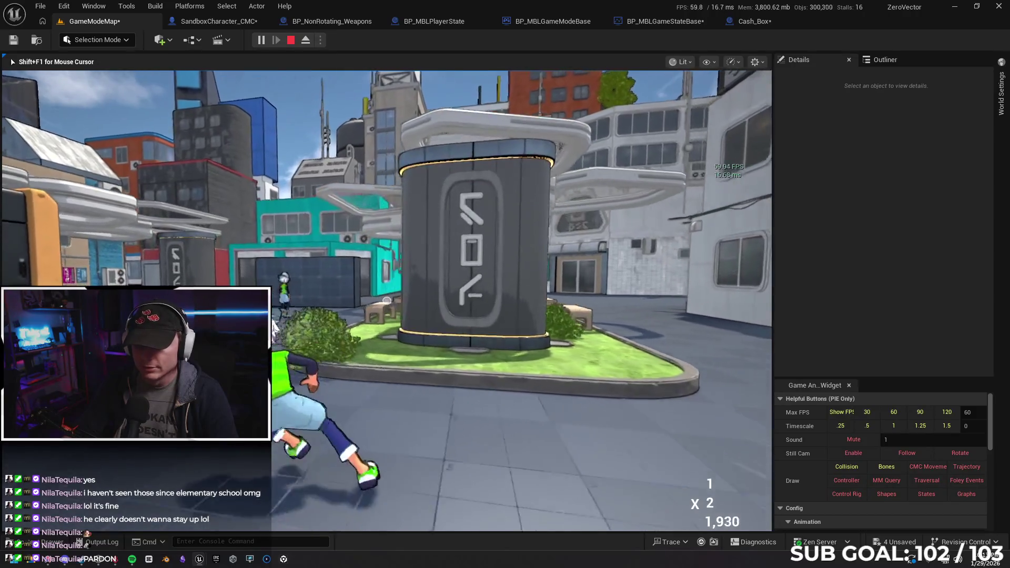
{"action": "key", "text": "w"}
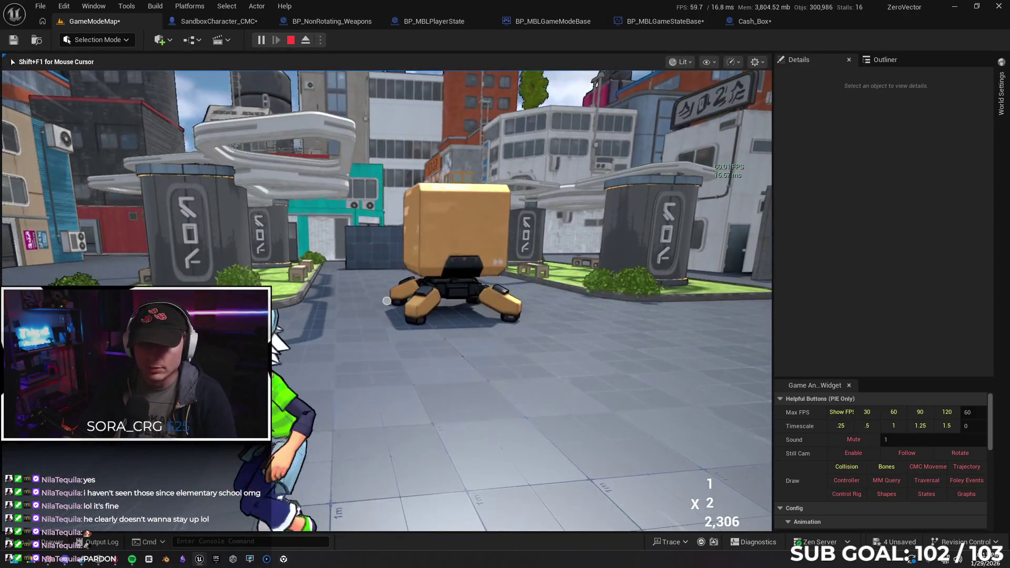
{"action": "key", "text": "Escape"}
{"action": "left_click", "coordinate": [319, 41]}
Step: Set the net mode to Play As Client
{"action": "mouse_move", "coordinate": [405, 255]}
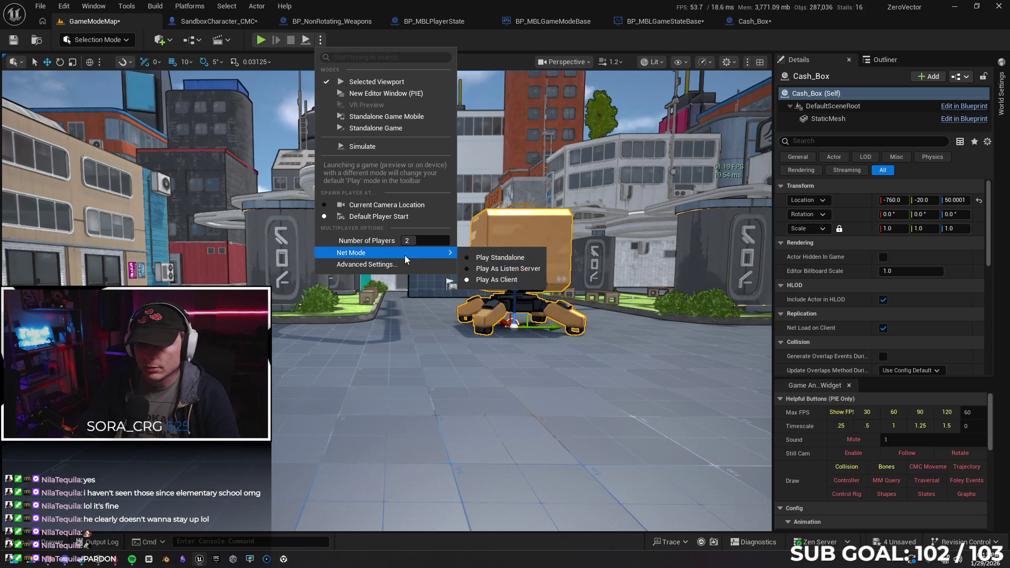
{"action": "left_click", "coordinate": [504, 282]}
{"action": "mouse_move", "coordinate": [363, 289]}
{"action": "left_mouse_down"}
{"action": "mouse_move", "coordinate": [369, 274]}
{"action": "mouse_move", "coordinate": [363, 289]}
{"action": "left_mouse_up"}
{"action": "left_click_drag", "start_coordinate": [365, 330], "coordinate": [368, 327]}
Step: Save GameModeMap and build all levels
{"action": "left_click", "coordinate": [13, 40]}
{"action": "left_click", "coordinate": [158, 6]}
{"action": "left_click", "coordinate": [211, 48]}
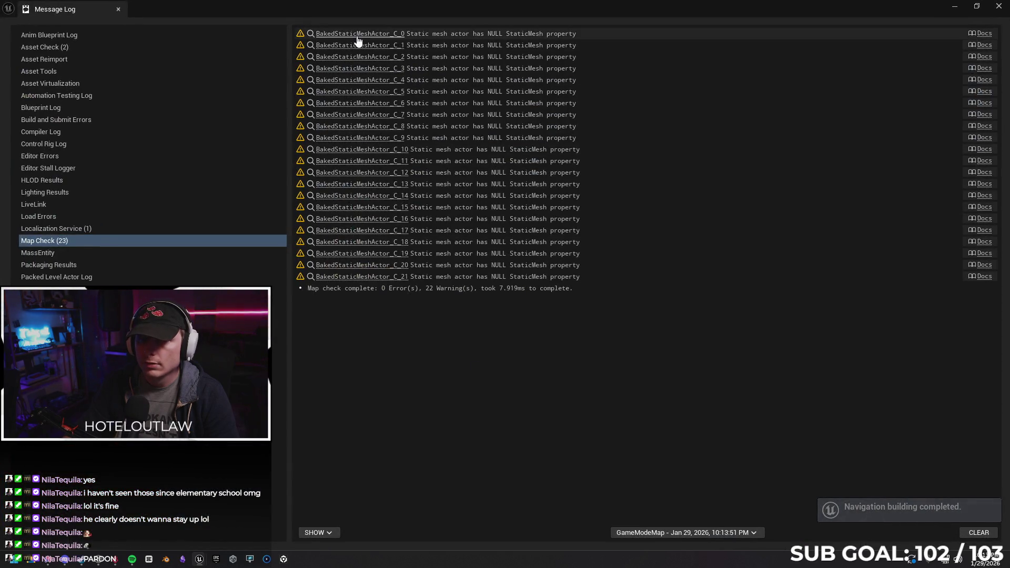
Step: Restore the Message Log from full screen and move it below the viewport
{"action": "left_click", "coordinate": [358, 36]}
{"action": "left_click", "coordinate": [977, 5]}
{"action": "left_click_drag", "start_coordinate": [484, 48], "coordinate": [483, 252]}
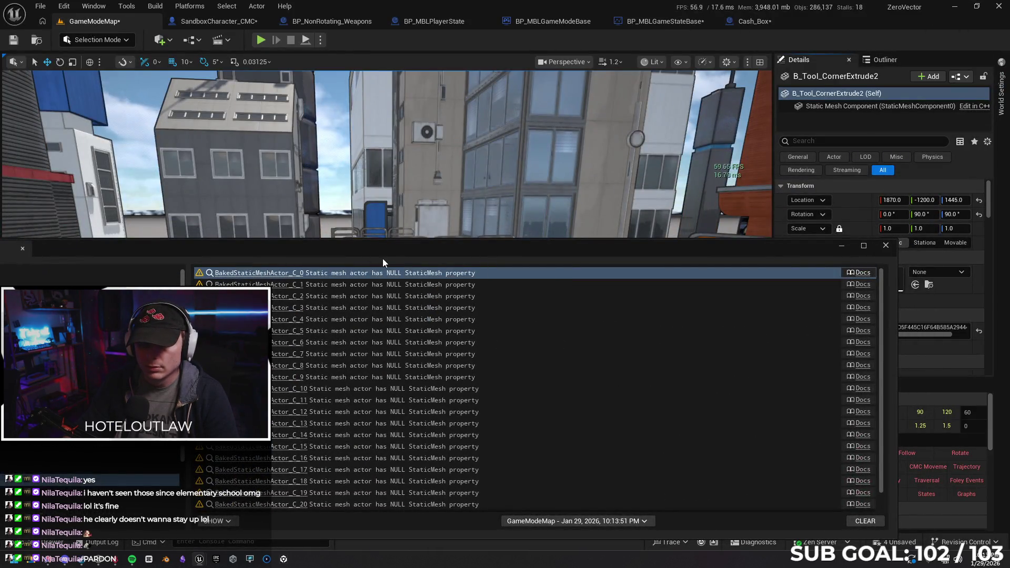
{"action": "left_click_drag", "start_coordinate": [383, 258], "coordinate": [488, 420]}
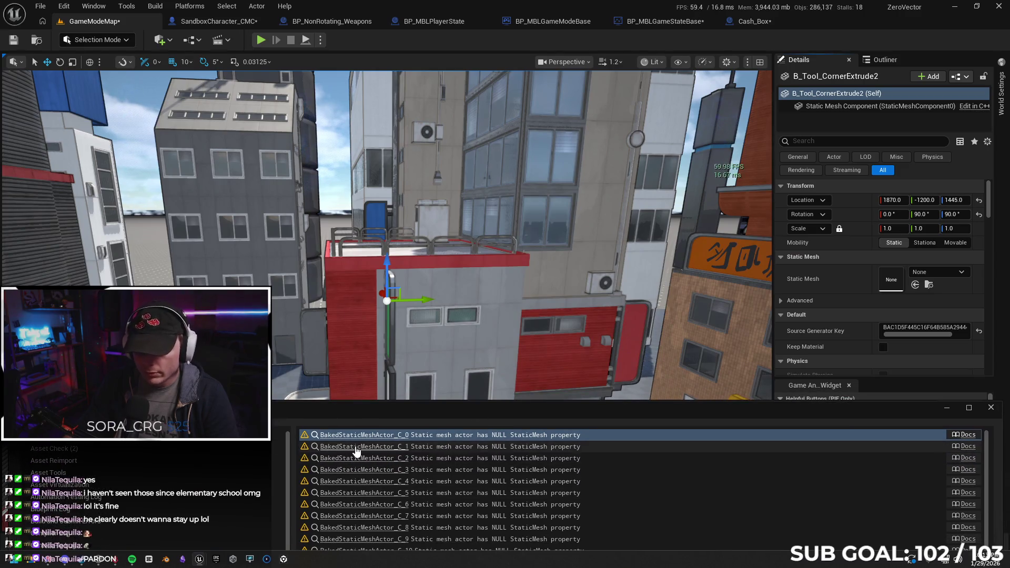
Step: Inspect the actors behind map check warnings C_1 through C_10, then return to C_0
{"action": "left_click", "coordinate": [357, 447]}
{"action": "left_click", "coordinate": [357, 459]}
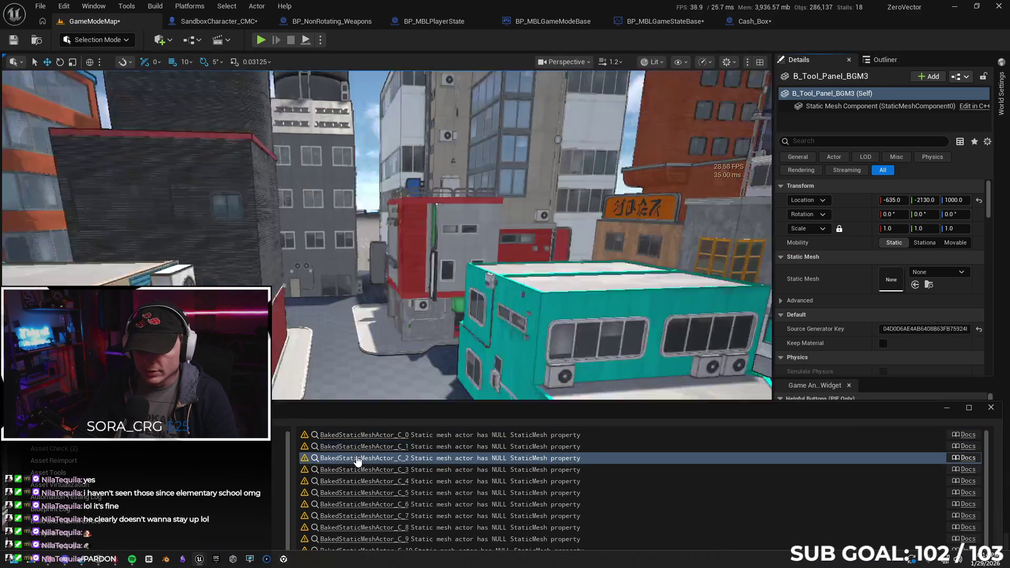
{"action": "left_click", "coordinate": [357, 466]}
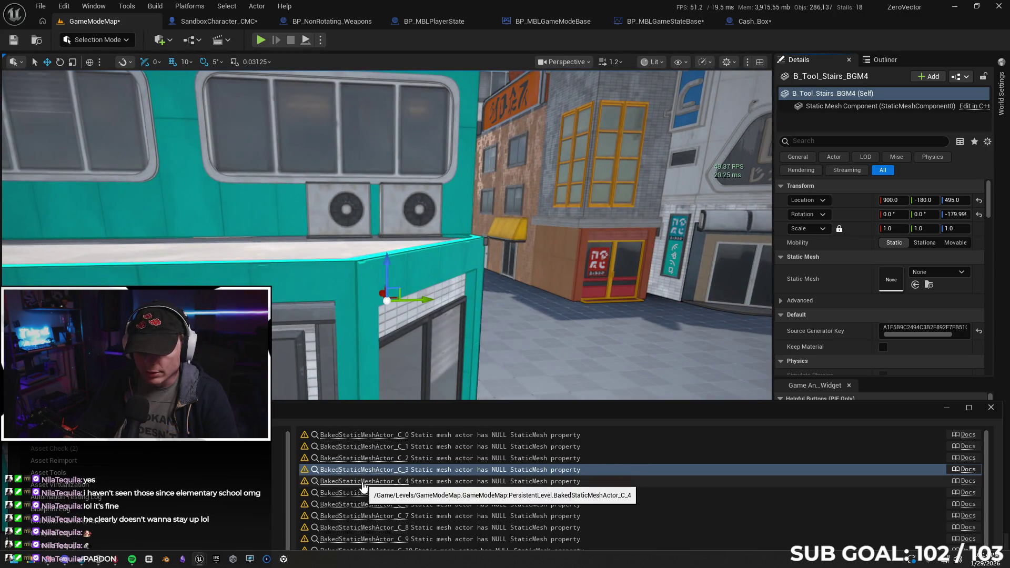
{"action": "left_click", "coordinate": [362, 482]}
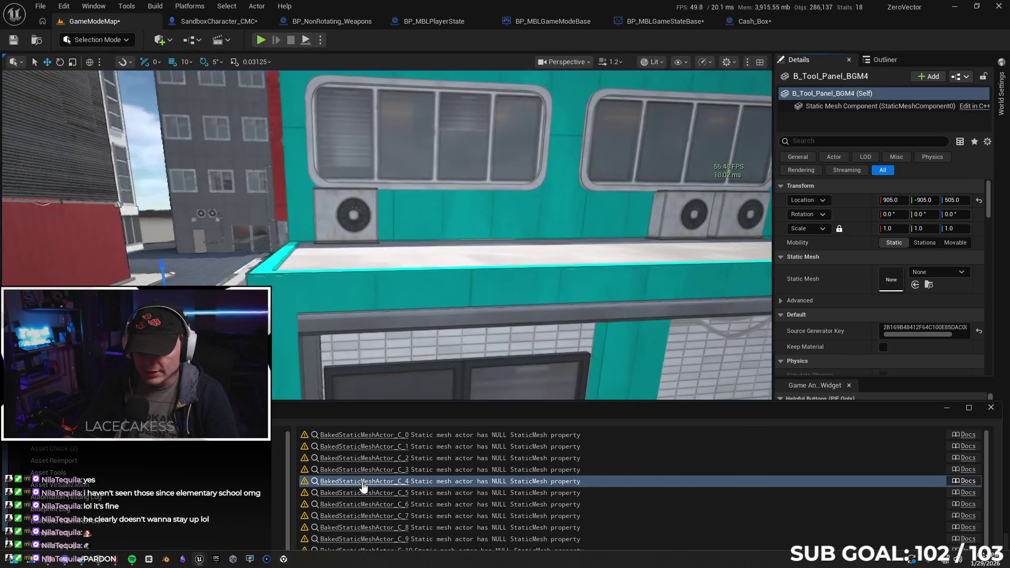
{"action": "left_click", "coordinate": [364, 493]}
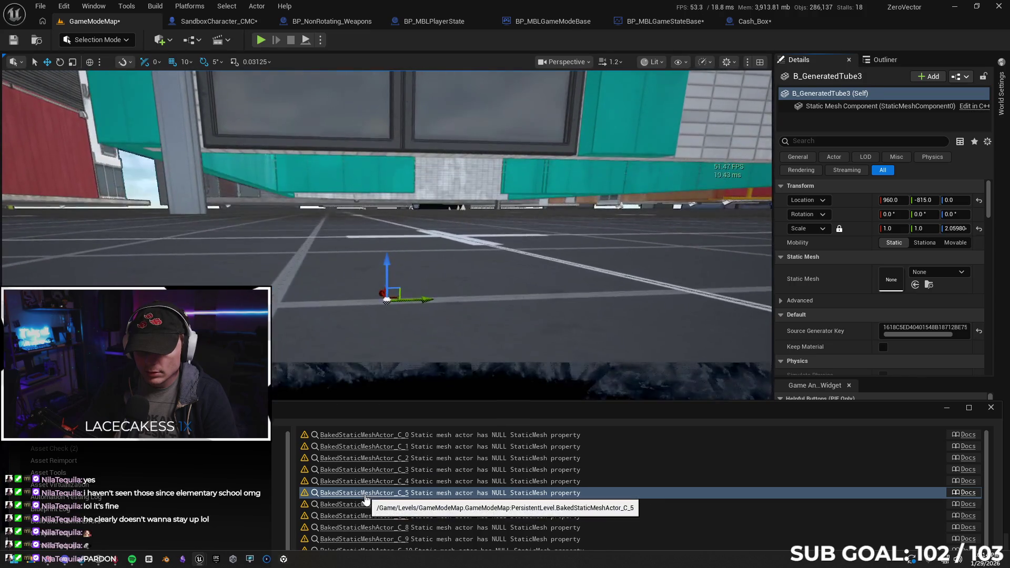
{"action": "left_click", "coordinate": [368, 506]}
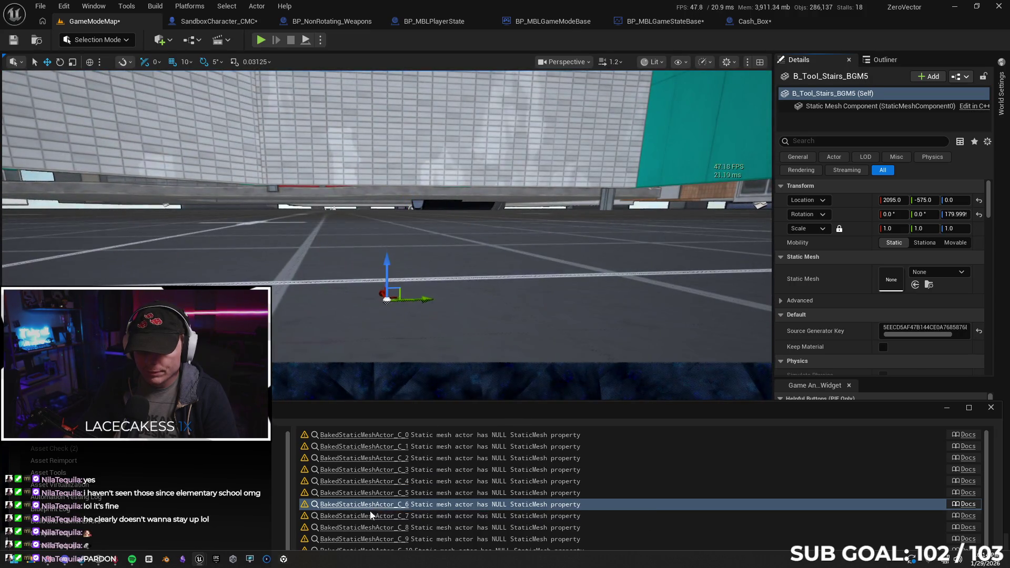
{"action": "left_click", "coordinate": [372, 516]}
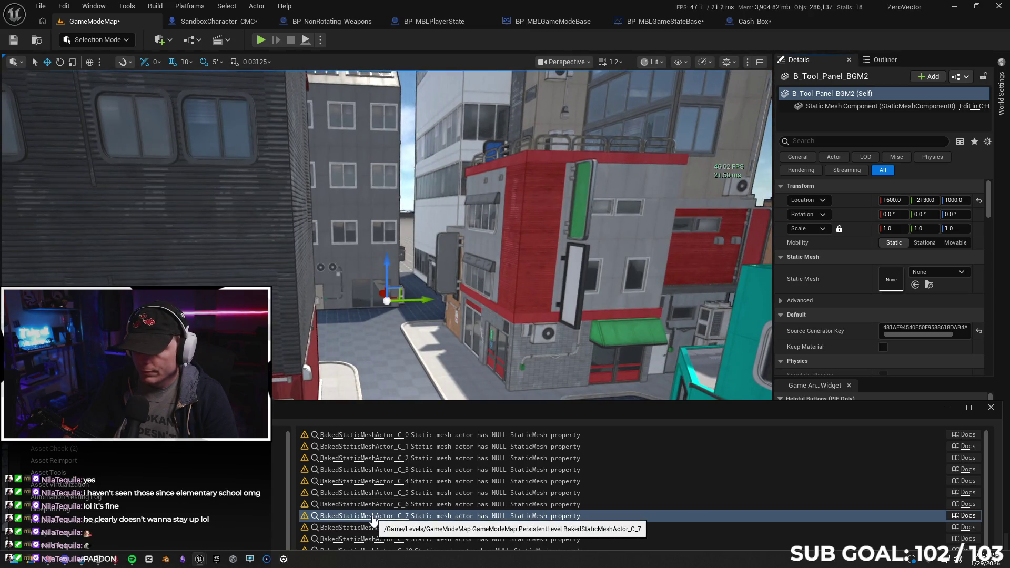
{"action": "left_click", "coordinate": [373, 528]}
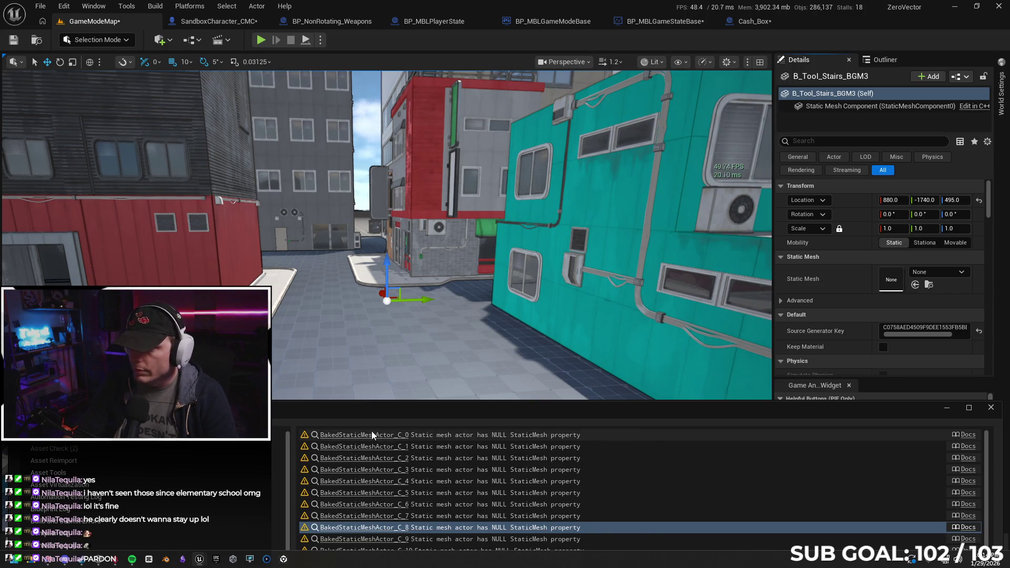
{"action": "scroll", "coordinate": [381, 489], "scroll_direction": "down", "scroll_amount": 2}
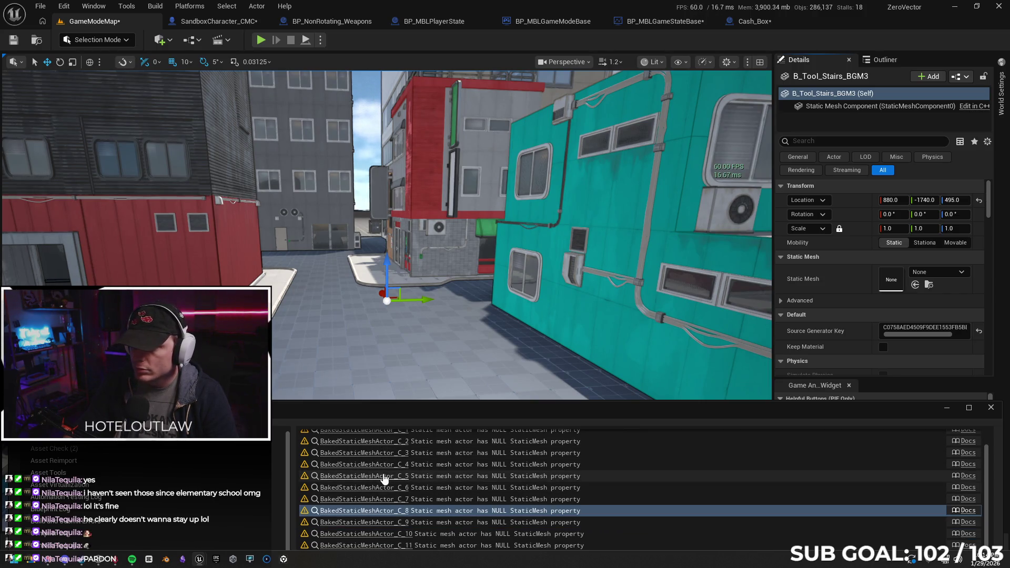
{"action": "left_click", "coordinate": [376, 520]}
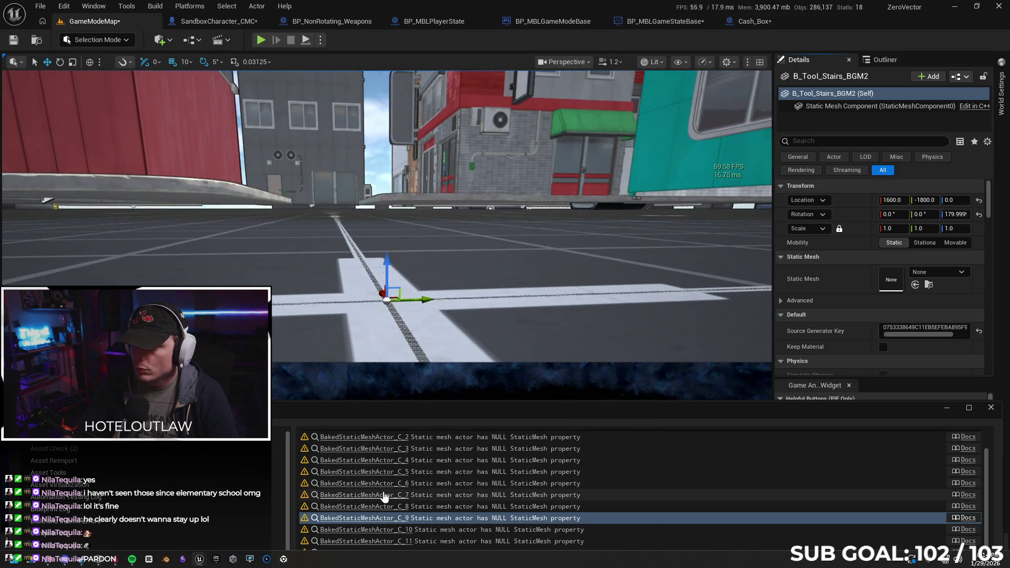
{"action": "left_click", "coordinate": [368, 531]}
{"action": "scroll", "coordinate": [396, 456], "scroll_direction": "up", "scroll_amount": 2}
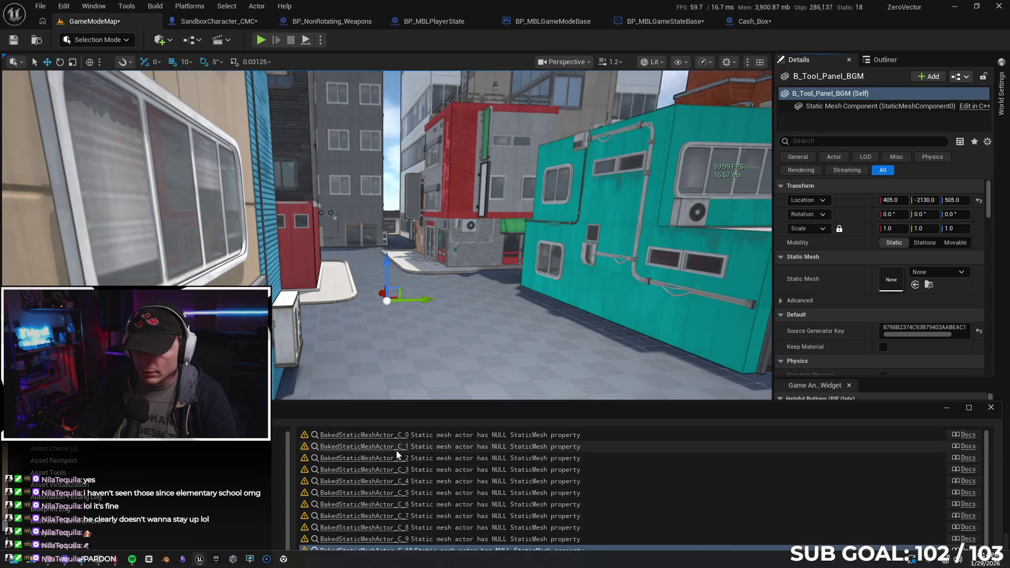
{"action": "left_click", "coordinate": [363, 435]}
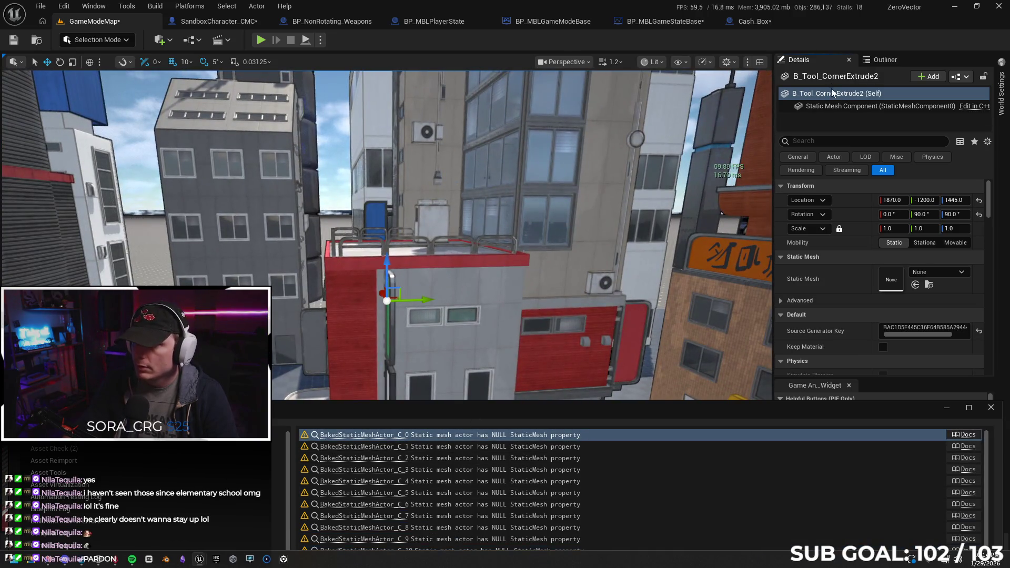
Step: Delete the empty B_Tool_CornerExtrude actor flagged by warning C_1
{"action": "left_click", "coordinate": [834, 94]}
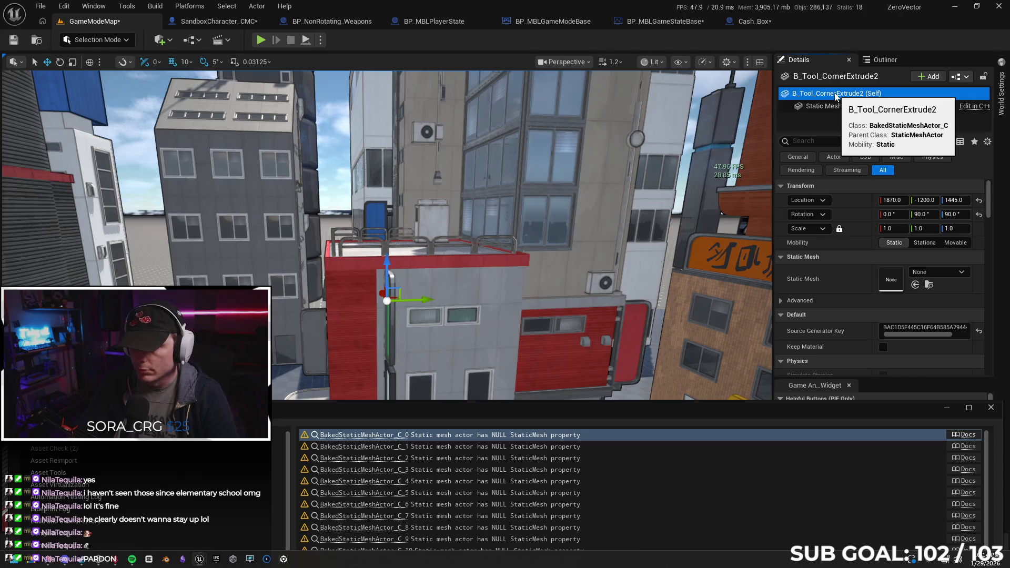
{"action": "left_click", "coordinate": [363, 447]}
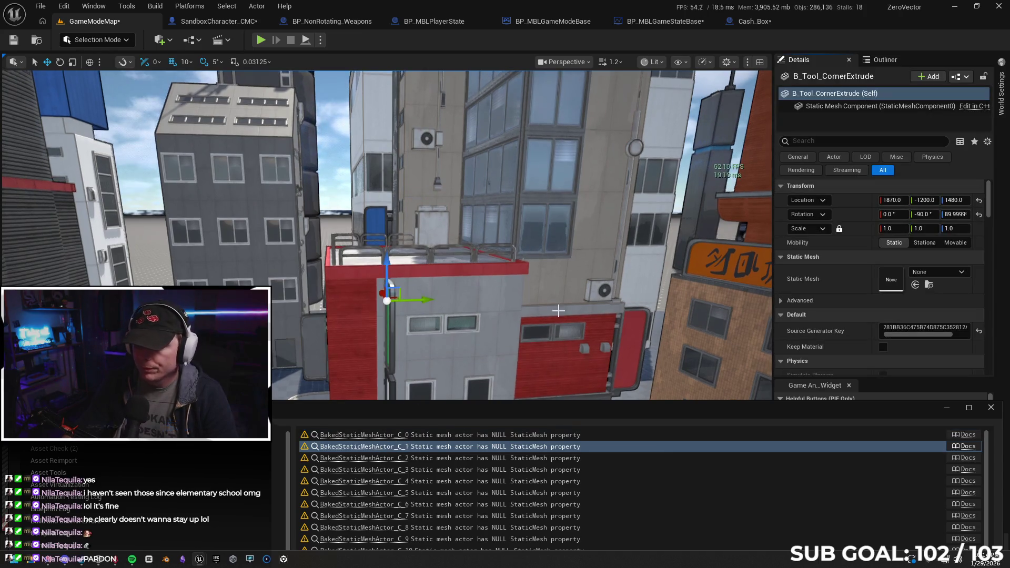
{"action": "key", "text": "Delete"}
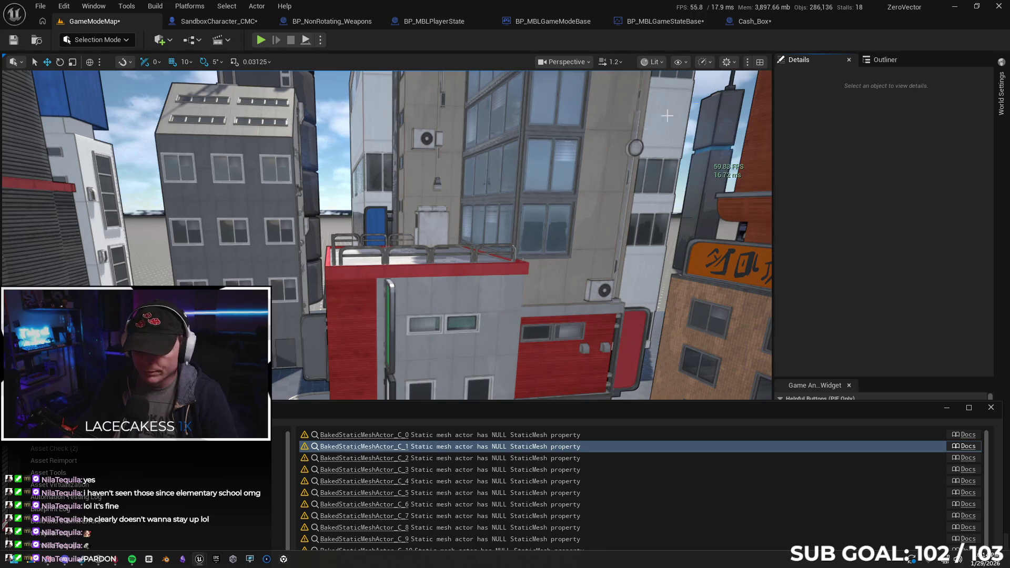
Step: Delete B_Tool_Panel_BGM3, B_Tool_Stairs_BGM4 and B_Tool_Panel_BGM4 from warnings C_2–C_4
{"action": "left_click", "coordinate": [363, 458]}
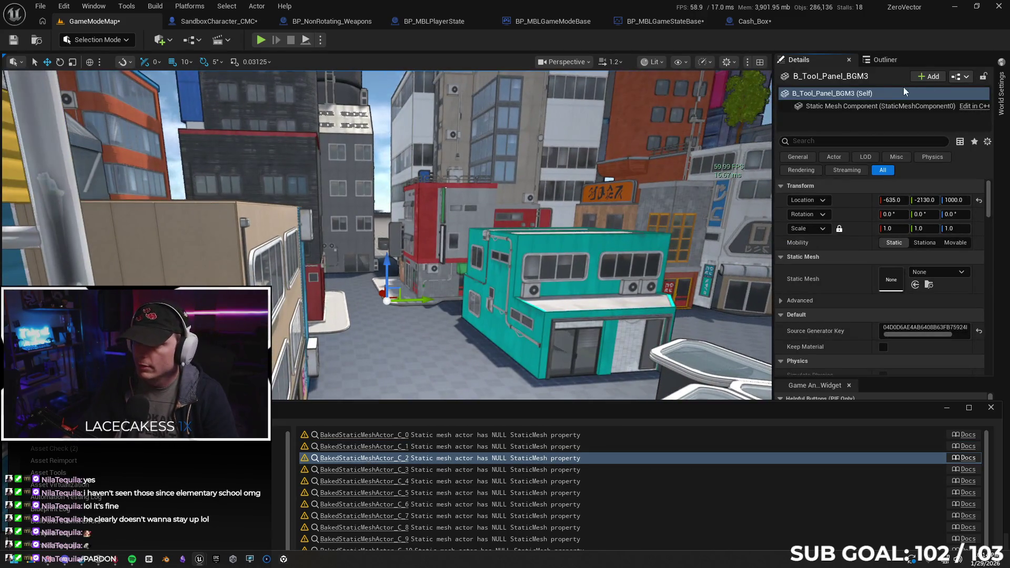
{"action": "key", "text": "Delete"}
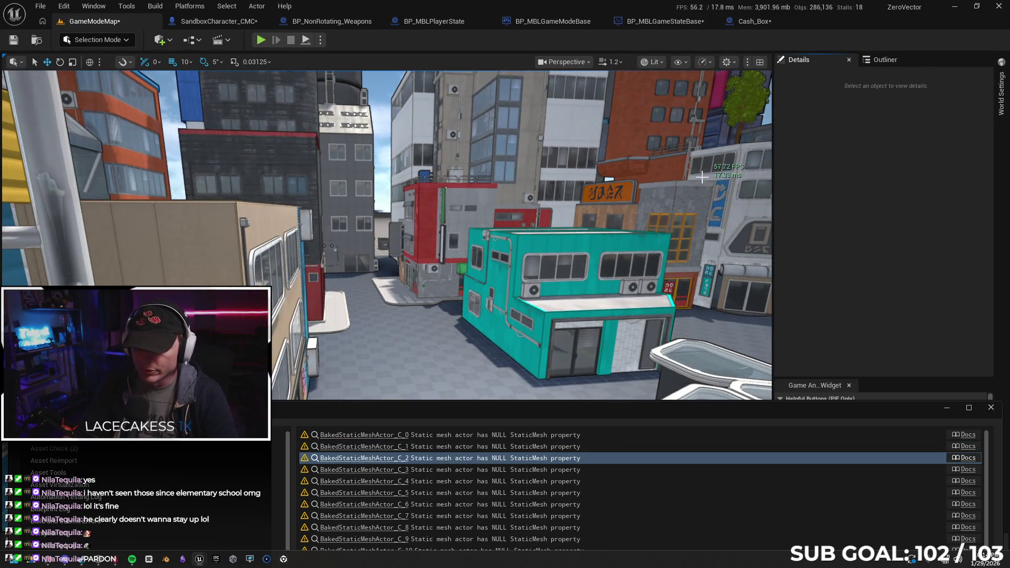
{"action": "left_click", "coordinate": [362, 471]}
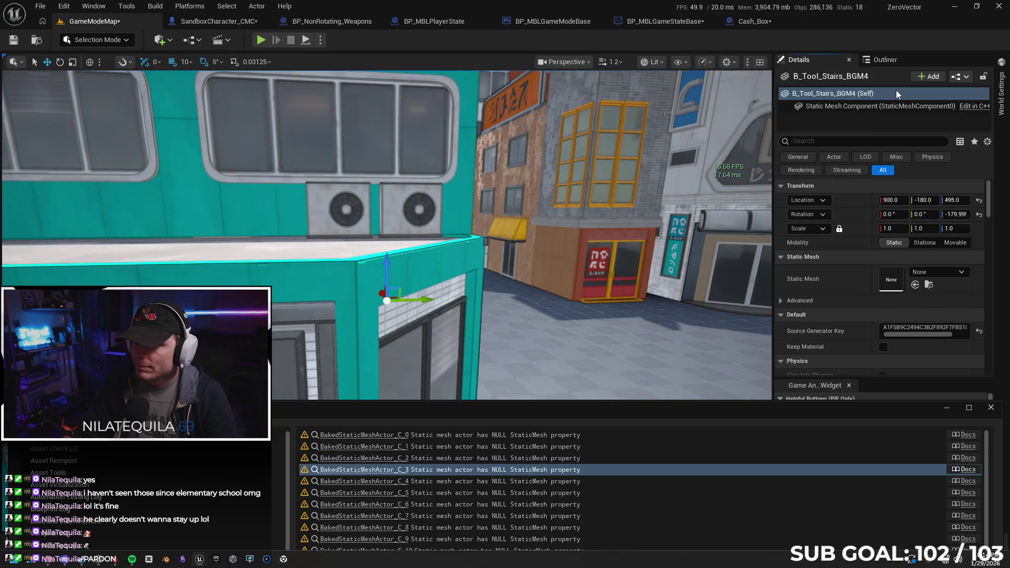
{"action": "left_click", "coordinate": [898, 94]}
{"action": "key", "text": "Delete"}
{"action": "left_click", "coordinate": [439, 481]}
{"action": "left_click", "coordinate": [885, 93]}
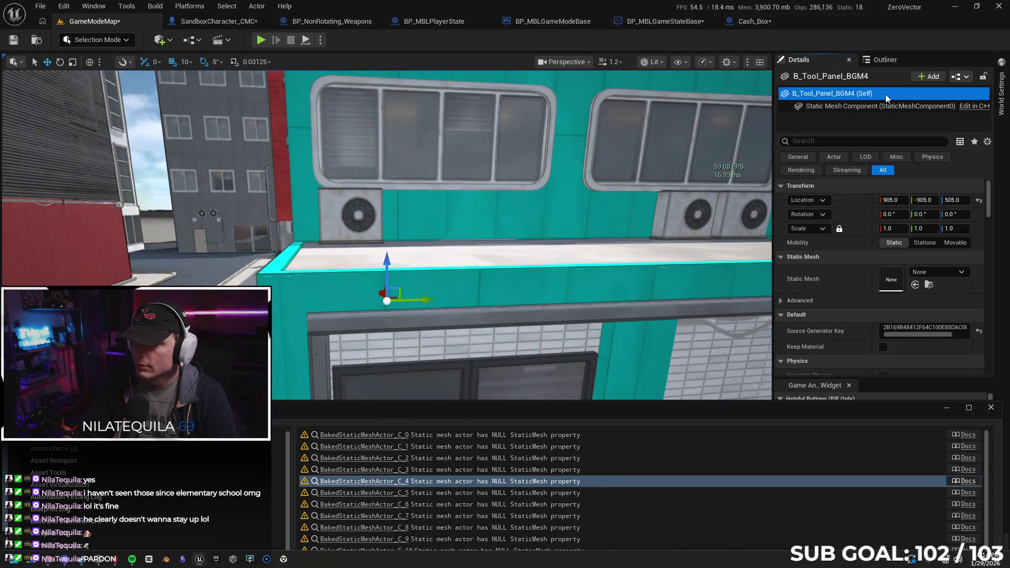
{"action": "key", "text": "Delete"}
Step: Delete B_GeneratedTube3, B_Tool_Stairs_BGM5 and B_Tool_Panel_BGM2 from warnings C_5–C_7
{"action": "scroll", "coordinate": [409, 462], "scroll_direction": "down", "scroll_amount": 1}
{"action": "left_click", "coordinate": [374, 476]}
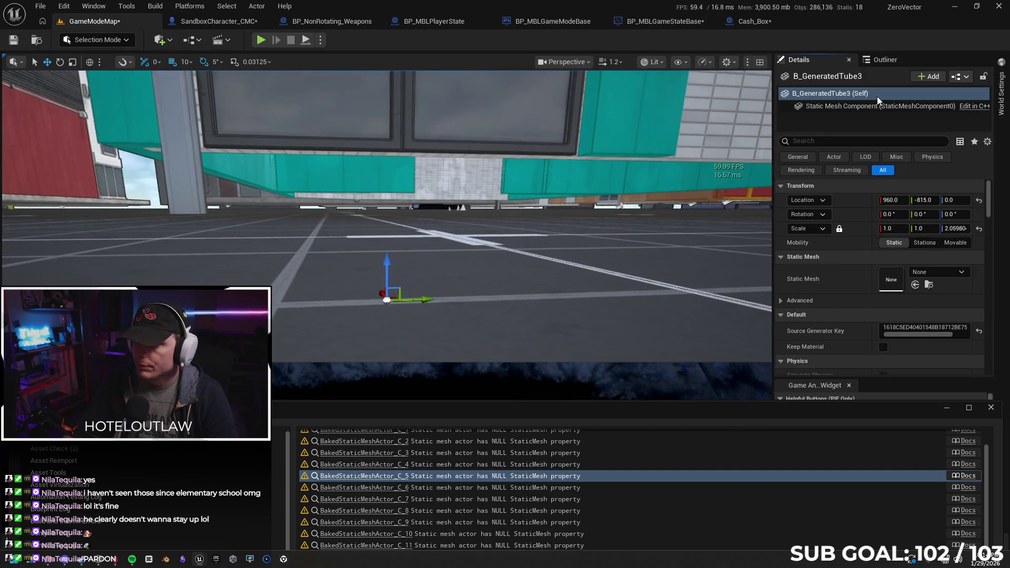
{"action": "left_click", "coordinate": [883, 93]}
{"action": "key", "text": "Delete"}
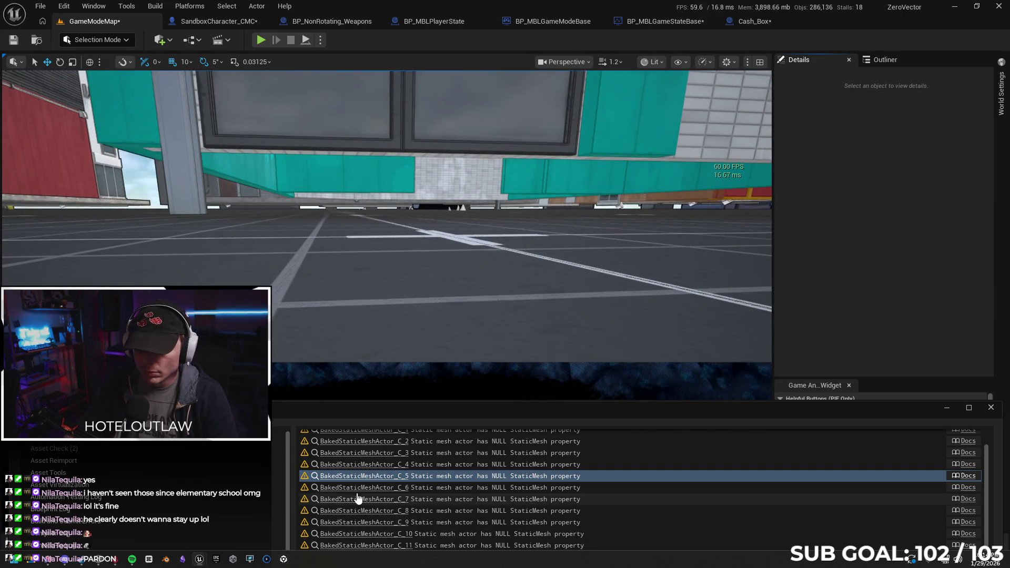
{"action": "left_click", "coordinate": [364, 488]}
{"action": "left_click", "coordinate": [888, 92]}
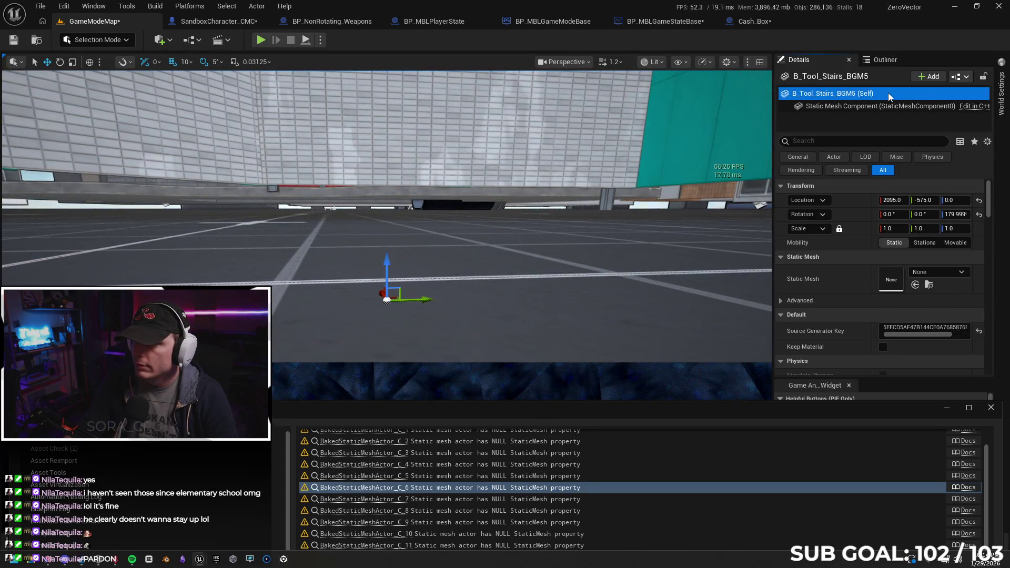
{"action": "key", "text": "Delete"}
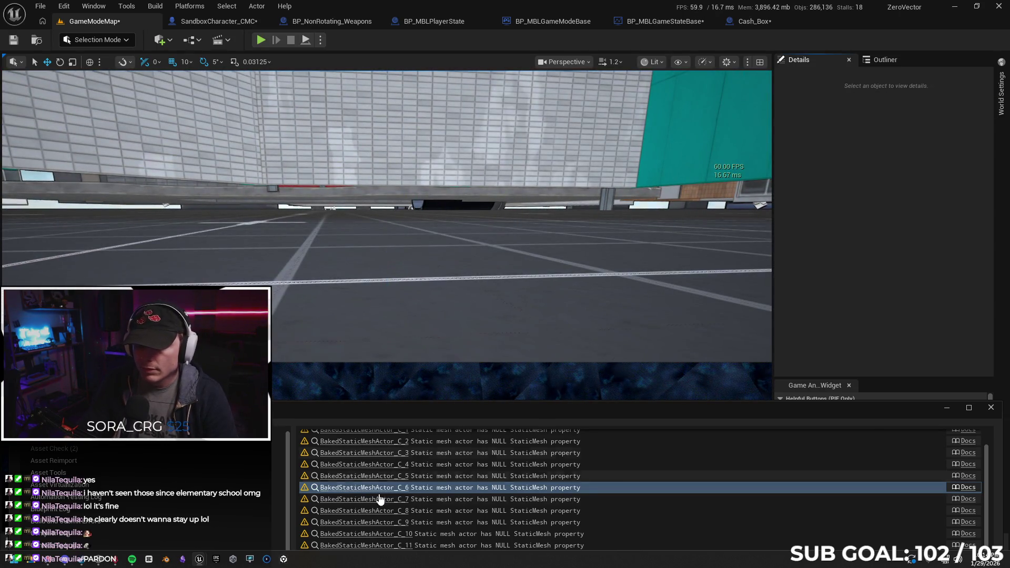
{"action": "left_click", "coordinate": [365, 500]}
{"action": "left_click", "coordinate": [893, 92]}
{"action": "key", "text": "Delete"}
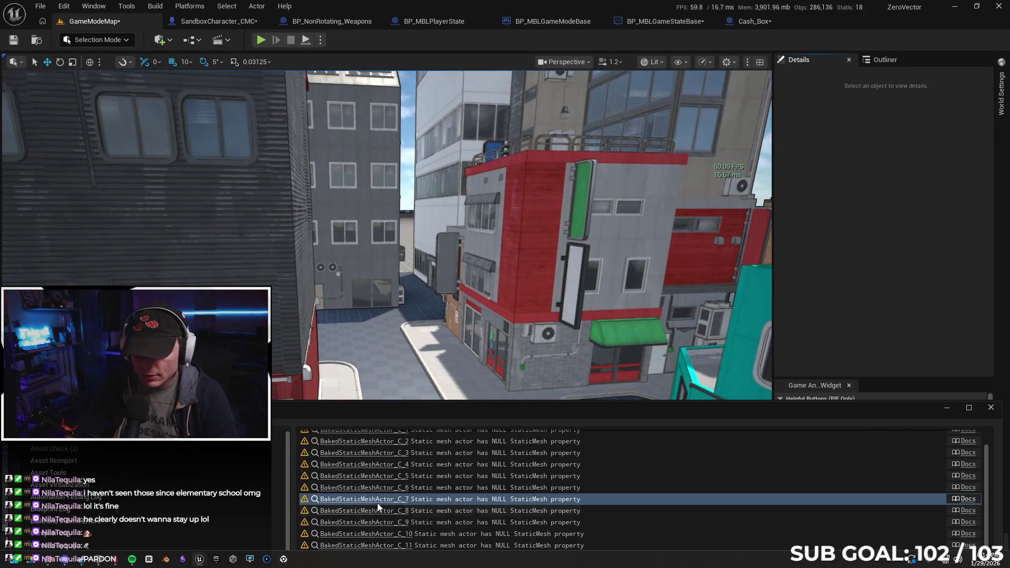
Step: Delete the stairs actors B_Tool_Stairs_BGM3 and B_Tool_Stairs_BGM2 from warnings C_8 and C_9
{"action": "left_click", "coordinate": [380, 511]}
{"action": "left_click", "coordinate": [893, 95]}
{"action": "key", "text": "Delete"}
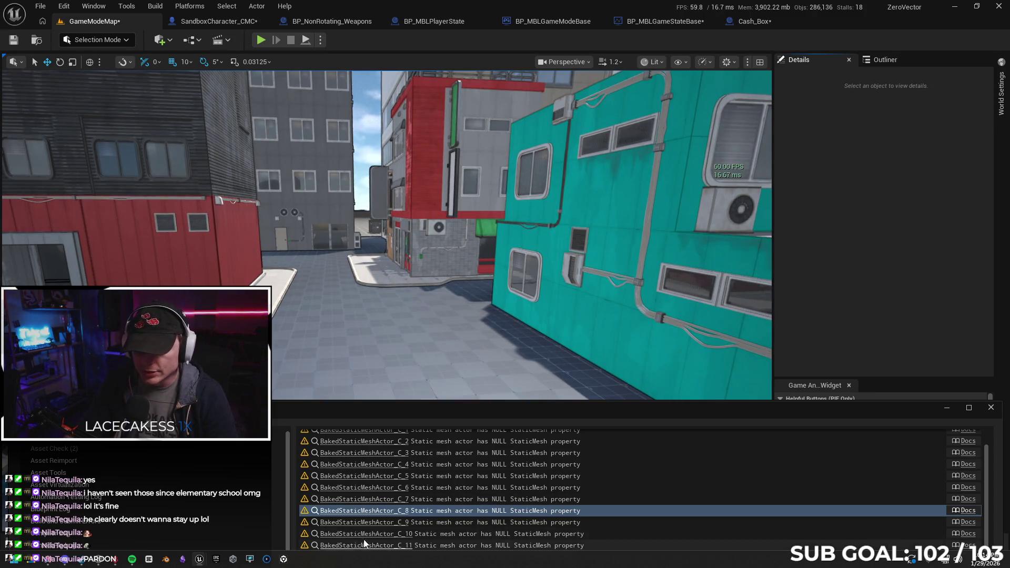
{"action": "left_click", "coordinate": [376, 522]}
{"action": "left_click", "coordinate": [903, 93]}
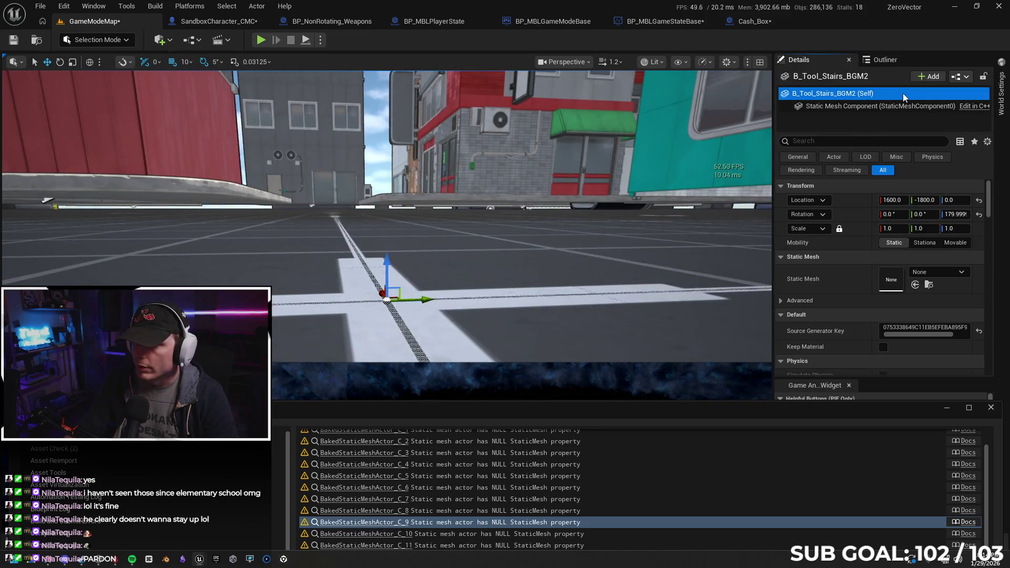
{"action": "key", "text": "Delete"}
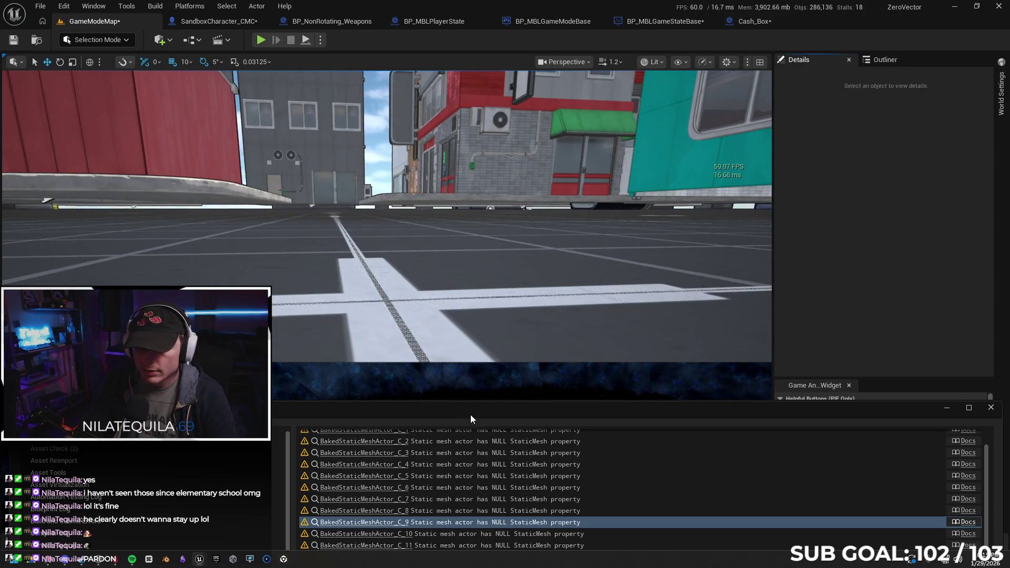
{"action": "left_click_drag", "start_coordinate": [470, 415], "coordinate": [492, 249]}
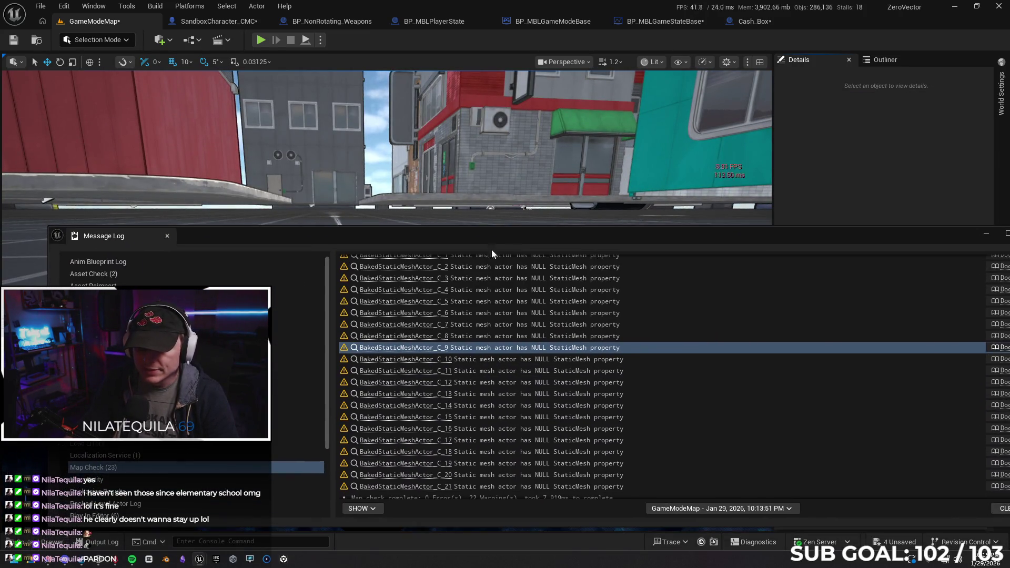
Step: Remove the actors flagged by warnings C_10 to C_13, including B_GeneratedTube4
{"action": "left_click", "coordinate": [426, 360]}
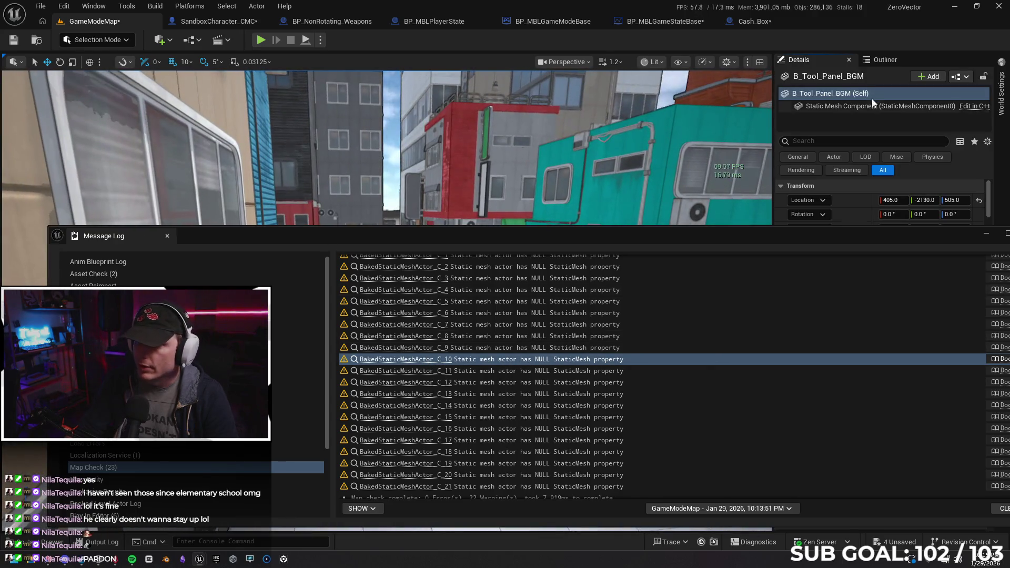
{"action": "key", "text": "Escape"}
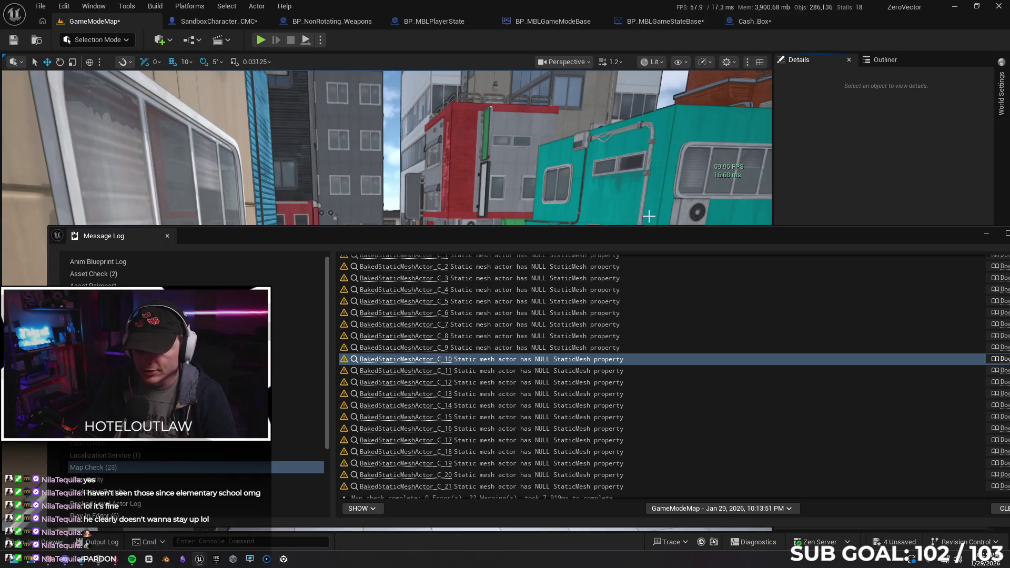
{"action": "left_click", "coordinate": [399, 375]}
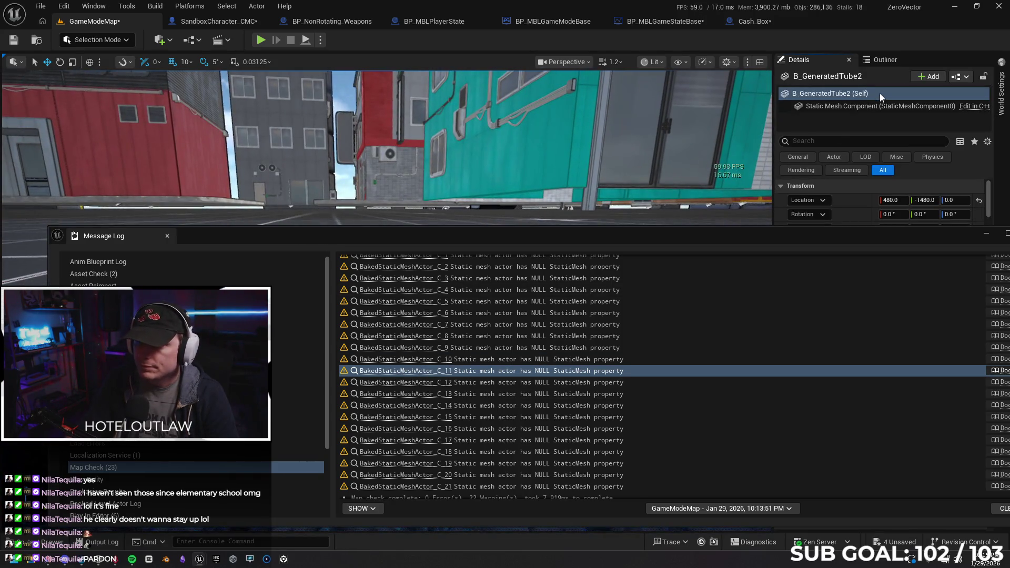
{"action": "key", "text": "Escape"}
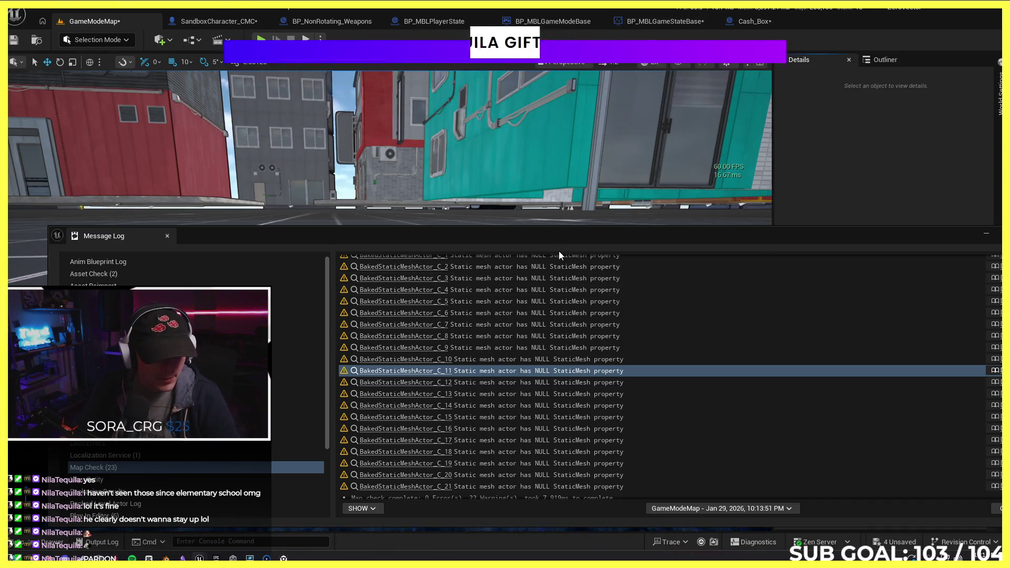
{"action": "left_click", "coordinate": [421, 383]}
{"action": "left_click", "coordinate": [921, 96]}
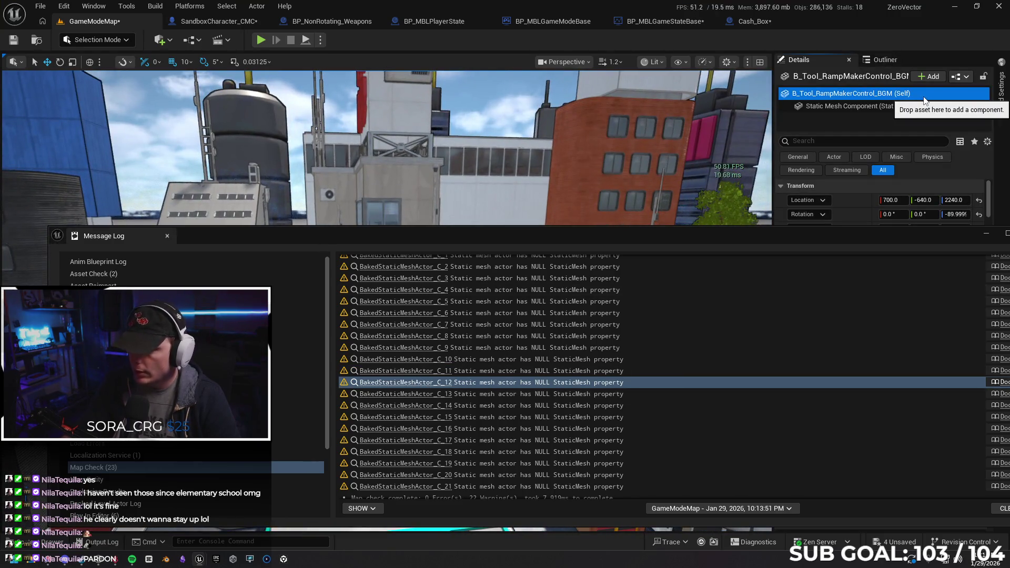
{"action": "left_click", "coordinate": [410, 394]}
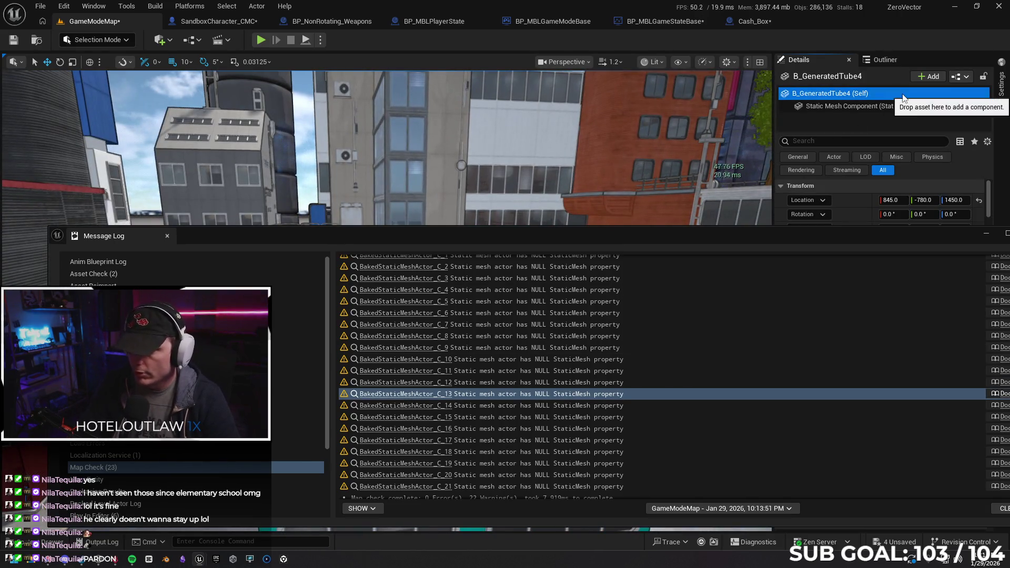
{"action": "key", "text": "Delete"}
Step: Delete B_Tool_RampMakerControl_BGM2, BGM3, B_Tool_Panel_BGM5 and B_GeneratedTube from warnings C_14–C_17
{"action": "left_click", "coordinate": [421, 406]}
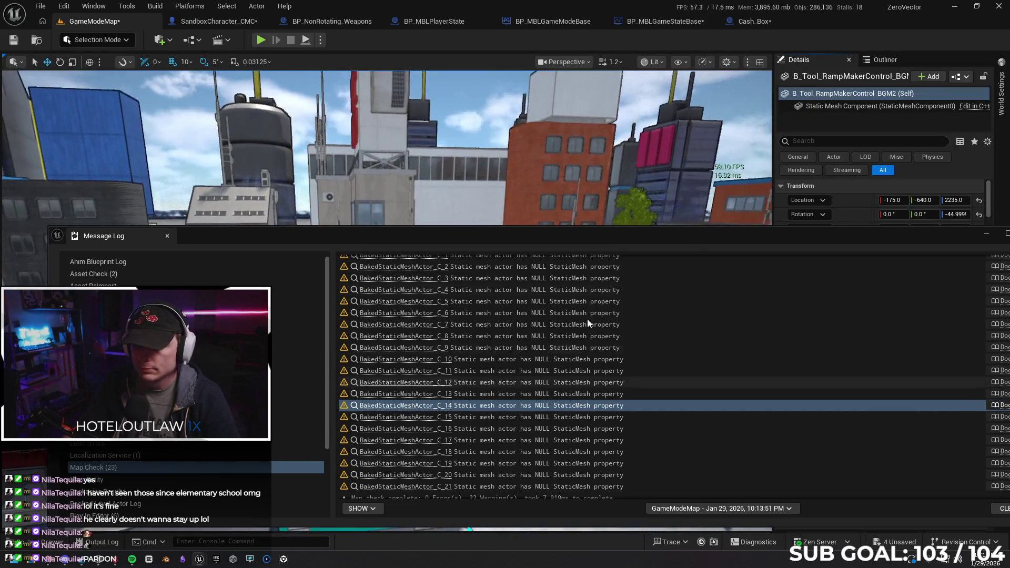
{"action": "key", "text": "Delete"}
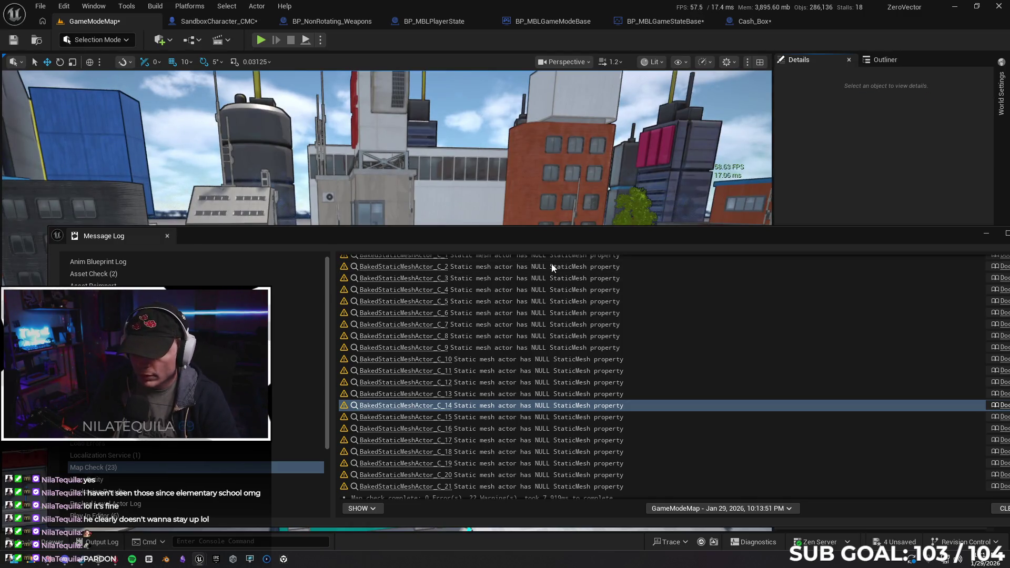
{"action": "left_click", "coordinate": [408, 418]}
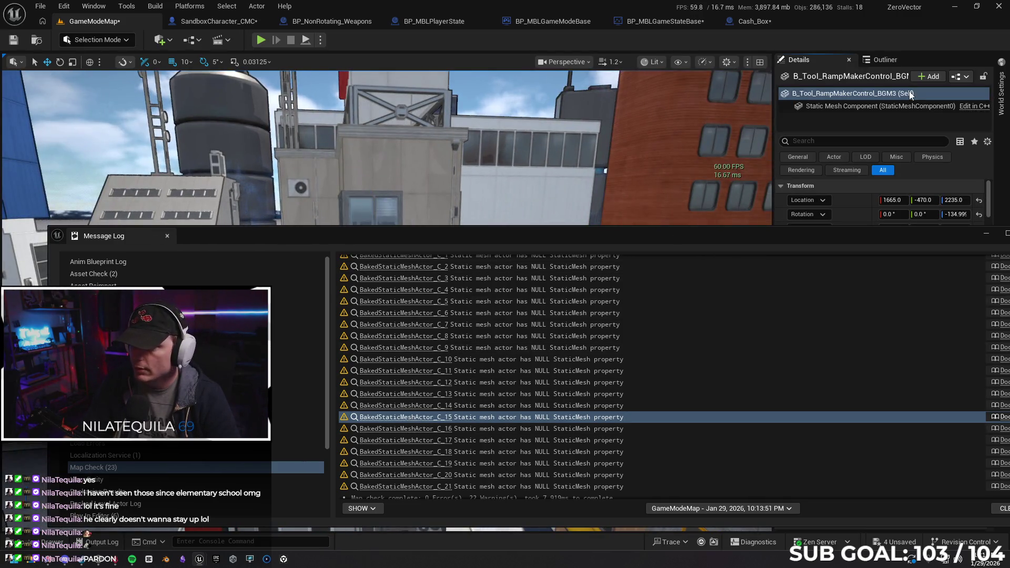
{"action": "key", "text": "Delete"}
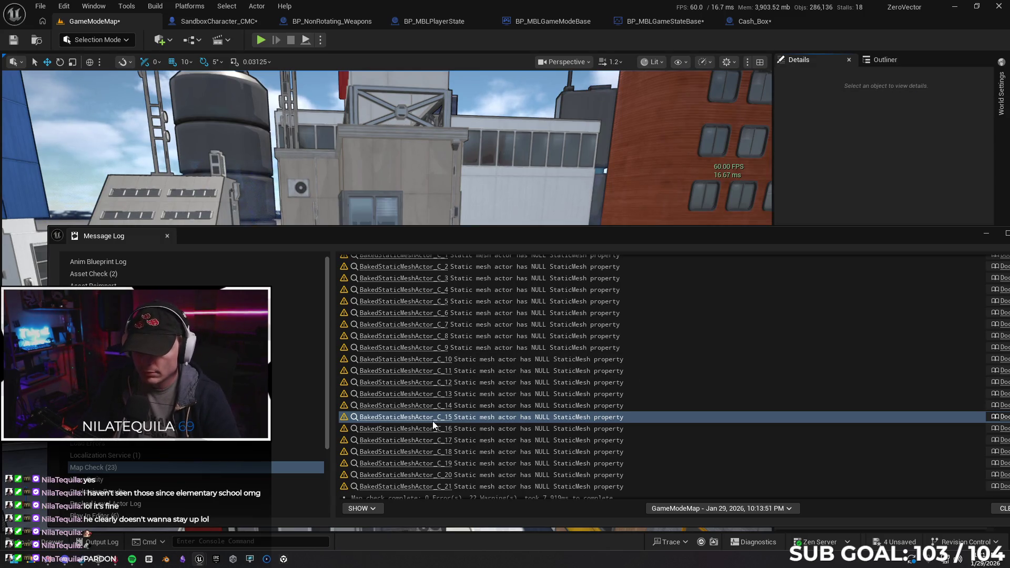
{"action": "left_click", "coordinate": [434, 429]}
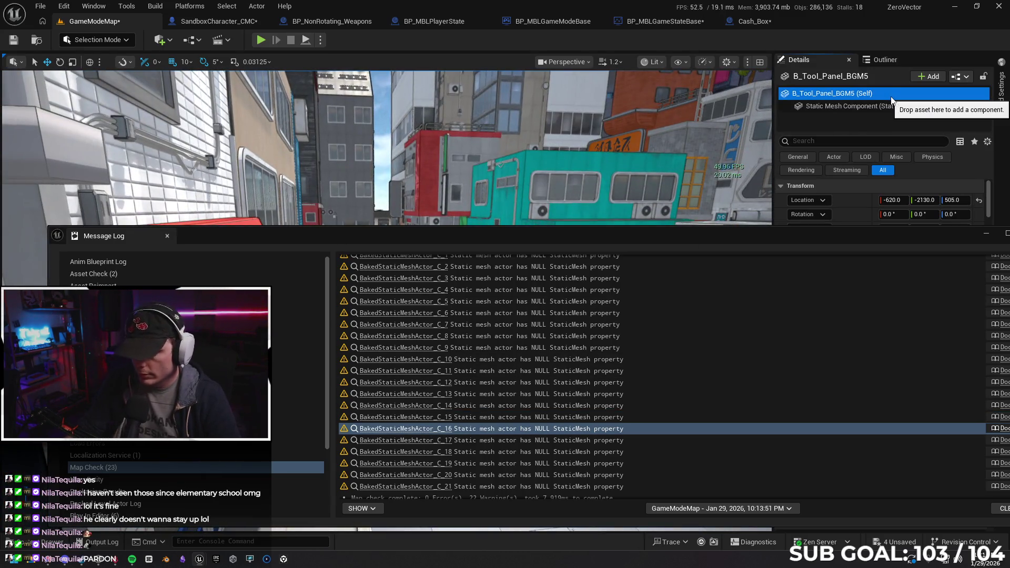
{"action": "key", "text": "Delete"}
{"action": "left_click", "coordinate": [433, 441]}
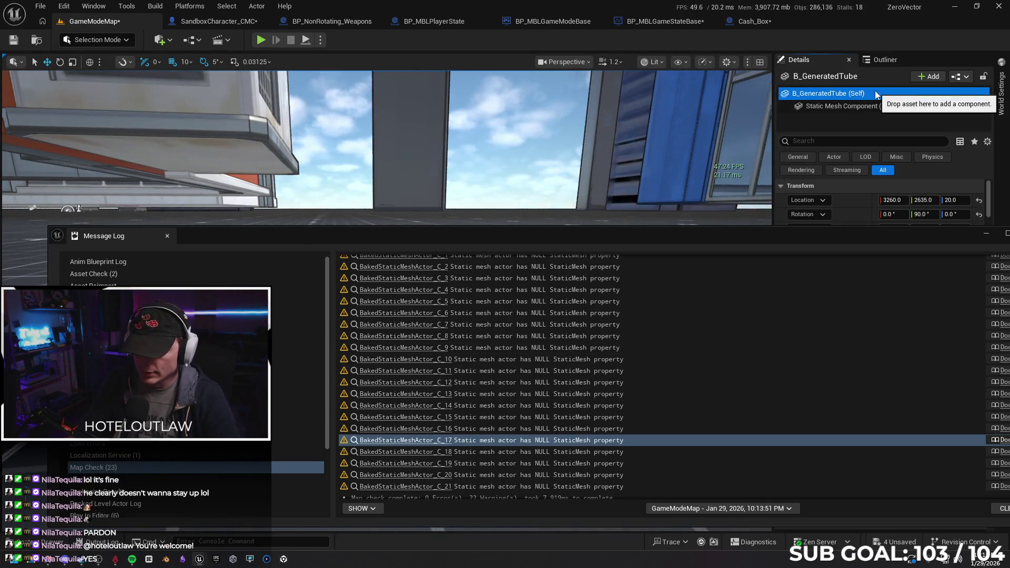
{"action": "key", "text": "Delete"}
Step: Delete the actors behind warnings C_18 through C_21
{"action": "left_click", "coordinate": [434, 452]}
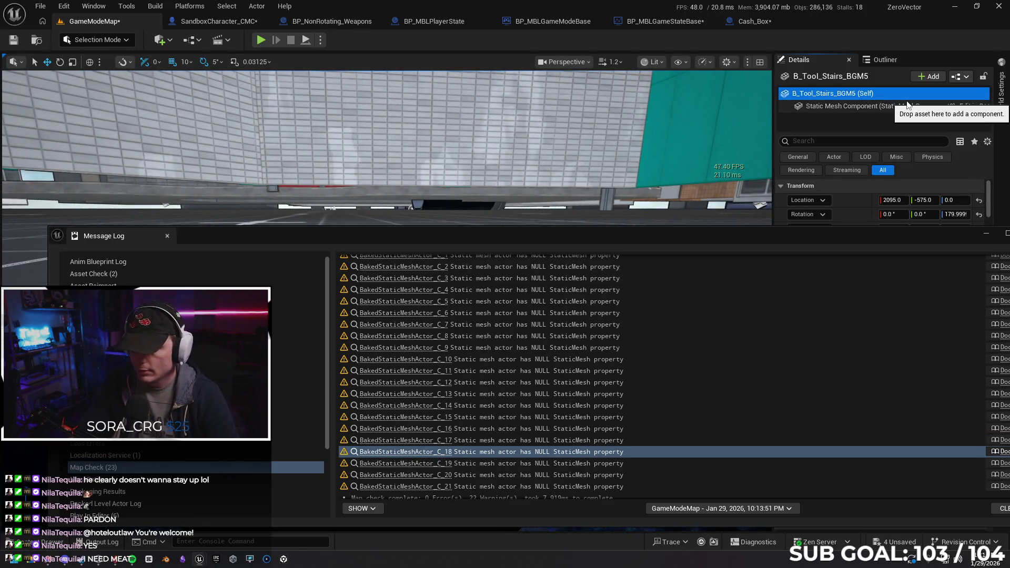
{"action": "key", "text": "Delete"}
{"action": "left_click", "coordinate": [418, 463]}
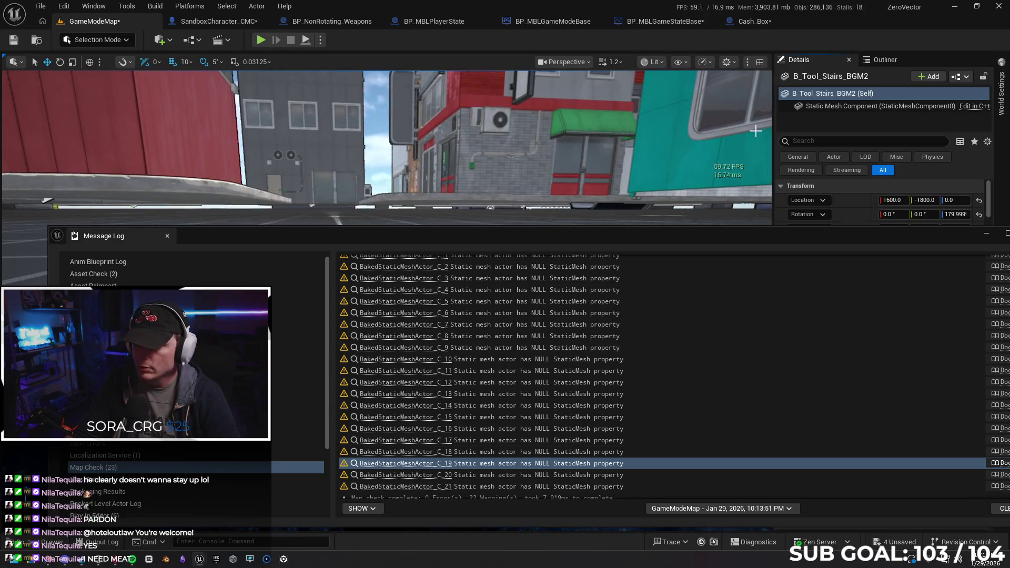
{"action": "key", "text": "Delete"}
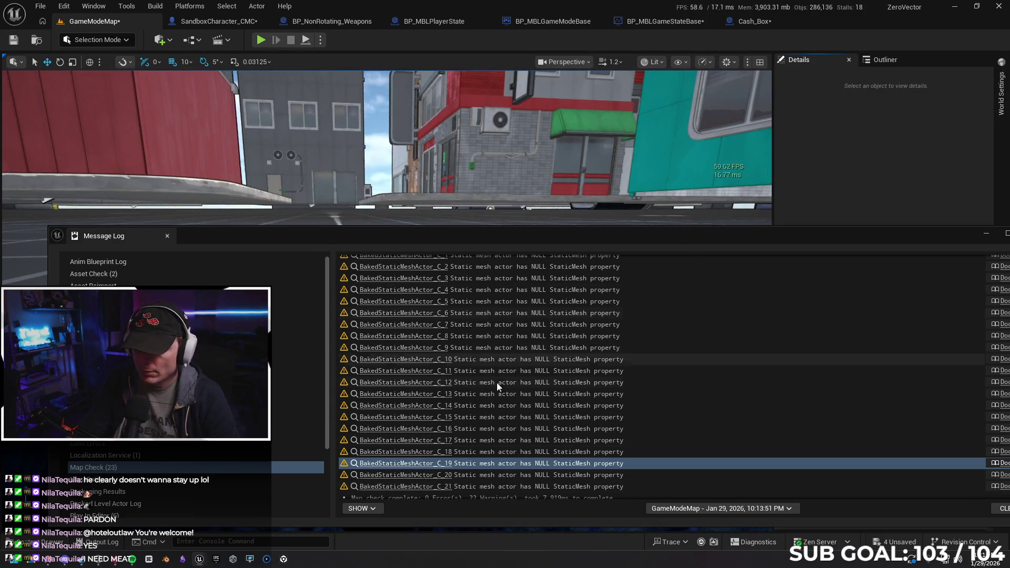
{"action": "left_click", "coordinate": [440, 474]}
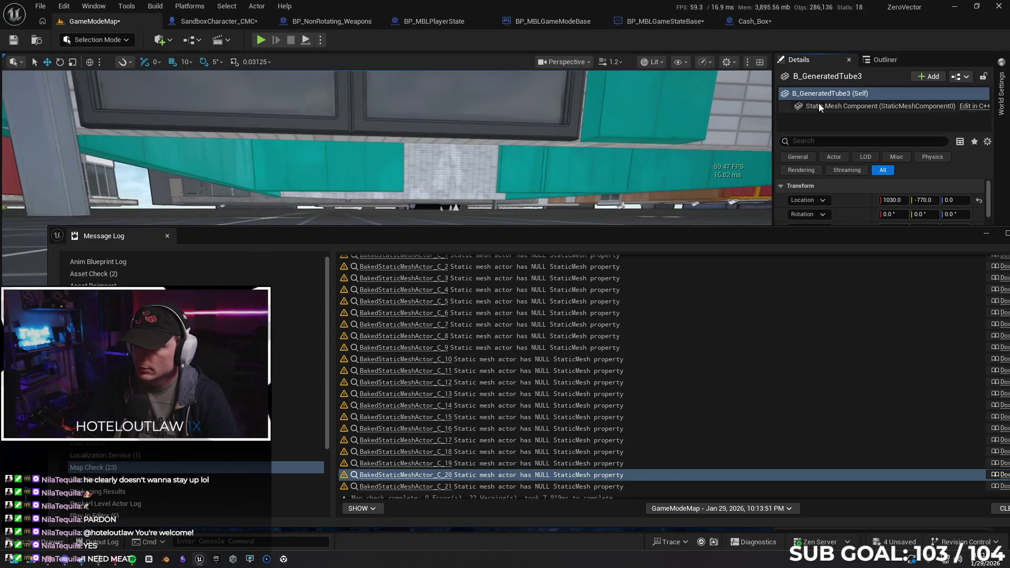
{"action": "key", "text": "Delete"}
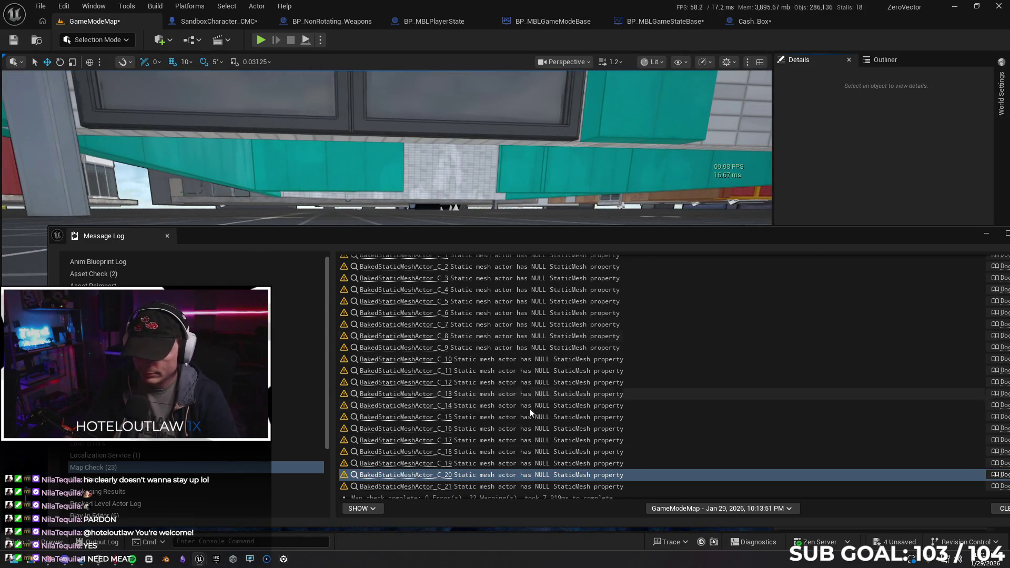
{"action": "left_click", "coordinate": [430, 487]}
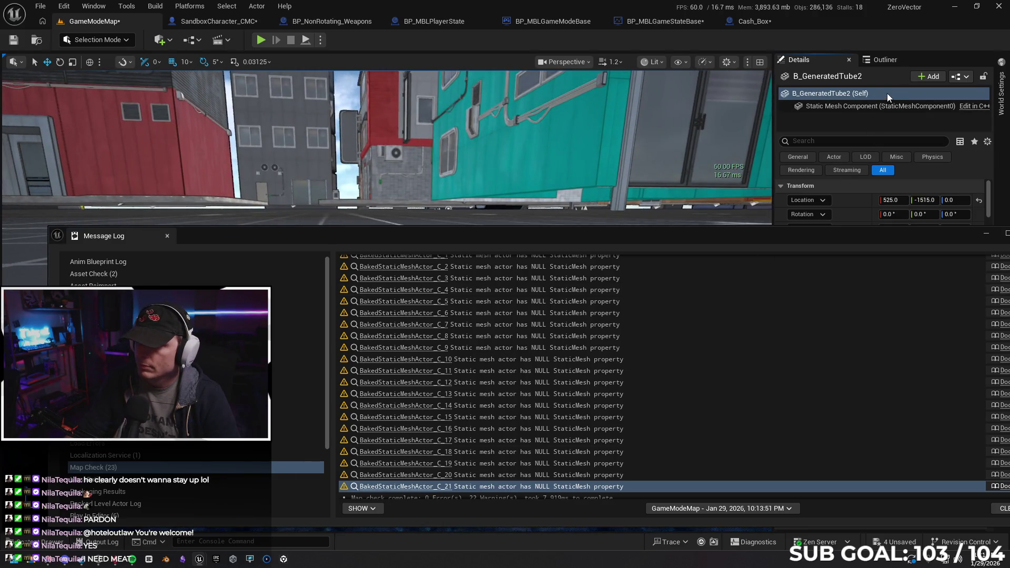
{"action": "key", "text": "Delete"}
Step: Clear the map check warnings and close the Message Log
{"action": "scroll", "coordinate": [540, 427], "scroll_direction": "down", "scroll_amount": 1}
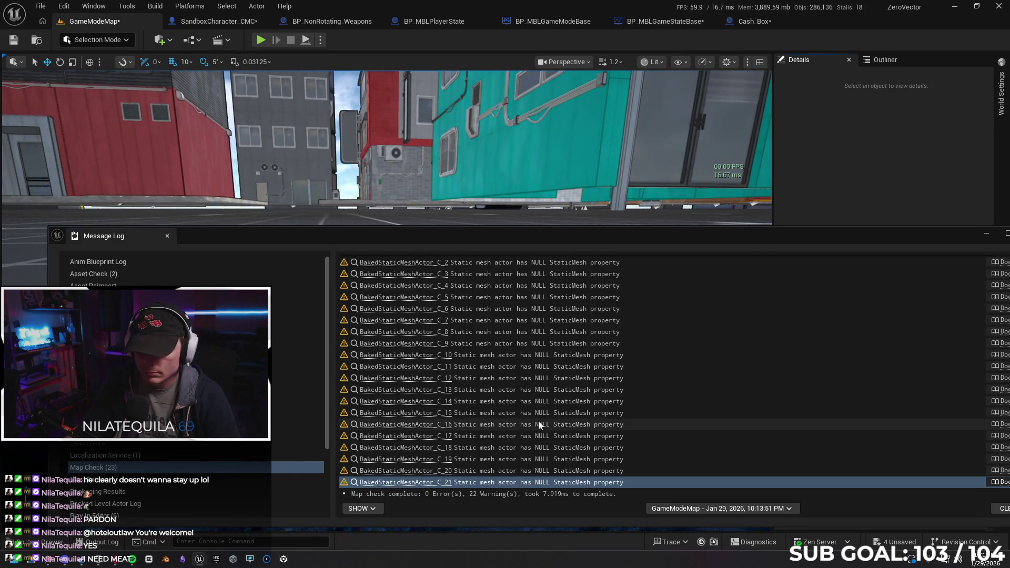
{"action": "left_click", "coordinate": [1001, 508]}
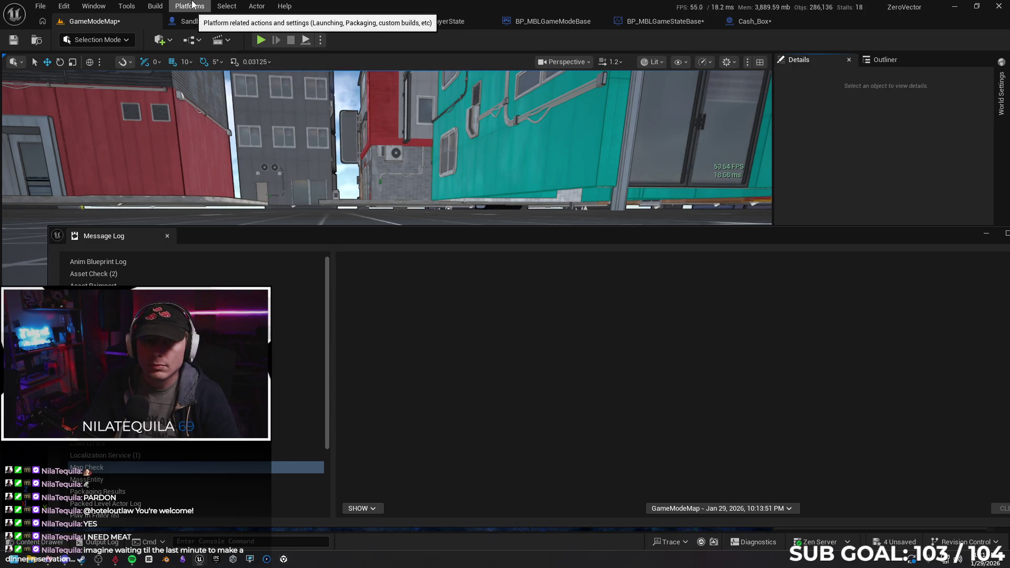
{"action": "left_click", "coordinate": [795, 244]}
Step: Reposition the camera over the plaza and save the GameModeMap level
{"action": "mouse_move", "coordinate": [724, 225]}
{"action": "left_mouse_down"}
{"action": "mouse_move", "coordinate": [724, 284]}
{"action": "mouse_move", "coordinate": [724, 166]}
{"action": "mouse_move", "coordinate": [724, 210]}
{"action": "left_mouse_up"}
{"action": "left_click_drag", "start_coordinate": [426, 225], "coordinate": [426, 225]}
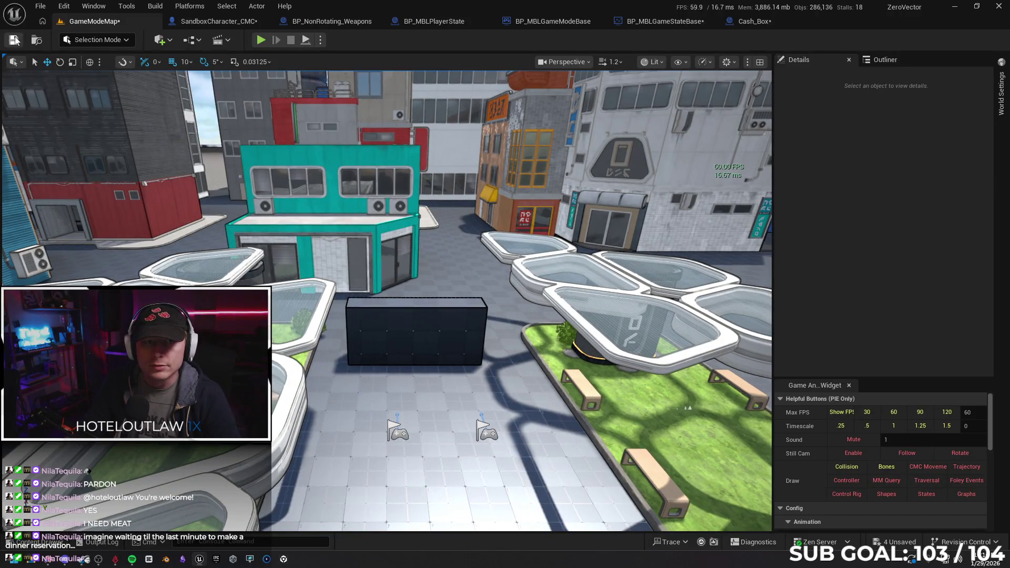
{"action": "left_click", "coordinate": [14, 40]}
Step: Rebuild all levels with Build All Levels, then launch a multiplayer test play
{"action": "left_click", "coordinate": [155, 7]}
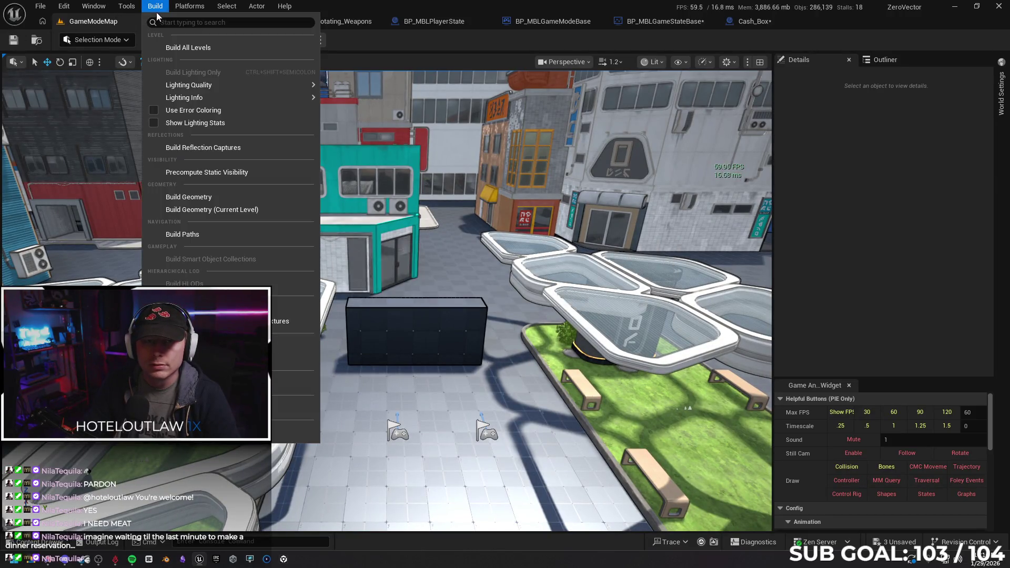
{"action": "left_click", "coordinate": [190, 48]}
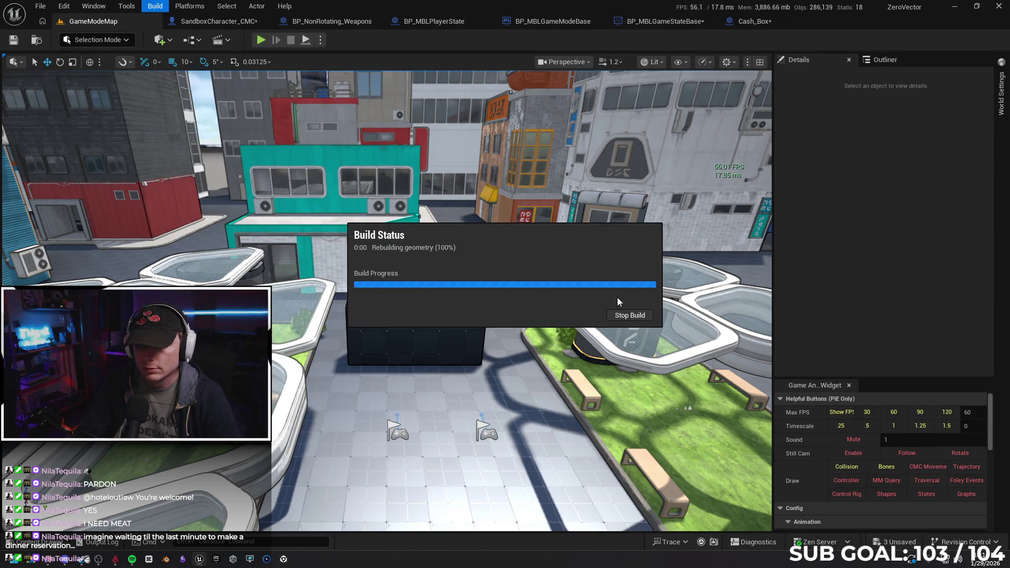
{"action": "left_click_drag", "start_coordinate": [683, 358], "coordinate": [682, 421]}
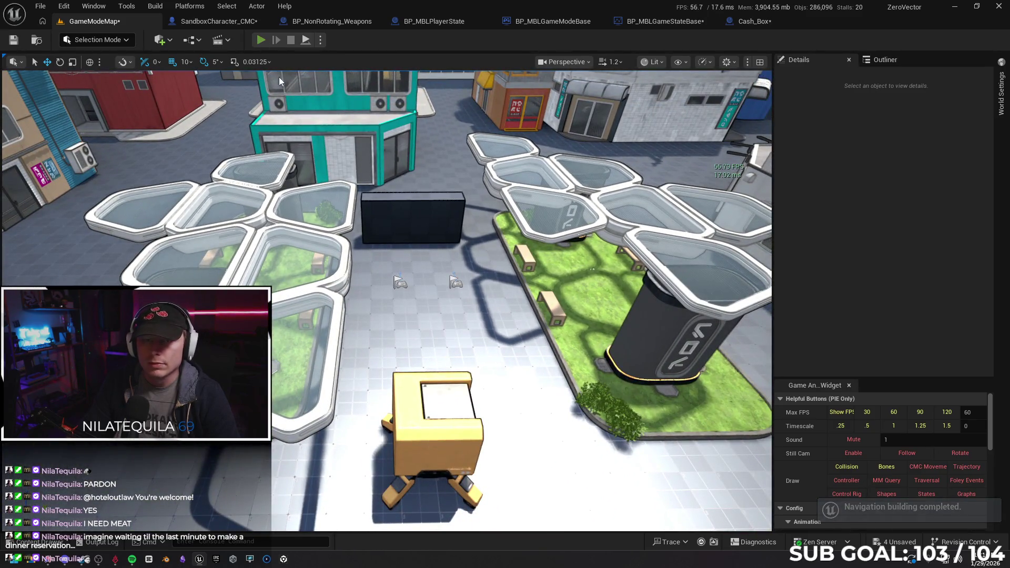
{"action": "key", "text": "alt+p"}
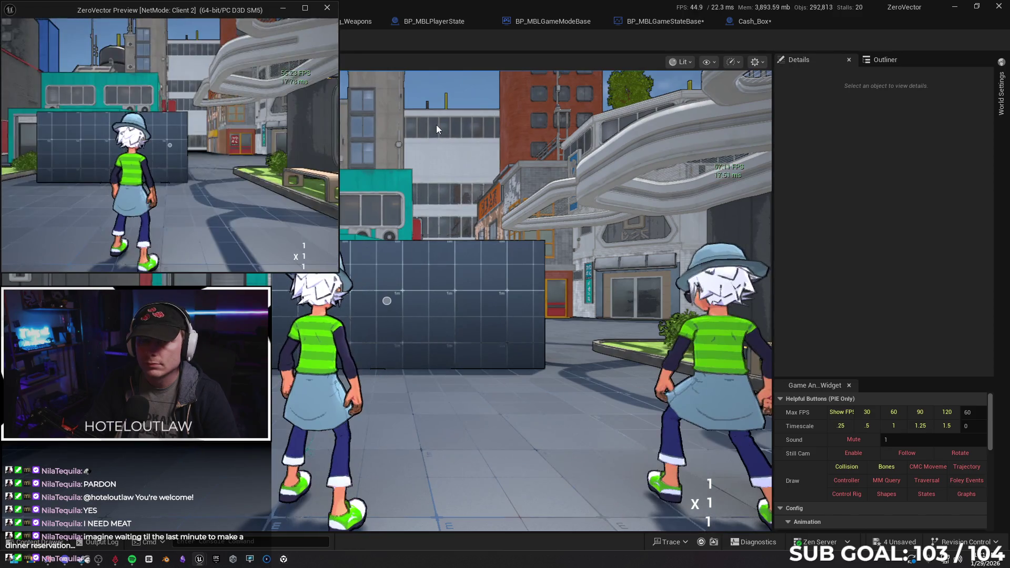
Step: Run, dive and leap the character across the plaza planters, then stop the test play
{"action": "left_click", "coordinate": [437, 125]}
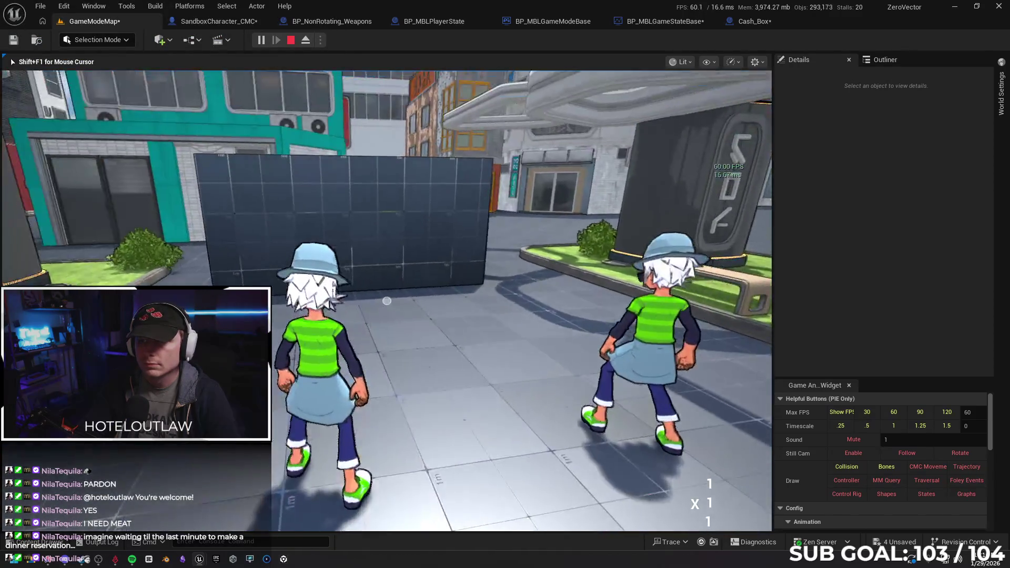
{"action": "key", "text": "w"}
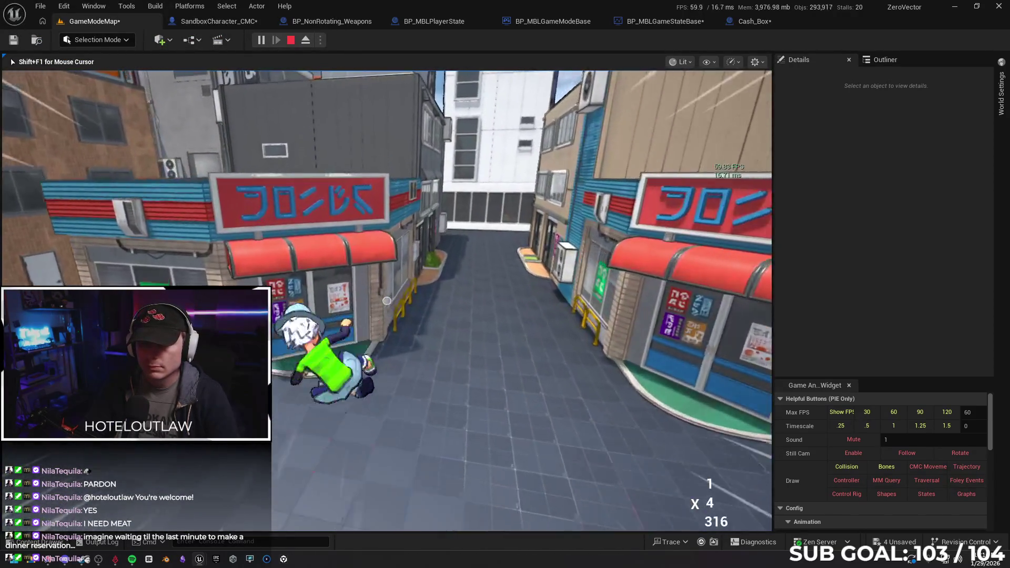
{"action": "key", "text": "w"}
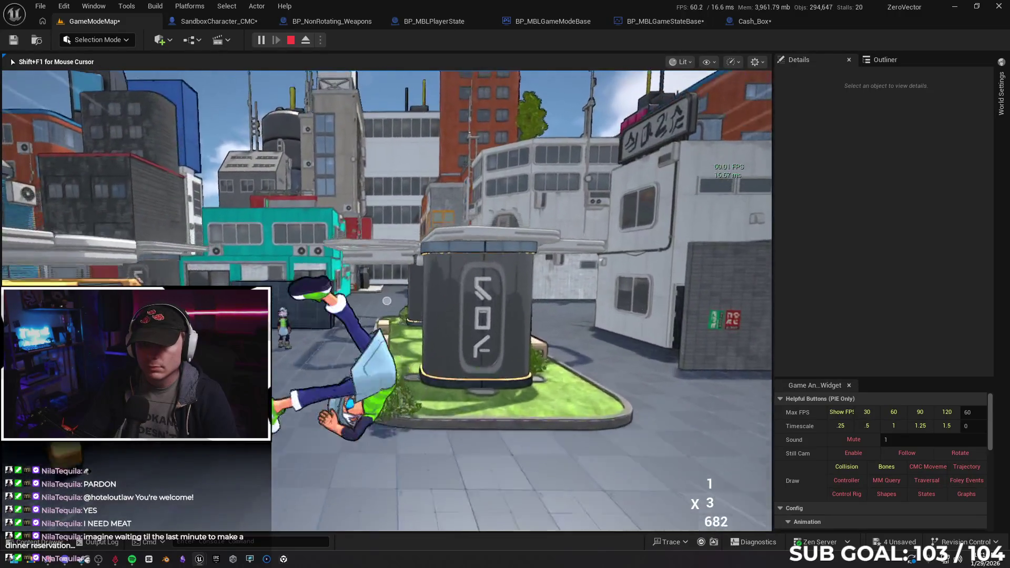
{"action": "key", "text": "w"}
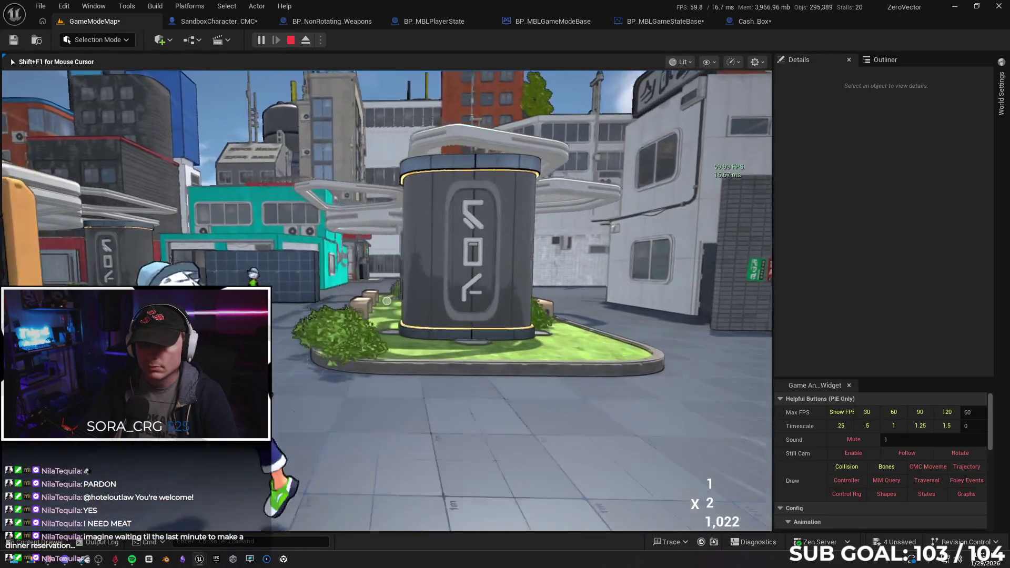
{"action": "key", "text": "w"}
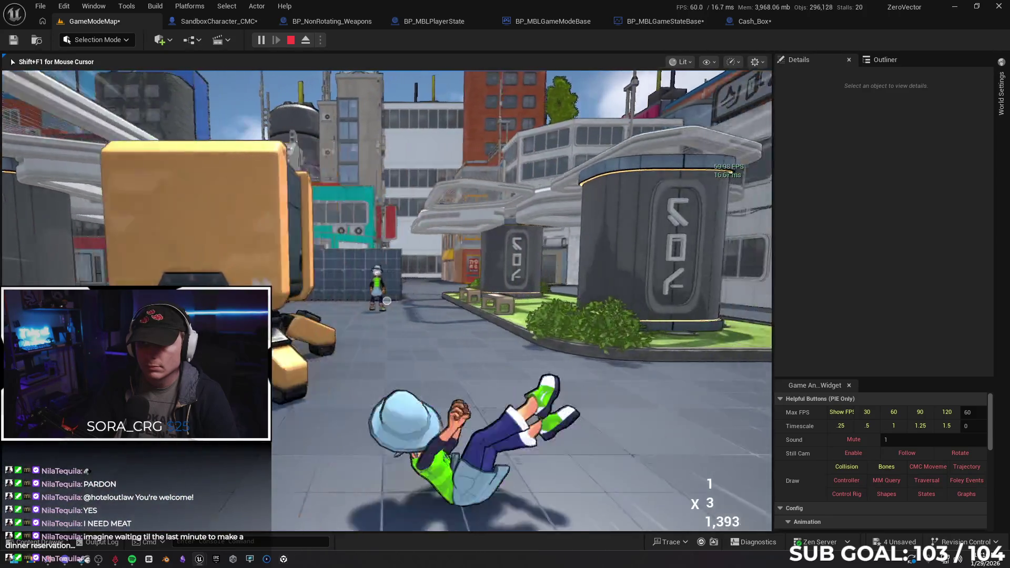
{"action": "key", "text": "w"}
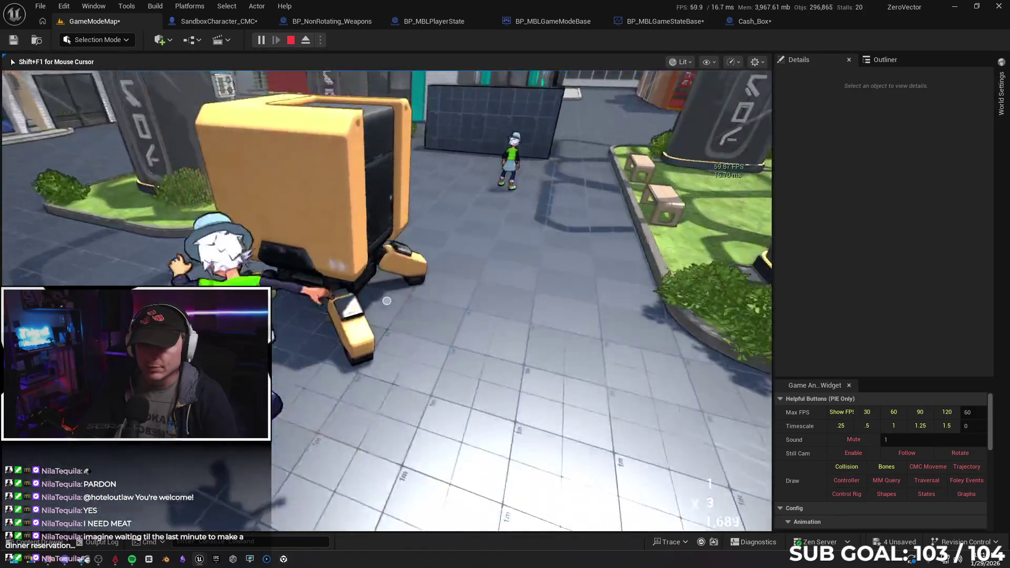
{"action": "key", "text": "w"}
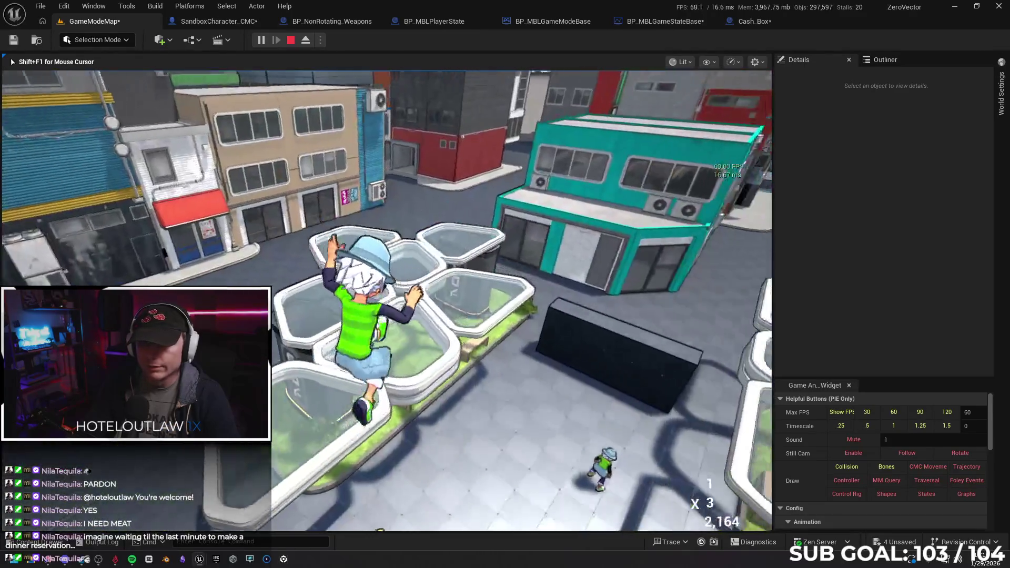
{"action": "key", "text": "w"}
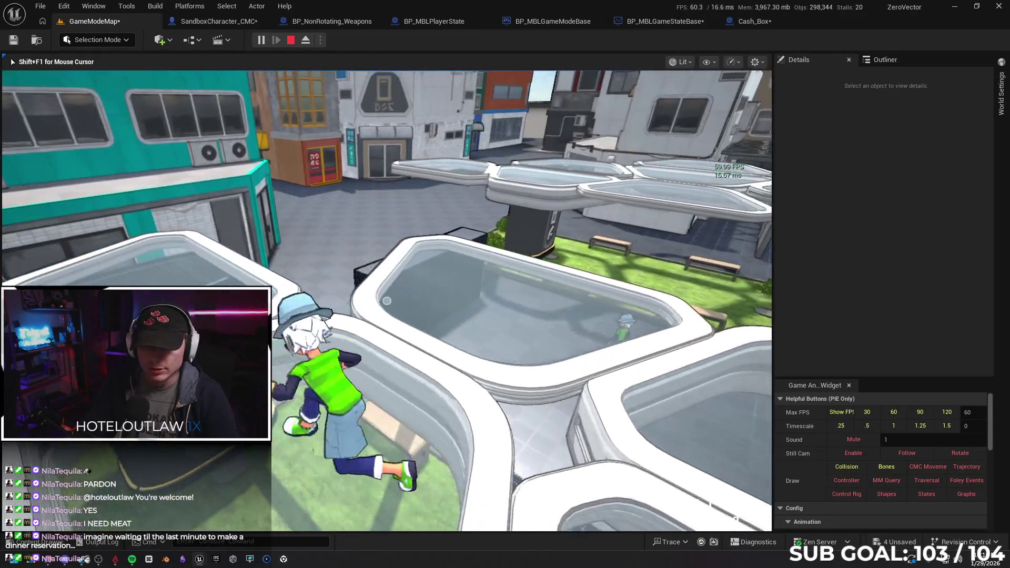
{"action": "key", "text": "Escape"}
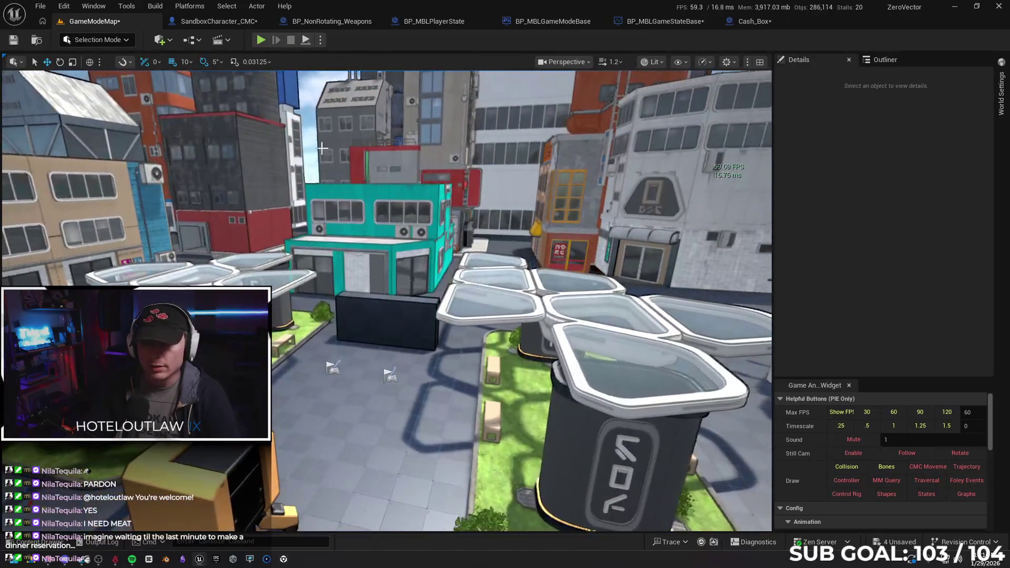
{"action": "left_click", "coordinate": [320, 40]}
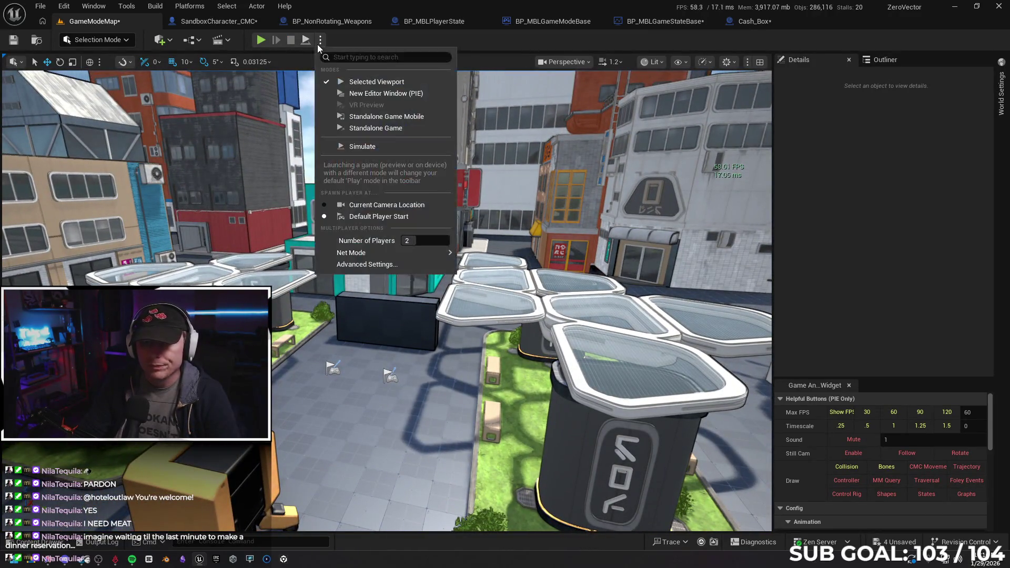
Step: Set play sessions to 1 player and cap the frame rate with t.maxfps 1000
{"action": "left_click", "coordinate": [427, 241]}
{"action": "mouse_move", "coordinate": [351, 253]}
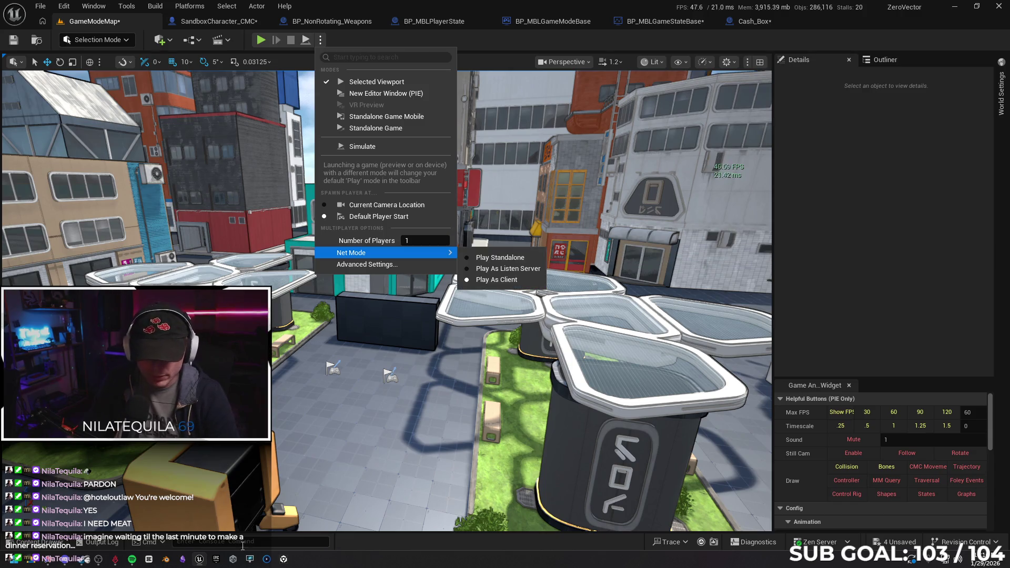
{"action": "left_click", "coordinate": [249, 543]}
{"action": "type", "text": "t."}
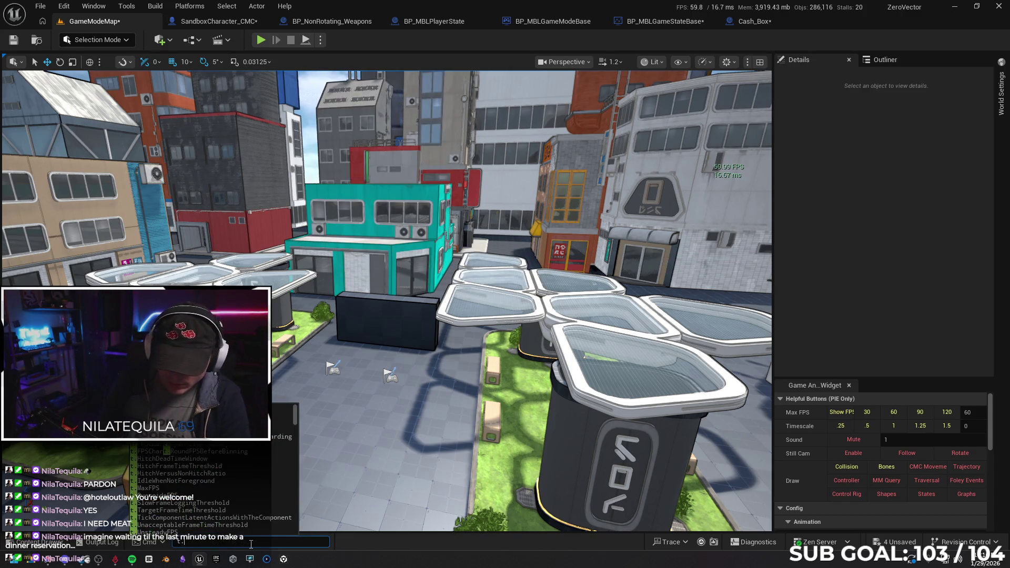
{"action": "type", "text": "maxf"}
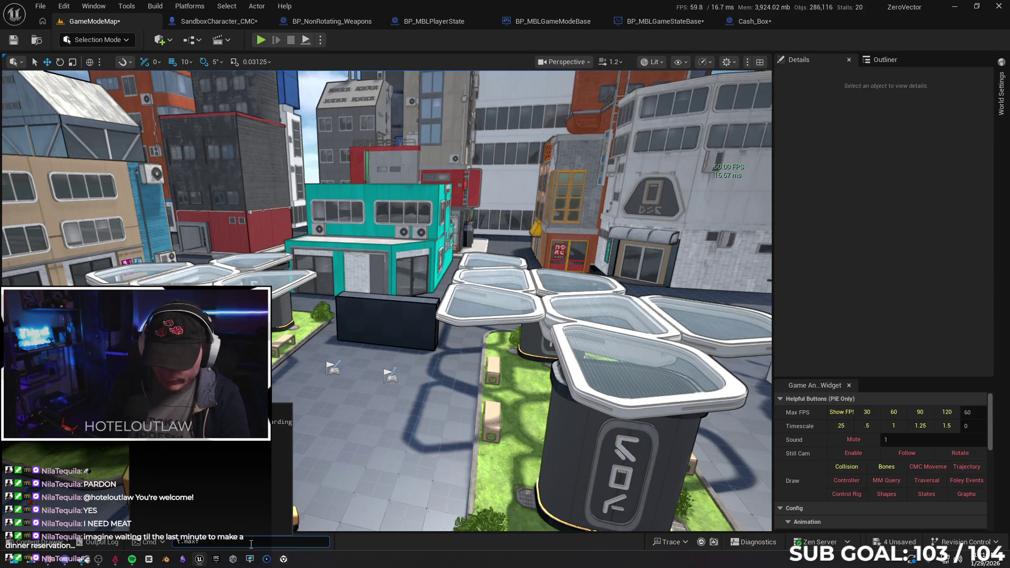
{"action": "type", "text": "ps 1000"}
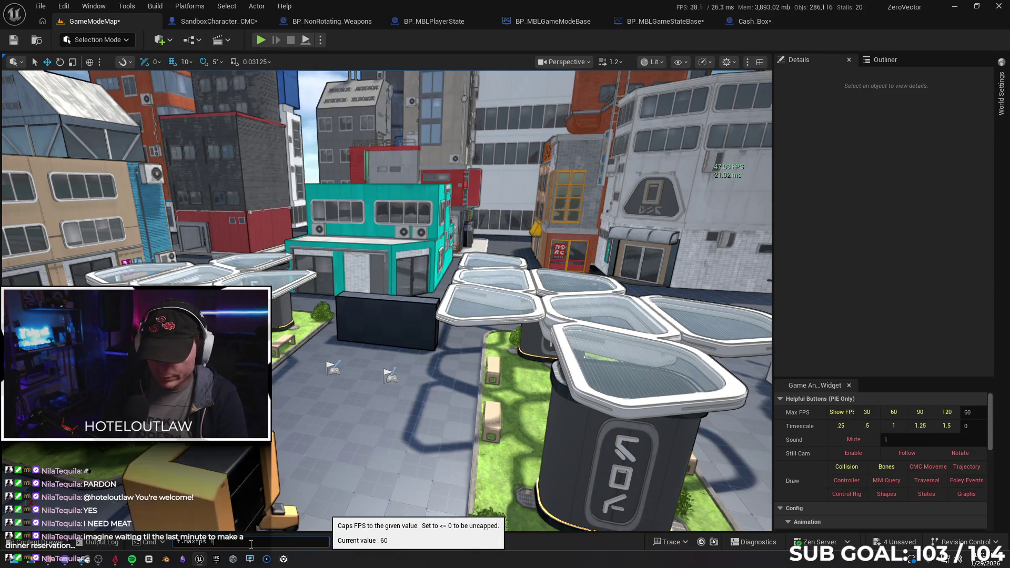
{"action": "key", "text": "Return"}
Step: Test-play the level, stop it, and save GameModeMap
{"action": "left_click", "coordinate": [260, 40]}
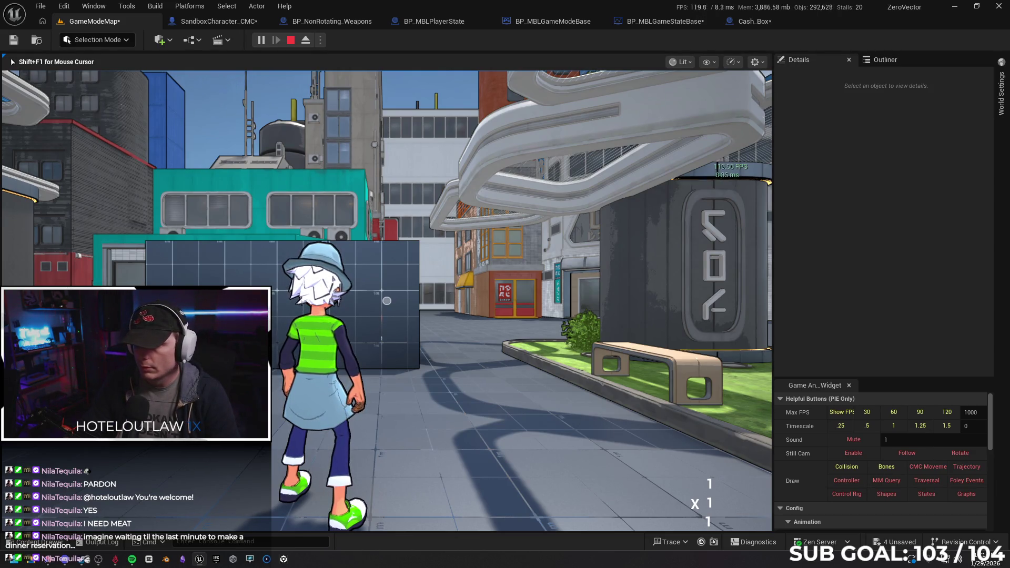
{"action": "key", "text": "Escape"}
{"action": "left_click_drag", "start_coordinate": [188, 113], "coordinate": [189, 113]}
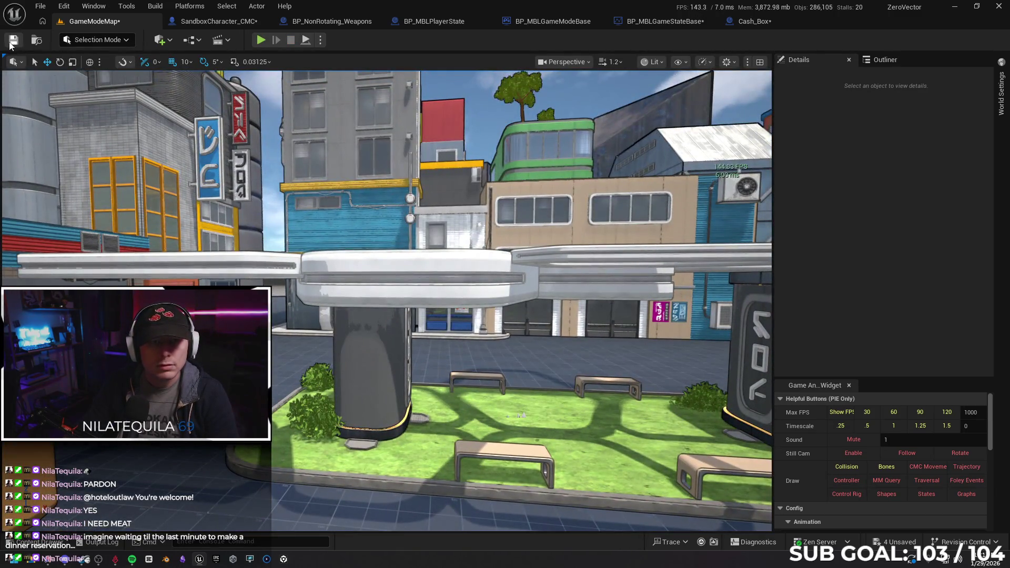
{"action": "left_click", "coordinate": [11, 43]}
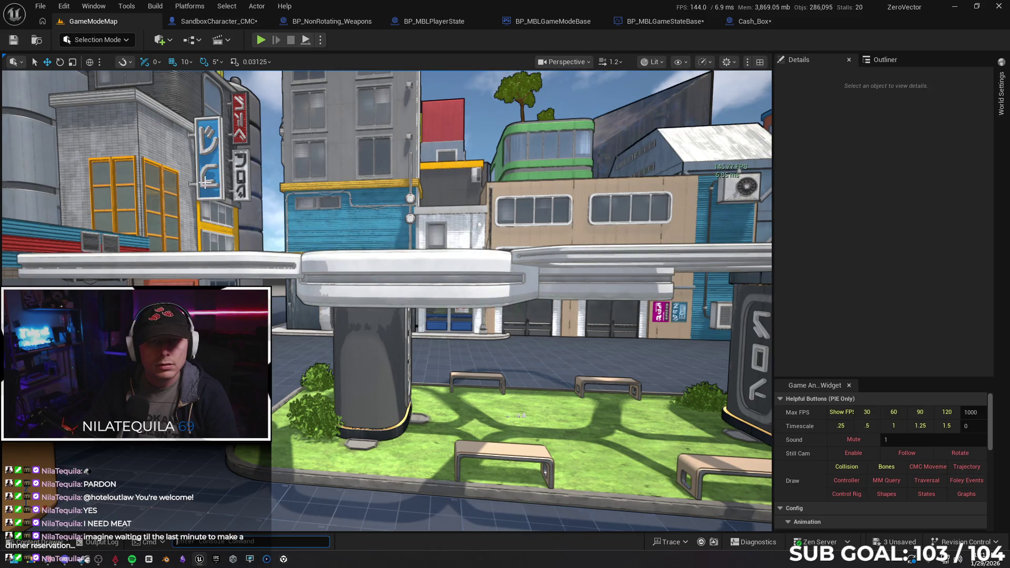
{"action": "left_click", "coordinate": [198, 22]}
{"action": "scroll", "coordinate": [291, 146], "scroll_direction": "down", "scroll_amount": 5}
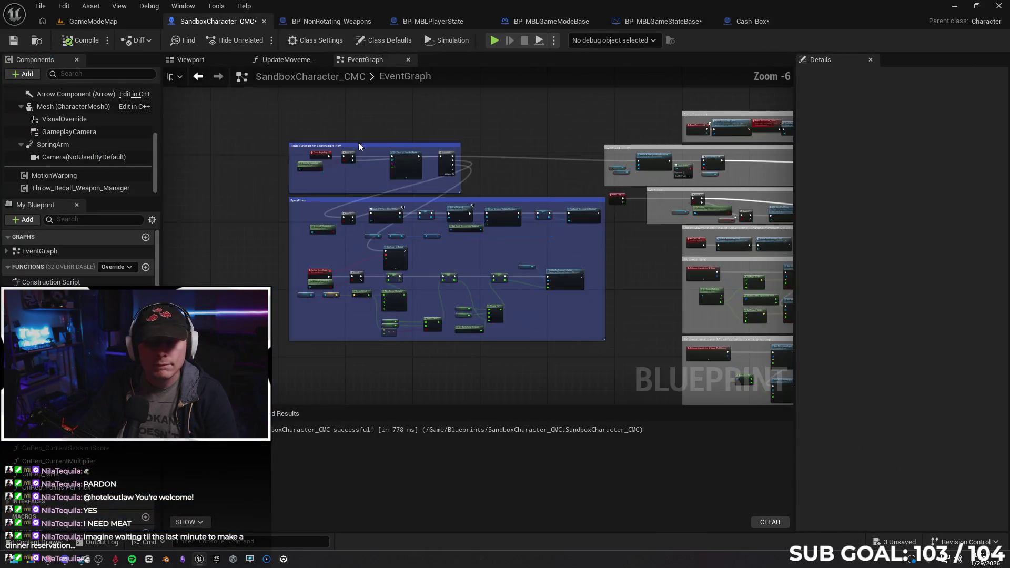
{"action": "scroll", "coordinate": [467, 292], "scroll_direction": "down", "scroll_amount": 2}
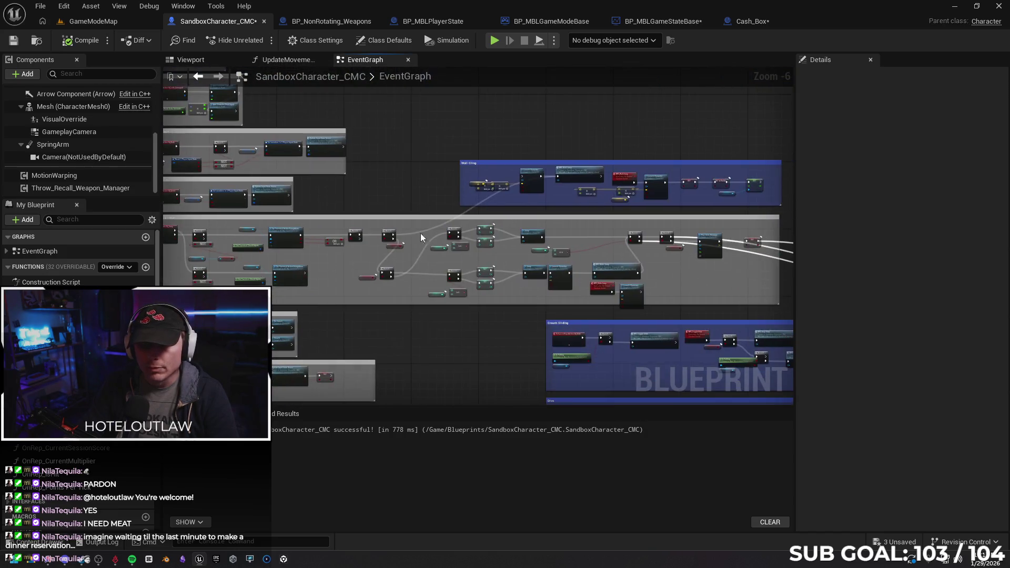
{"action": "scroll", "coordinate": [430, 287], "scroll_direction": "up", "scroll_amount": 4}
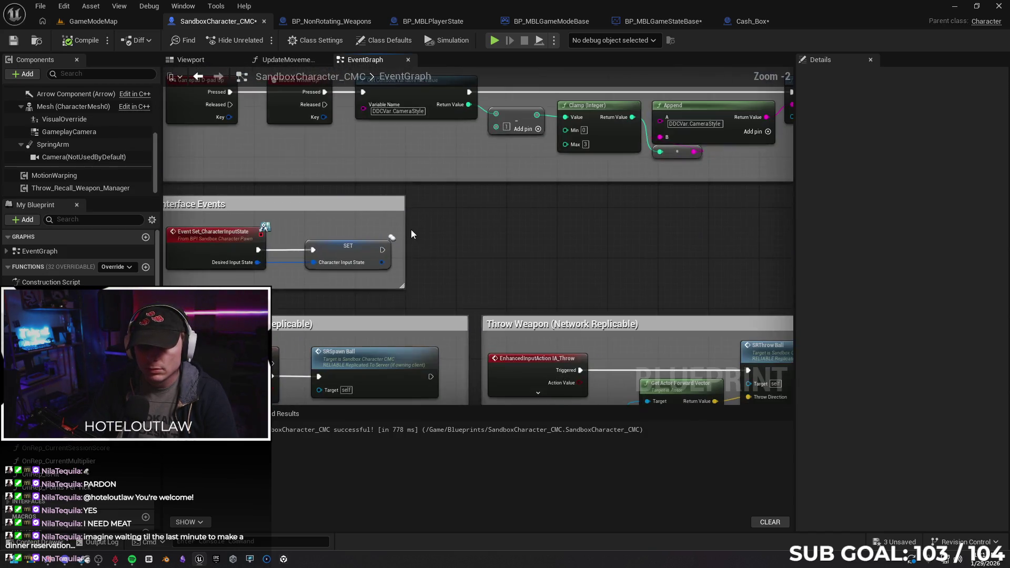
{"action": "scroll", "coordinate": [437, 232], "scroll_direction": "up", "scroll_amount": 2}
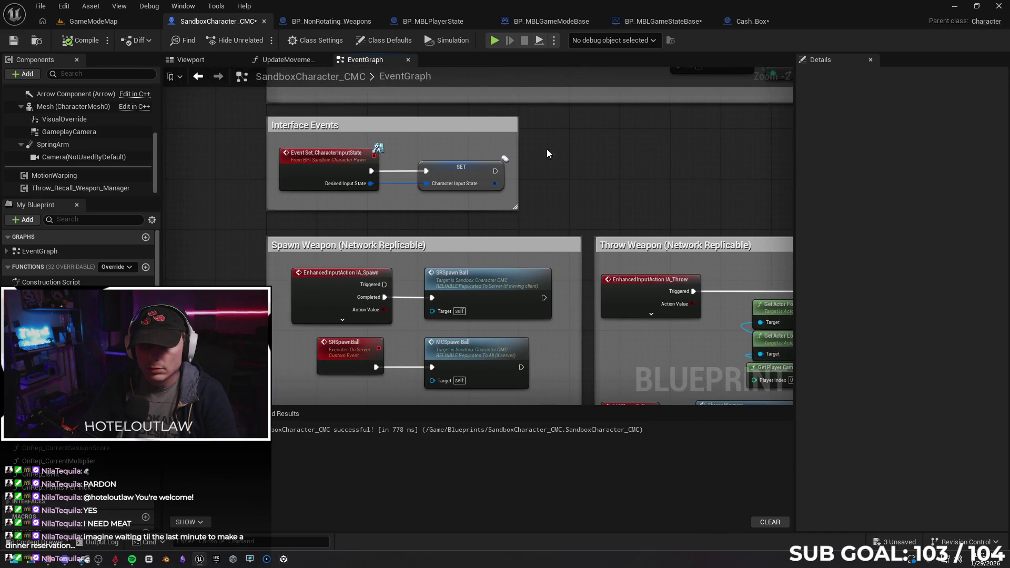
{"action": "left_click", "coordinate": [73, 22]}
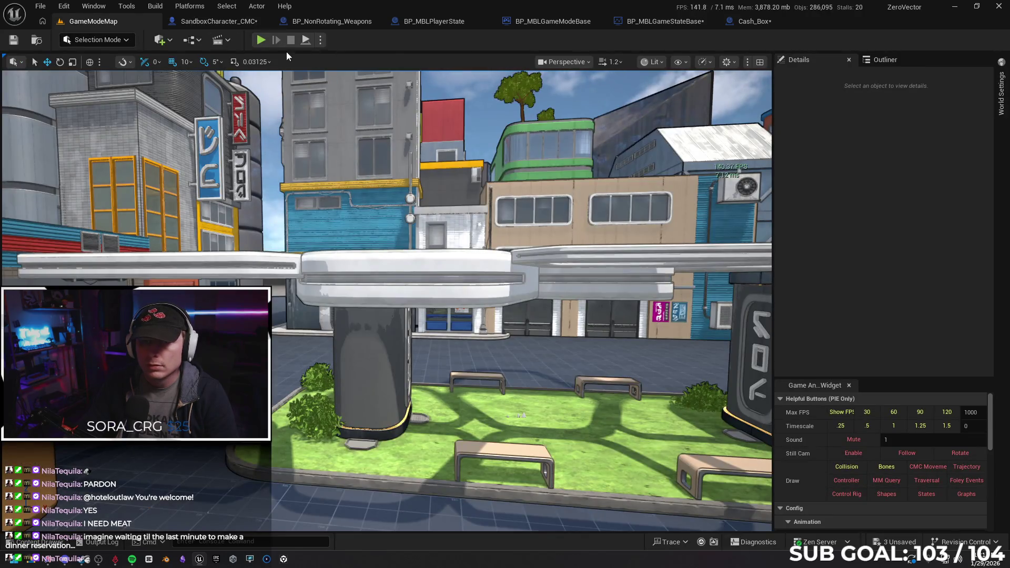
{"action": "key", "text": "alt+p"}
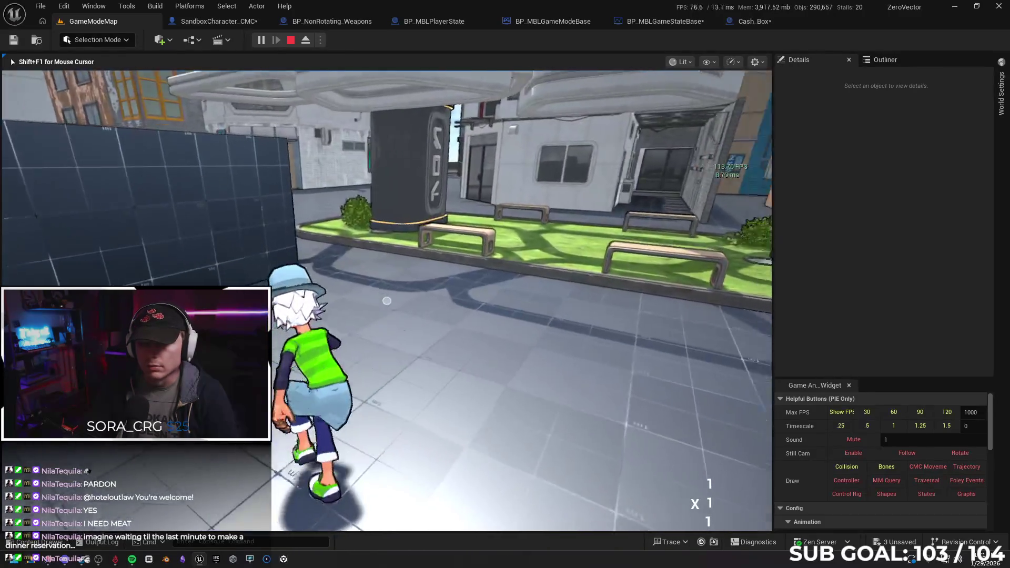
{"action": "key", "text": "w"}
{"action": "key", "text": "w"}
{"action": "key", "text": "w"}
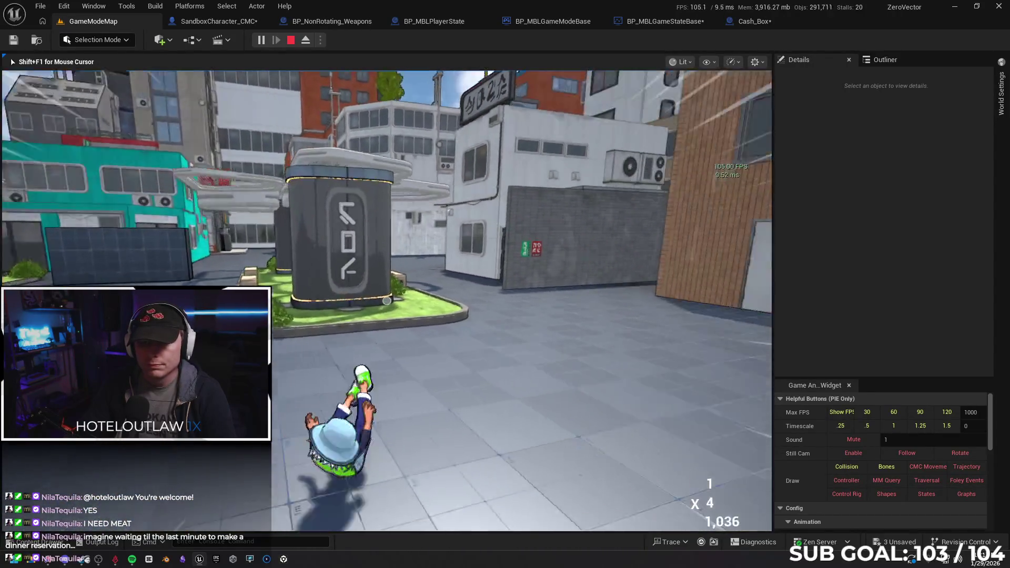
{"action": "key", "text": "w"}
{"action": "key", "text": "w"}
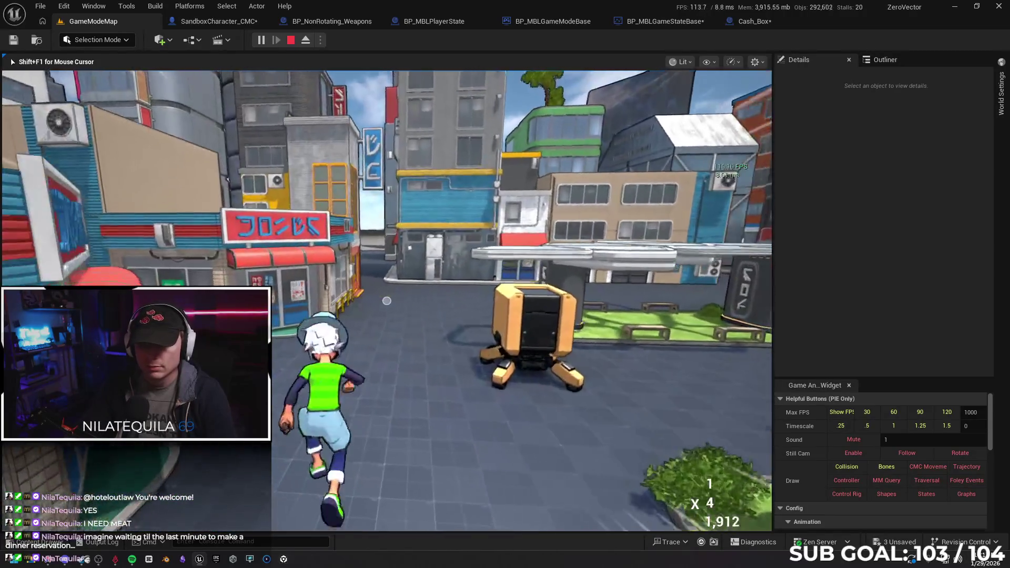
{"action": "key", "text": "w"}
{"action": "key", "text": "w"}
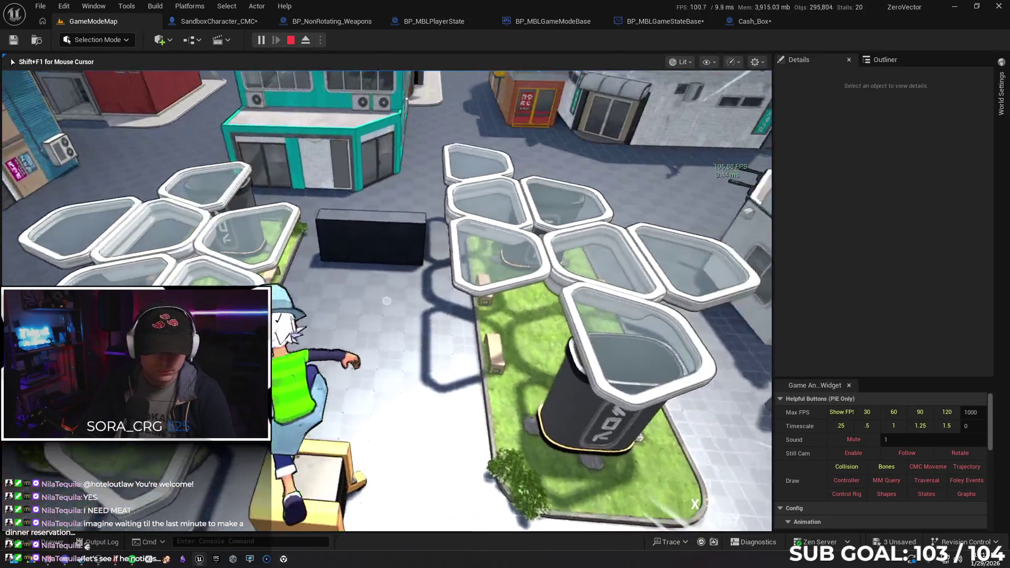
{"action": "key", "text": "Escape"}
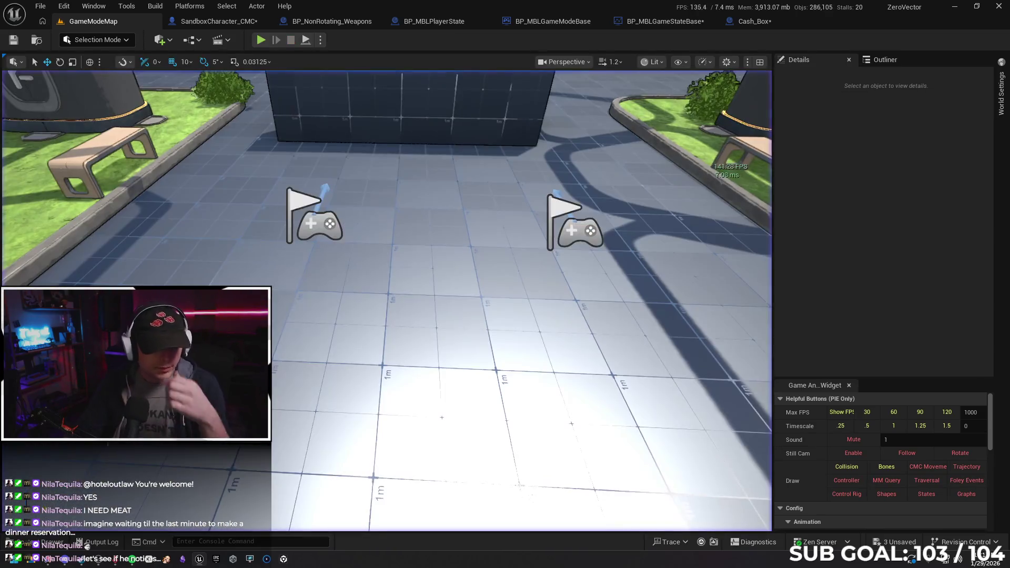
Step: Fly the camera past the yellow robot and select the dark grid wall cube
{"action": "key", "text": "w"}
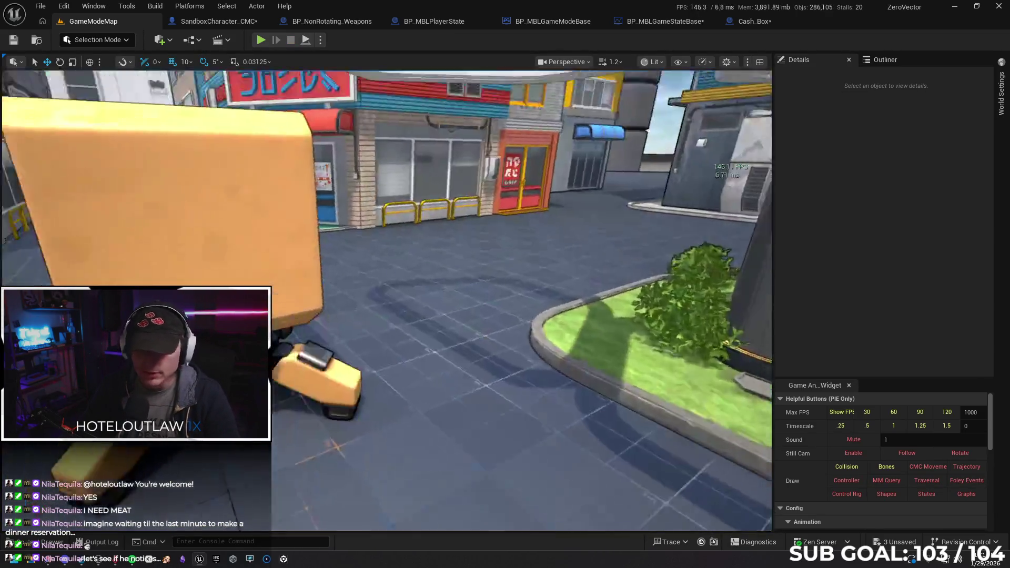
{"action": "key", "text": "d"}
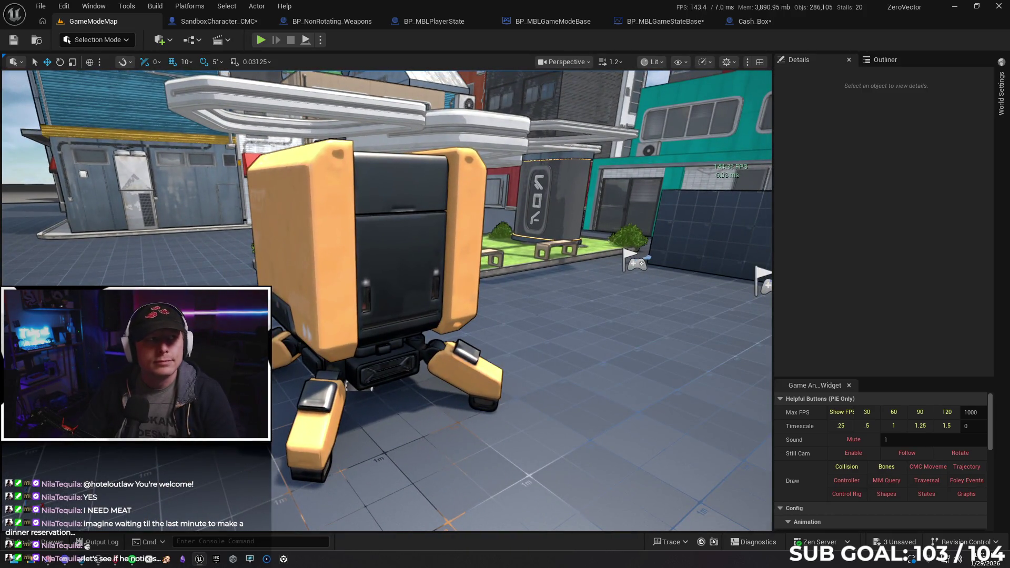
{"action": "key", "text": "a"}
{"action": "key", "text": "a"}
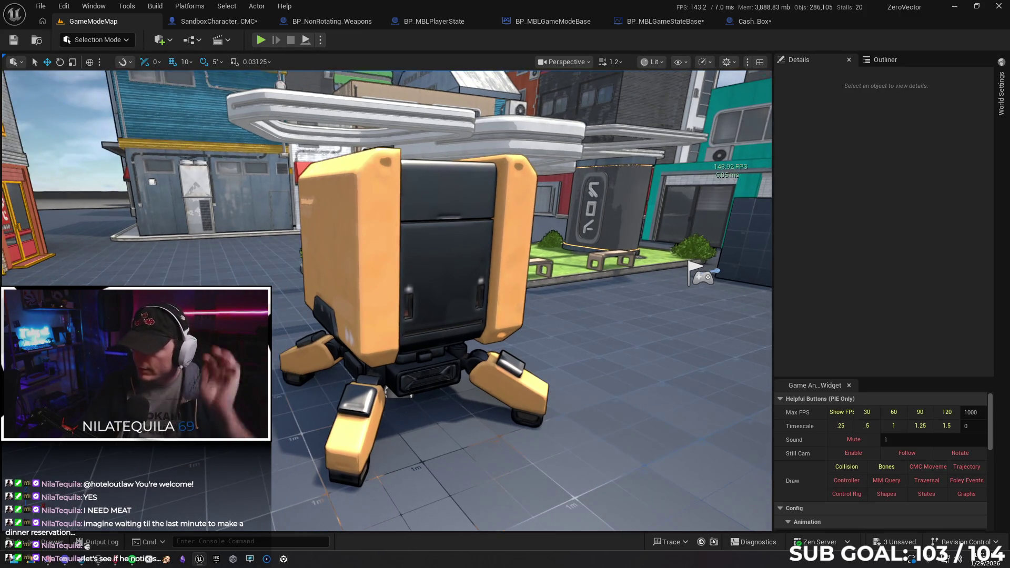
{"action": "key", "text": "a"}
{"action": "mouse_move", "coordinate": [541, 430]}
{"action": "left_mouse_down"}
{"action": "mouse_move", "coordinate": [541, 379]}
{"action": "mouse_move", "coordinate": [541, 421]}
{"action": "mouse_move", "coordinate": [579, 421]}
{"action": "left_mouse_up"}
{"action": "left_click_drag", "start_coordinate": [583, 382], "coordinate": [526, 383]}
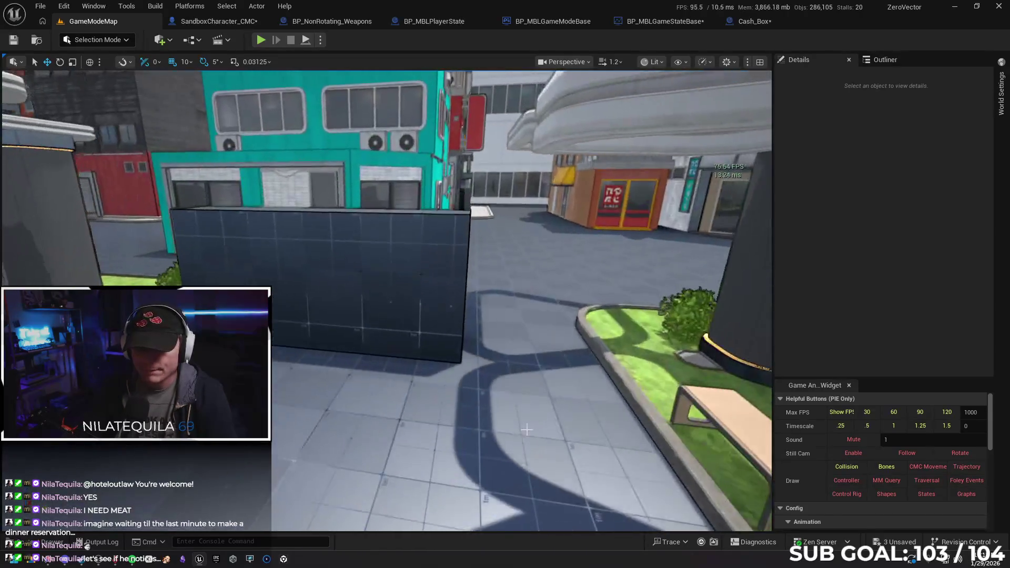
{"action": "left_click", "coordinate": [368, 315]}
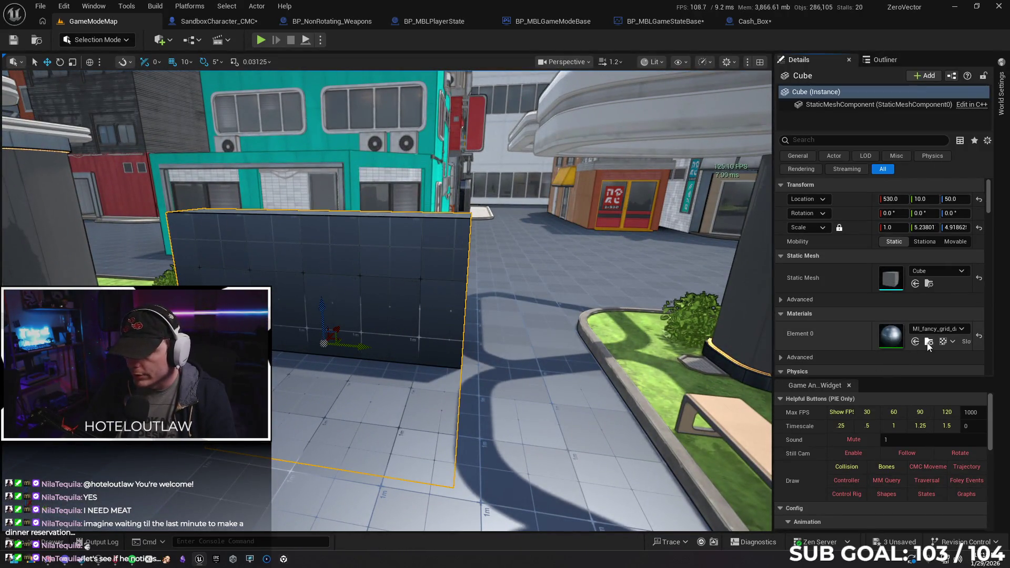
Step: Give the wall cube the MI_fancy_grid_azure material and frame the view on it
{"action": "left_click", "coordinate": [929, 342]}
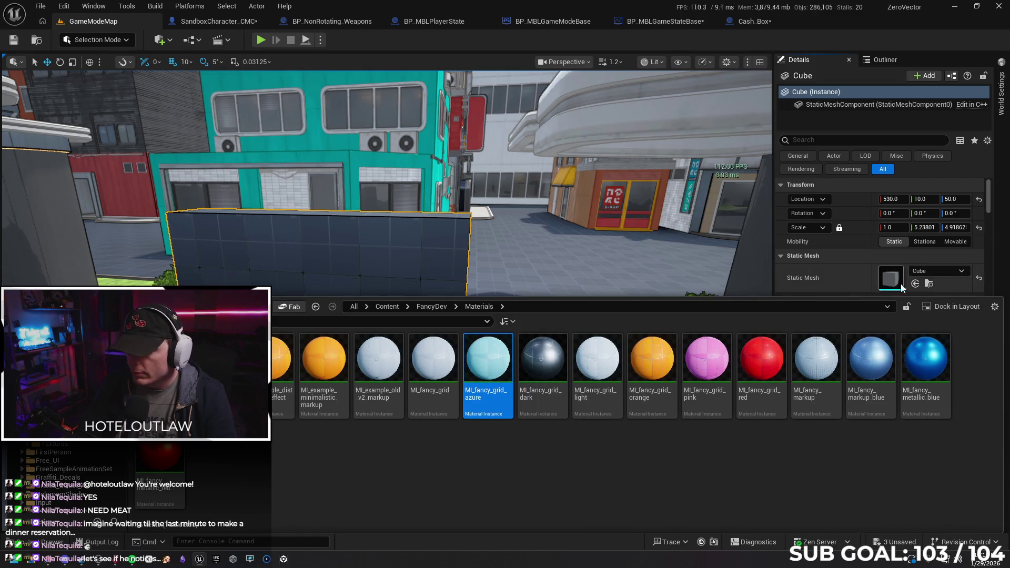
{"action": "scroll", "coordinate": [817, 267], "scroll_direction": "down", "scroll_amount": 2}
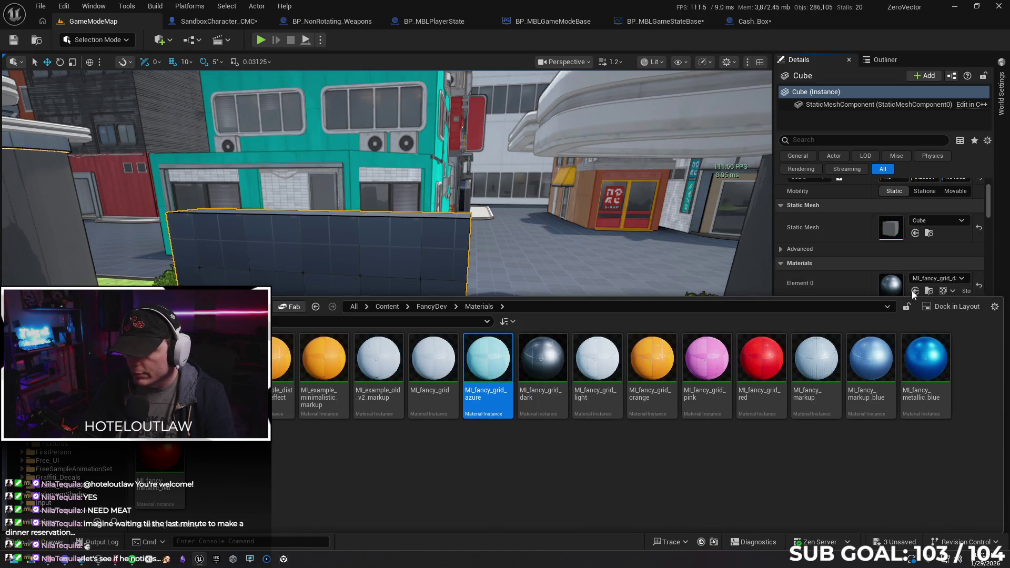
{"action": "scroll", "coordinate": [904, 258], "scroll_direction": "down", "scroll_amount": 1}
{"action": "left_click", "coordinate": [916, 257]}
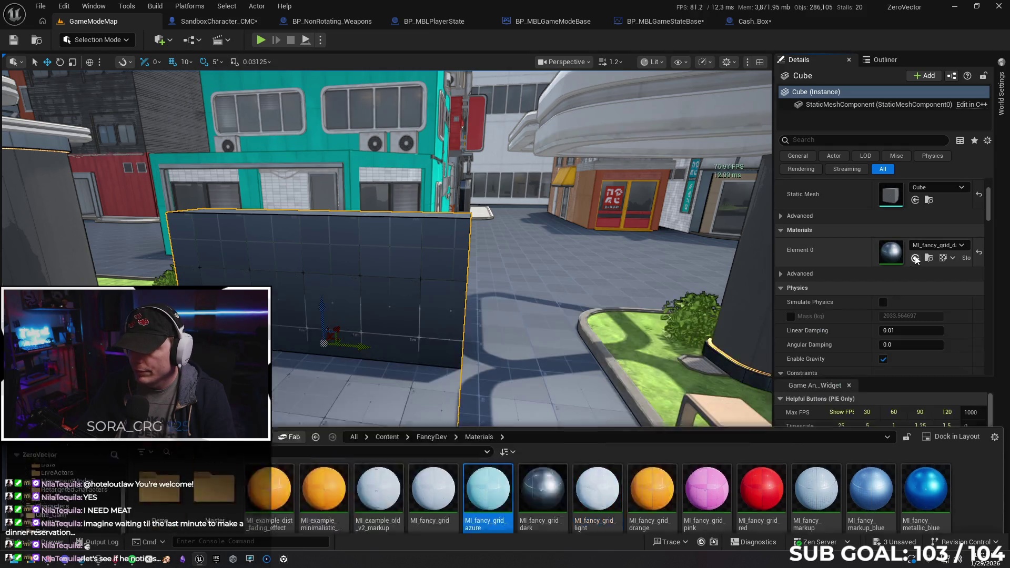
{"action": "key", "text": "f"}
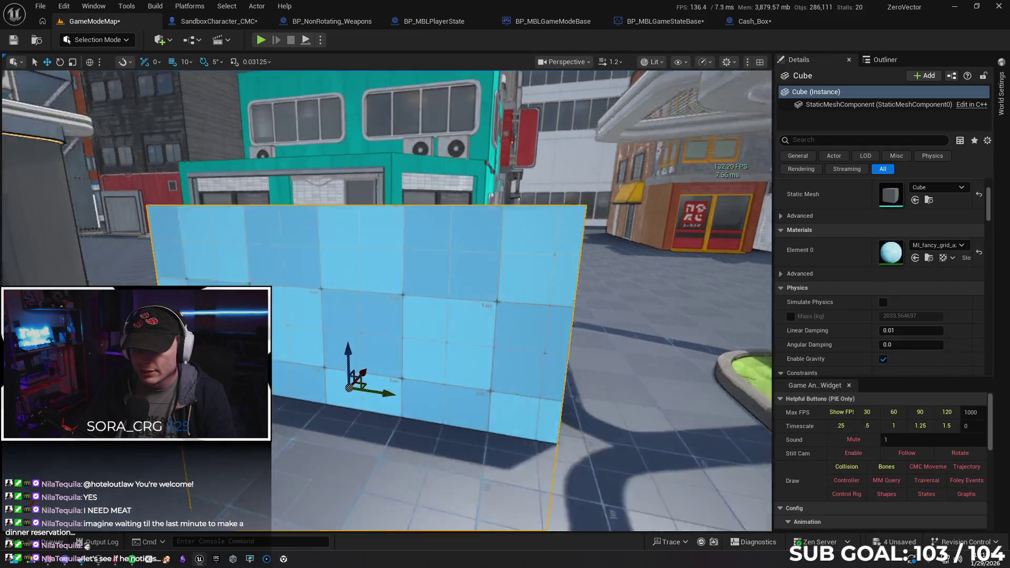
{"action": "mouse_move", "coordinate": [369, 316]}
{"action": "left_mouse_down"}
{"action": "mouse_move", "coordinate": [473, 316]}
{"action": "mouse_move", "coordinate": [447, 316]}
{"action": "left_mouse_up"}
Step: Swap the cube's Element 0 material to MI_fancy_grid_red from the Content Drawer
{"action": "key", "text": "ctrl+space"}
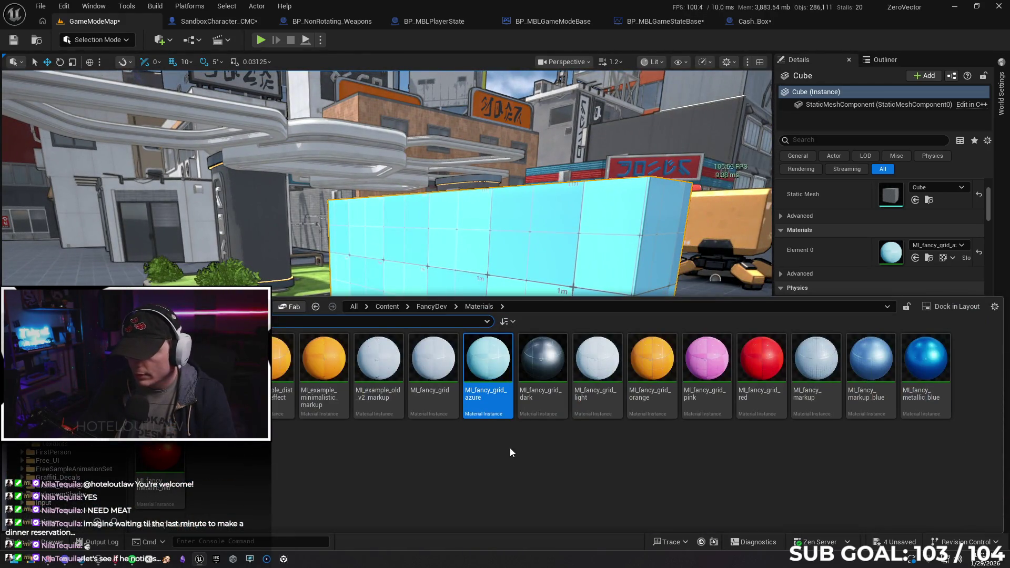
{"action": "left_click", "coordinate": [766, 352]}
{"action": "left_click", "coordinate": [916, 258]}
{"action": "left_click", "coordinate": [916, 259]}
{"action": "mouse_move", "coordinate": [473, 315]}
{"action": "left_mouse_down"}
{"action": "mouse_move", "coordinate": [421, 316]}
{"action": "mouse_move", "coordinate": [408, 350]}
{"action": "left_mouse_up"}
{"action": "key", "text": "ctrl+space"}
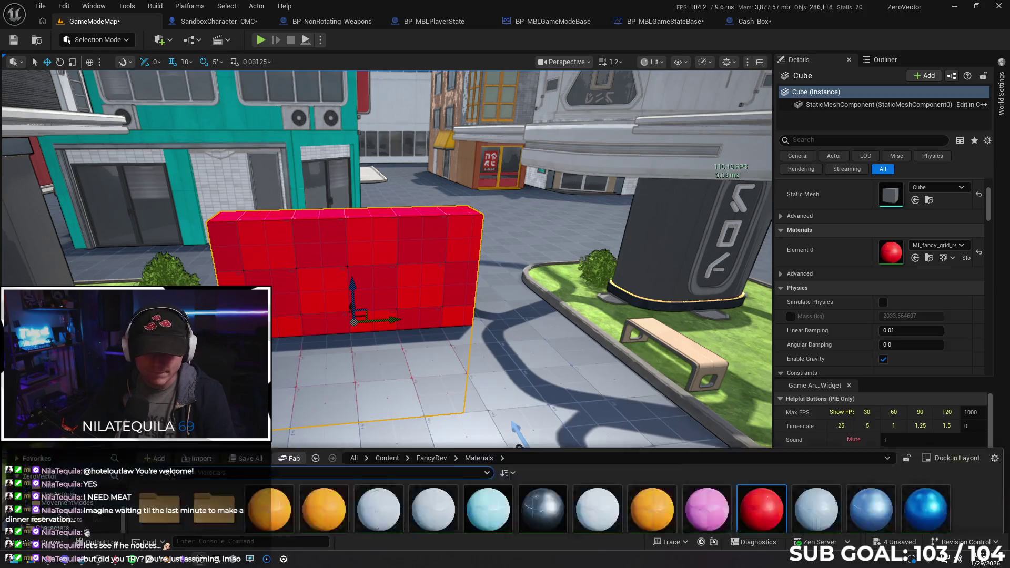
Step: Apply MI_fancy_markup_blue to the wall cube, select Cash_Box, and return to BP_MBLGameStateBase
{"action": "left_click_drag", "start_coordinate": [878, 358], "coordinate": [916, 257]}
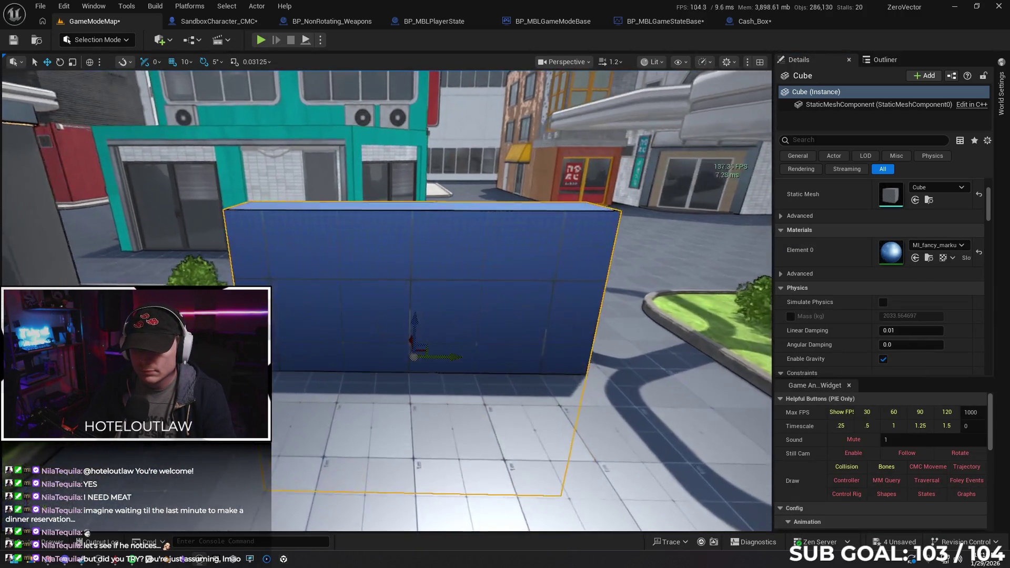
{"action": "mouse_move", "coordinate": [408, 350]}
{"action": "left_mouse_down"}
{"action": "mouse_move", "coordinate": [384, 348]}
{"action": "mouse_move", "coordinate": [473, 338]}
{"action": "left_mouse_up"}
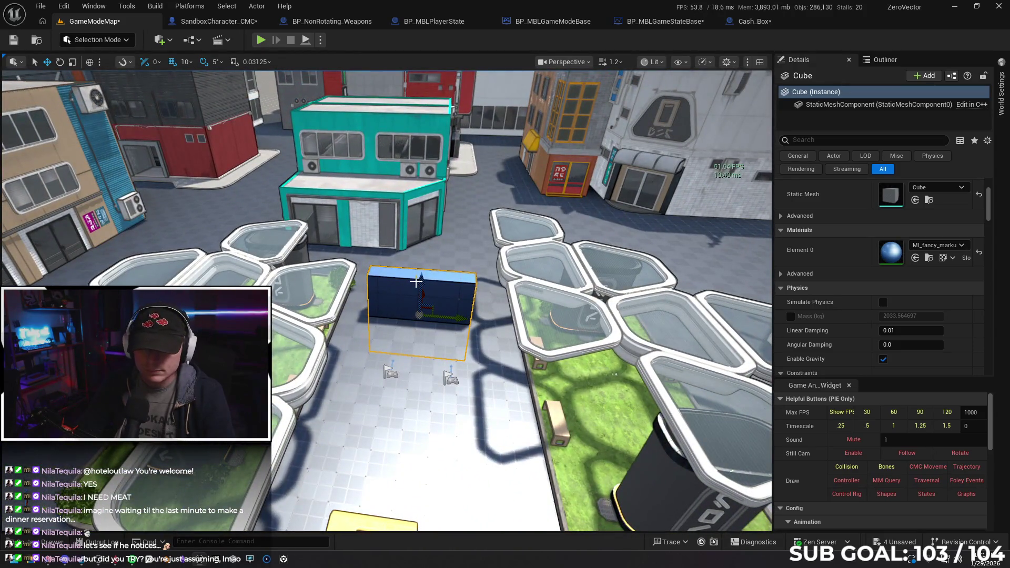
{"action": "left_click_drag", "start_coordinate": [429, 259], "coordinate": [423, 215]}
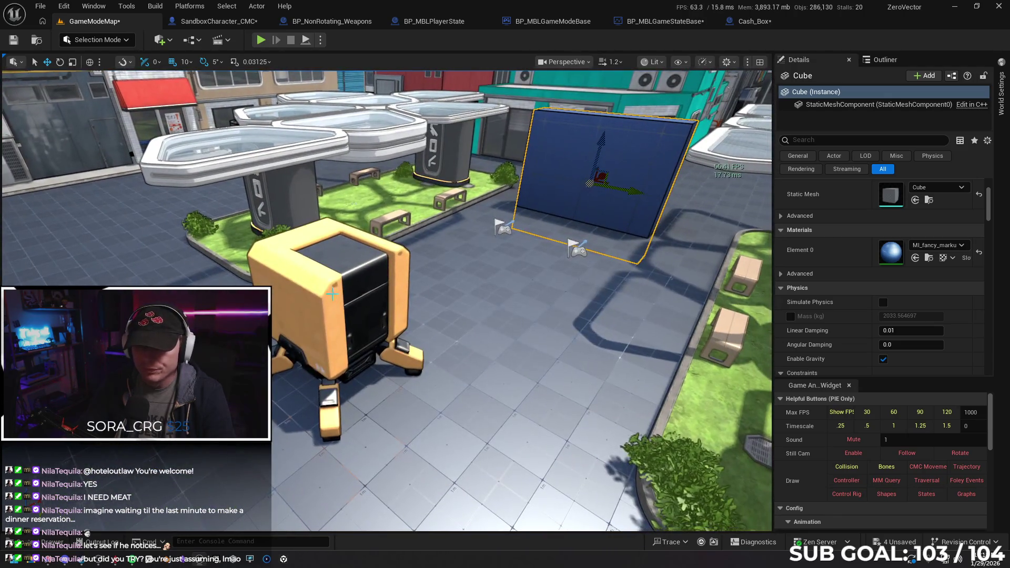
{"action": "left_click", "coordinate": [419, 322]}
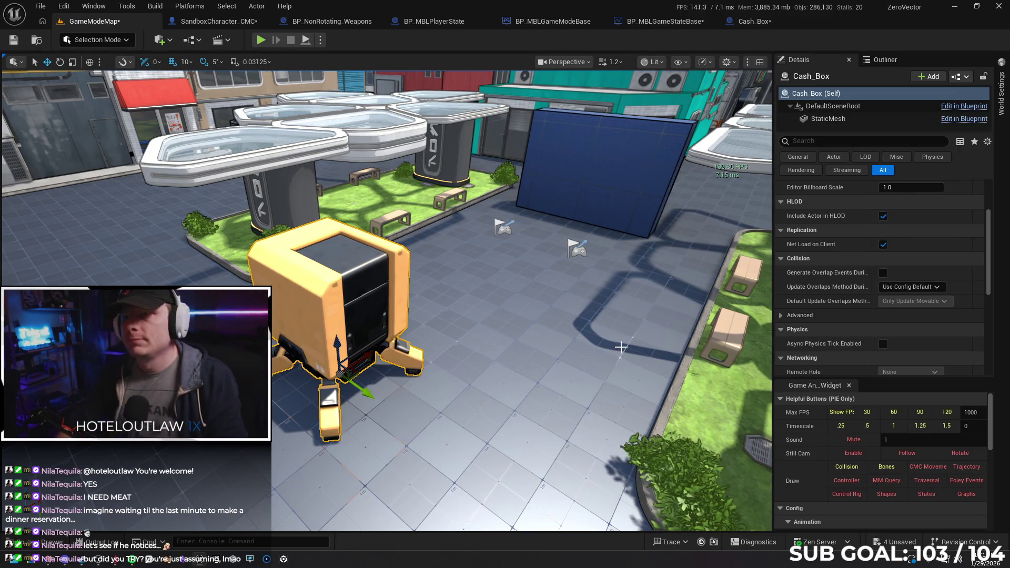
{"action": "left_click", "coordinate": [664, 21]}
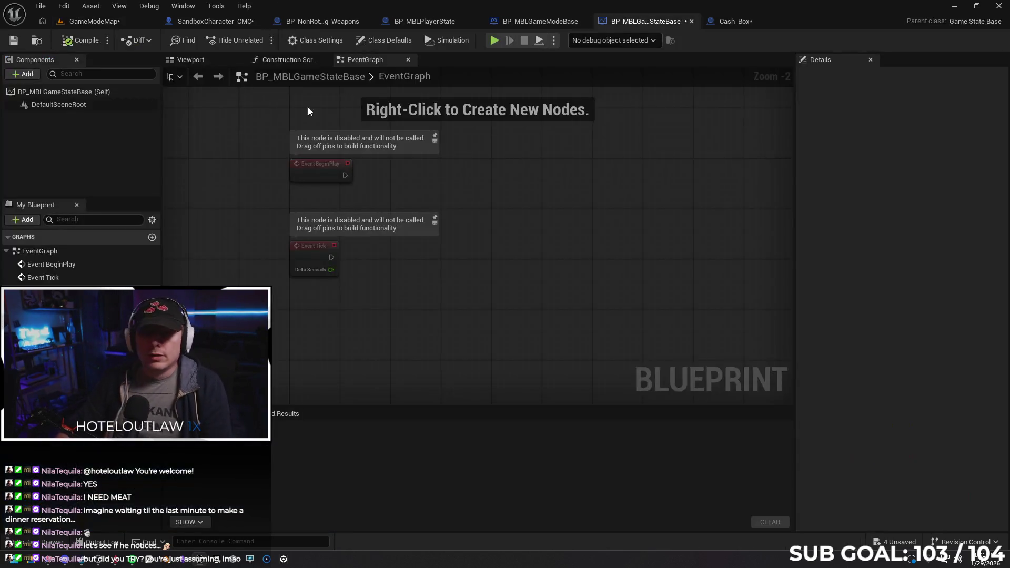
Step: Ask Gemini where to put point logic so cash-box-banked points can't be reset
{"action": "left_click", "coordinate": [50, 559]}
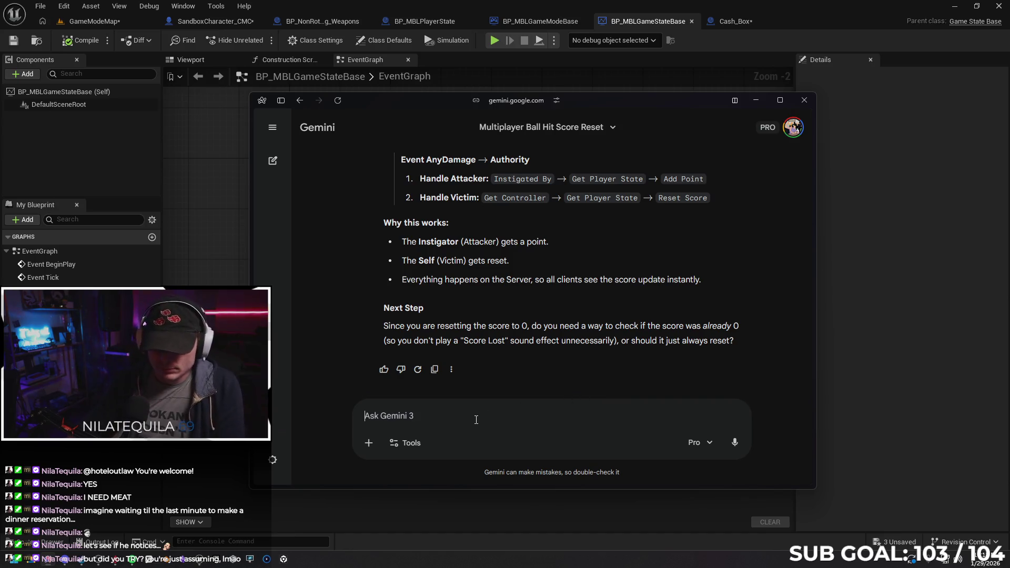
{"action": "type", "text": "Okay, "}
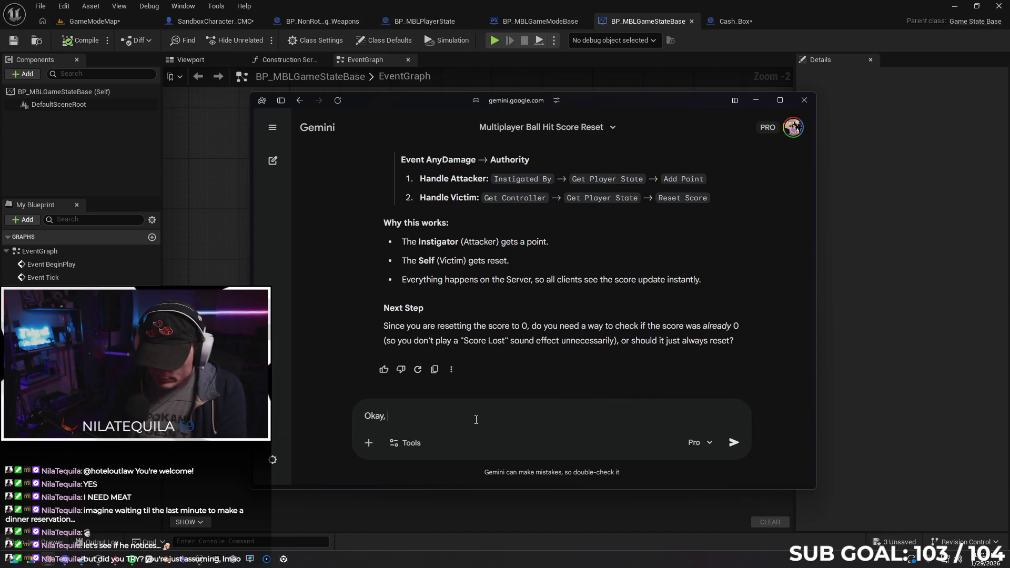
{"action": "type", "text": "so not"}
{"action": "type", "text": "w I want to make a"}
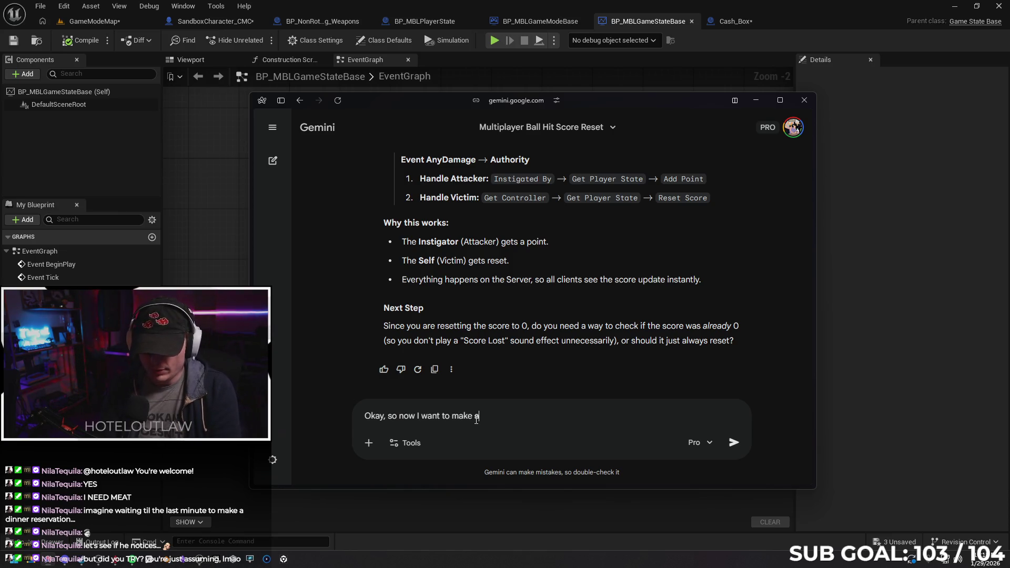
{"action": "type", "text": " system where if "}
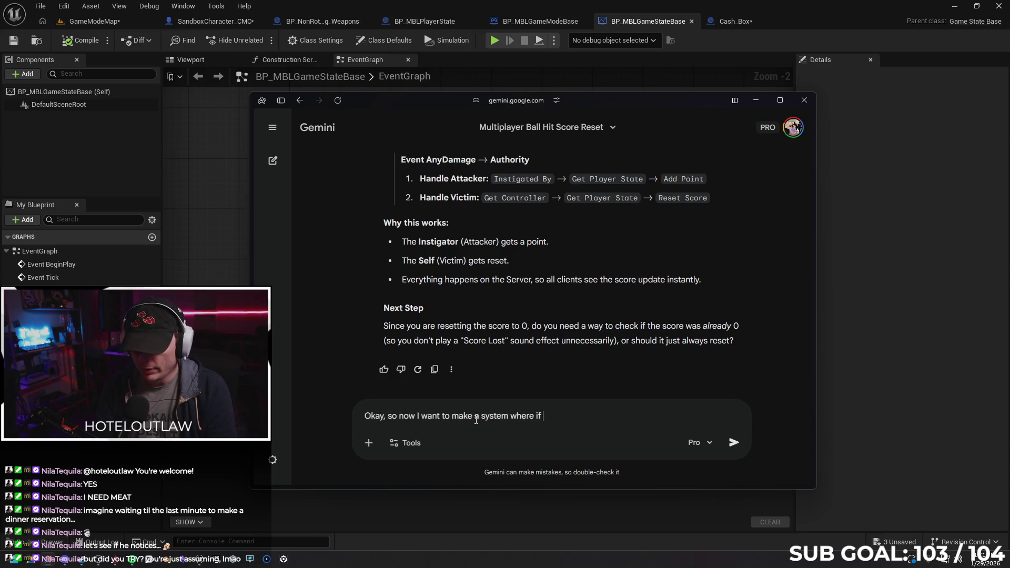
{"action": "type", "text": "a player"}
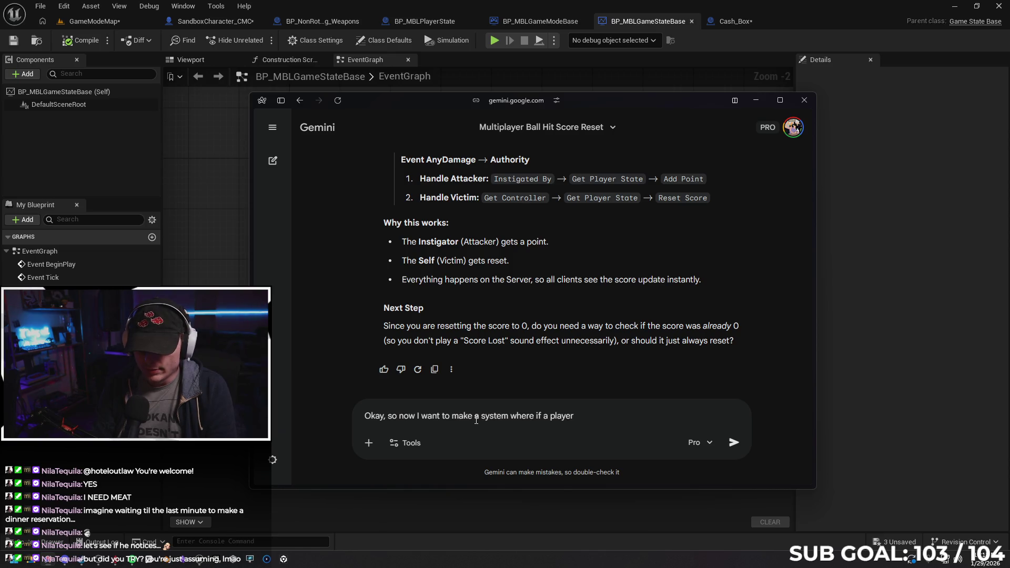
{"action": "type", "text": " reaches a"}
{"action": "type", "text": " \"cash box"}
{"action": "type", "text": "\""}
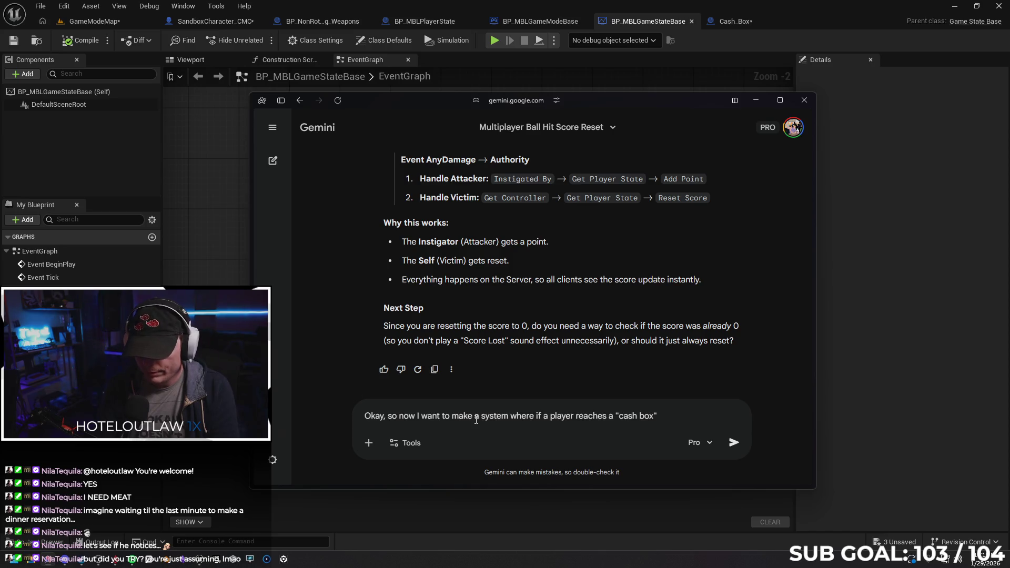
{"action": "type", "text": ", the"}
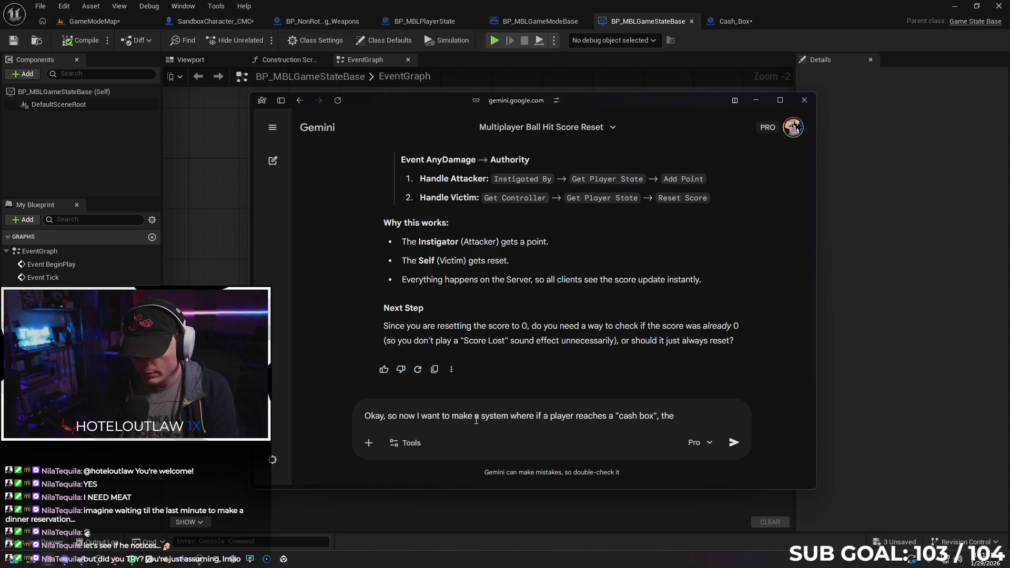
{"action": "type", "text": "y posints"}
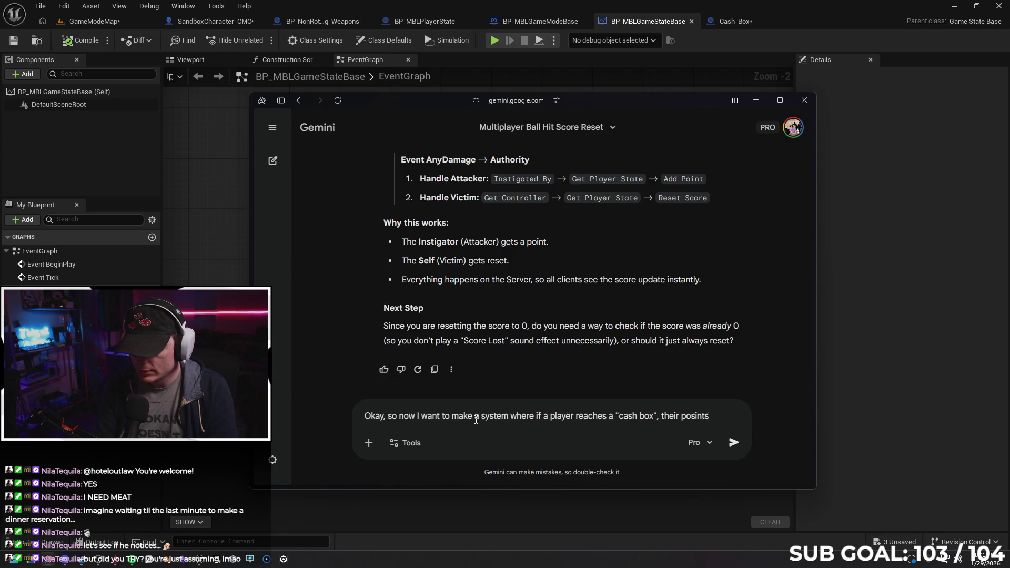
{"action": "key", "text": "BackSpace"}
{"action": "key", "text": "BackSpace"}
{"action": "key", "text": "BackSpace"}
{"action": "type", "text": "ni"}
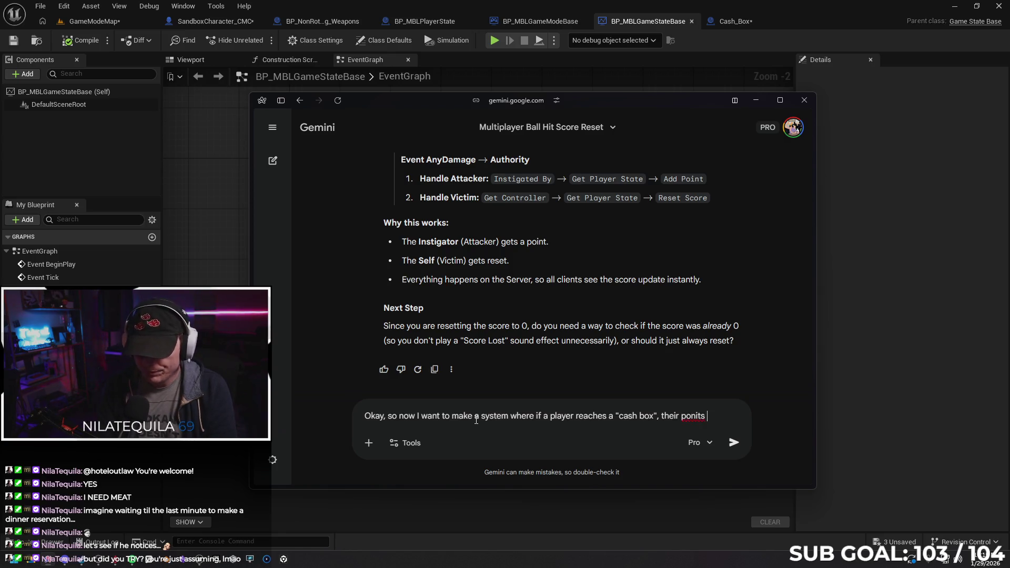
{"action": "type", "text": "ints"}
{"action": "type", "text": "get "}
{"action": "type", "text": "she"}
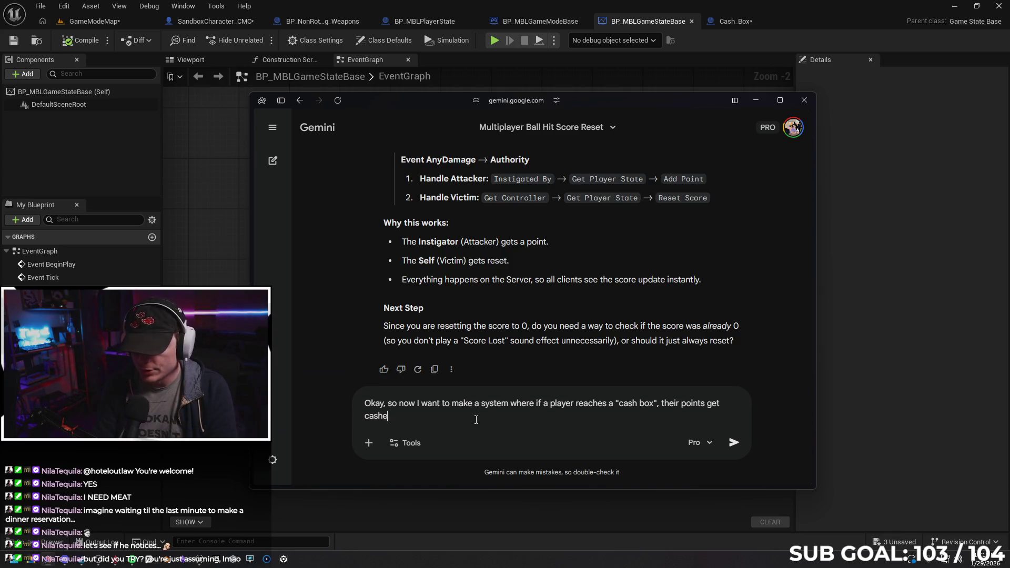
{"action": "type", "text": "d in, "}
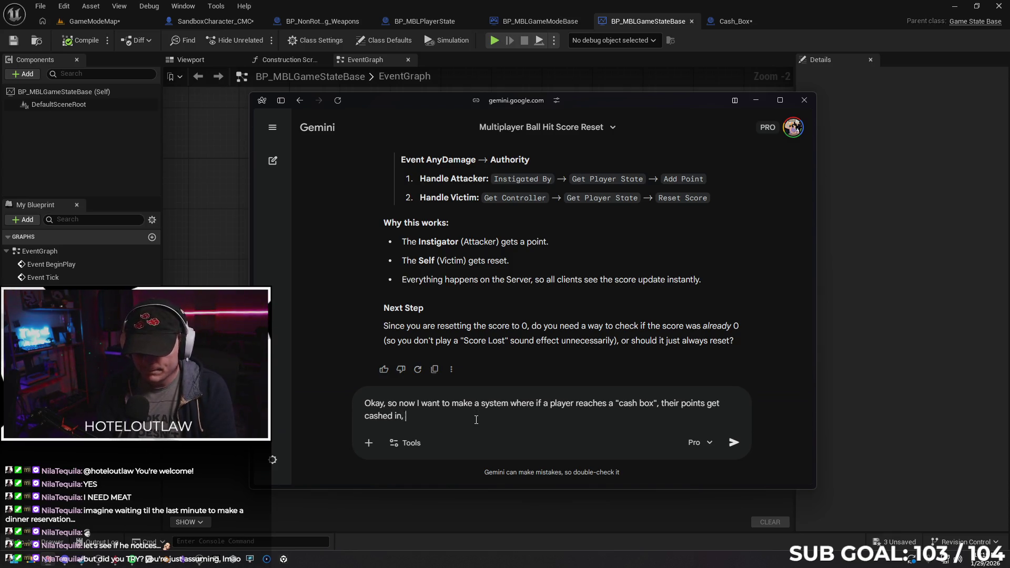
{"action": "type", "text": "and"}
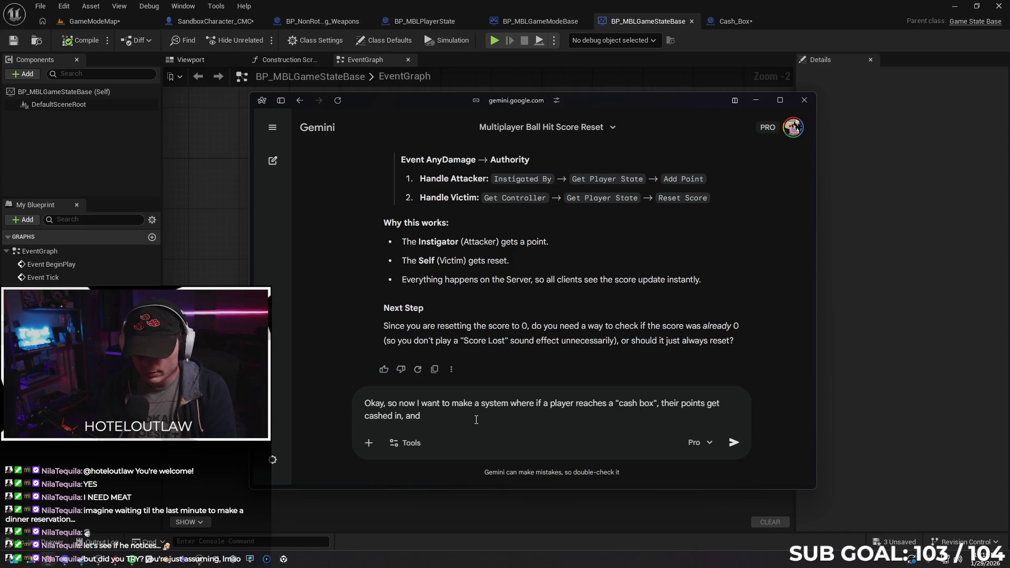
{"action": "type", "text": "fsafe "}
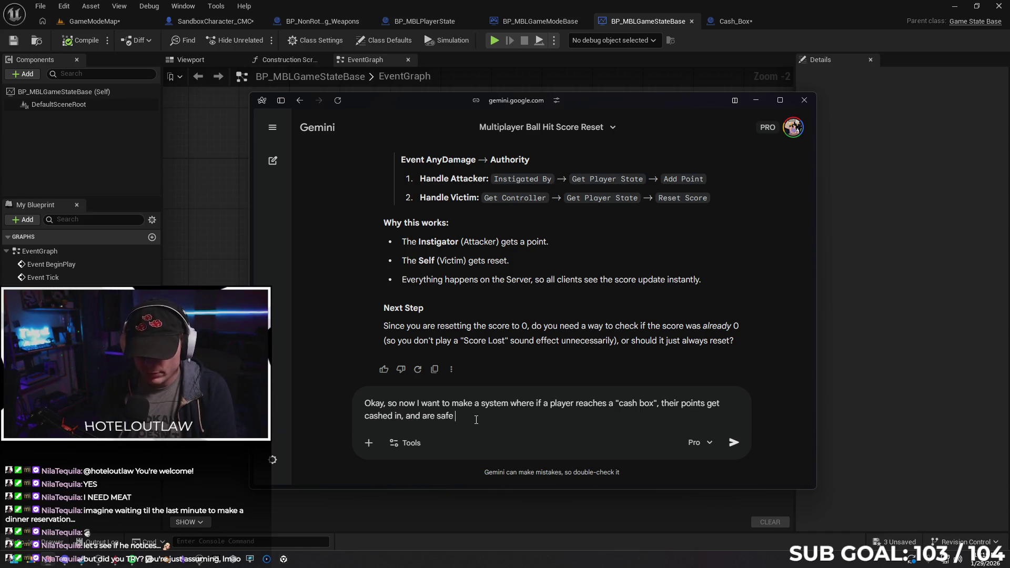
{"action": "type", "text": "from being res"}
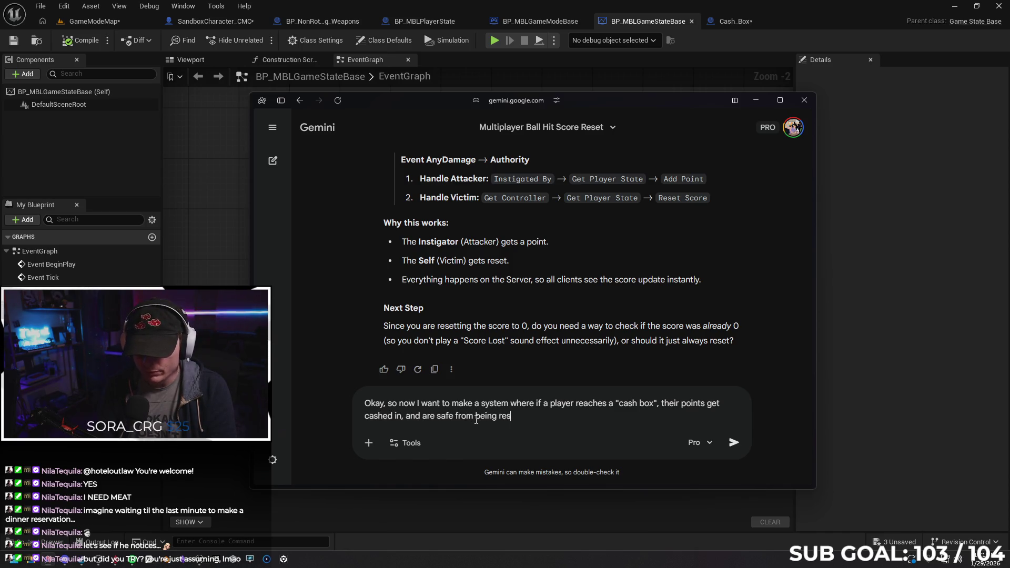
{"action": "type", "text": "etI can make the BP"}
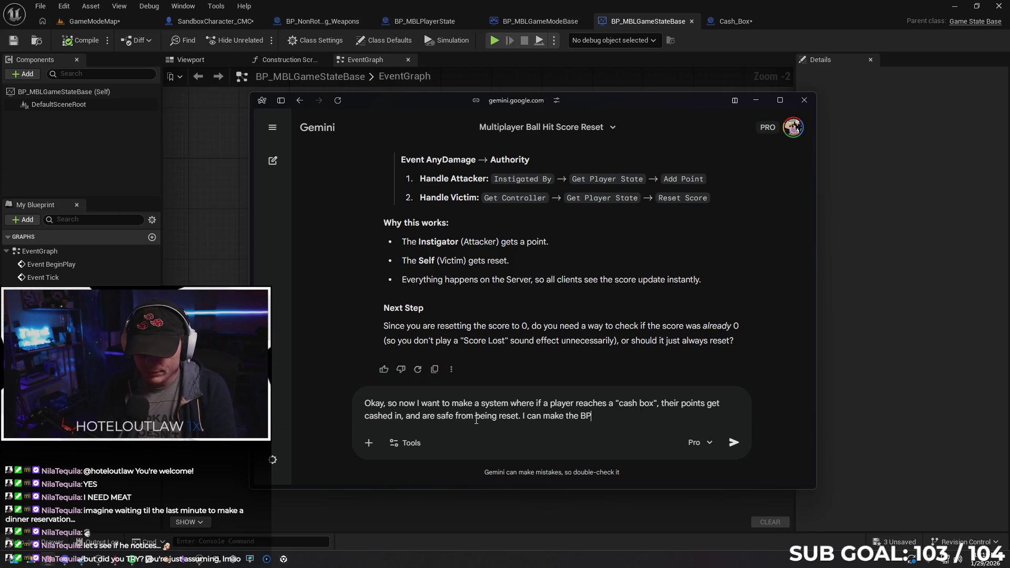
{"action": "type", "text": " and caps"}
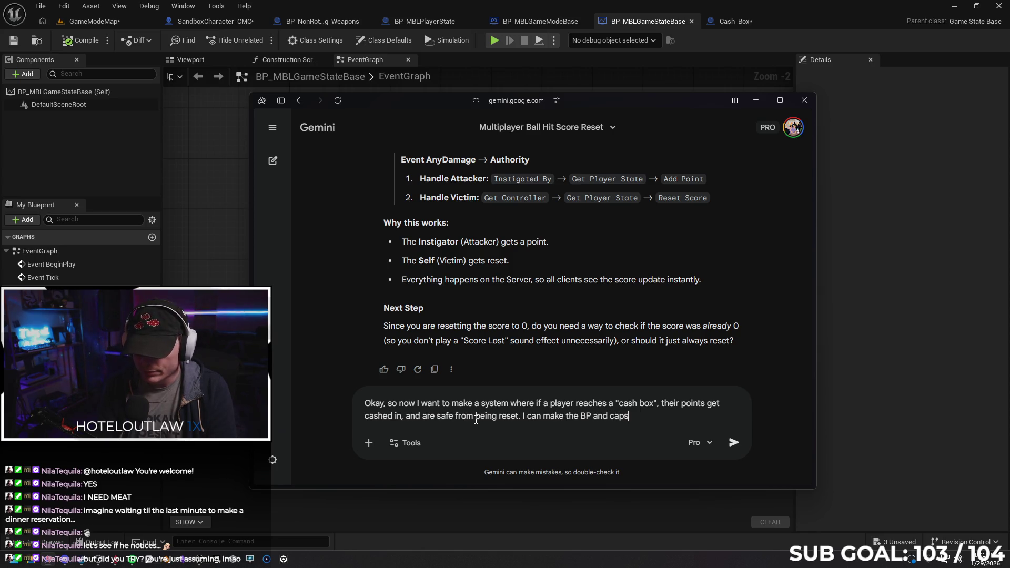
{"action": "type", "text": "ule an"}
{"action": "type", "text": "d suc"}
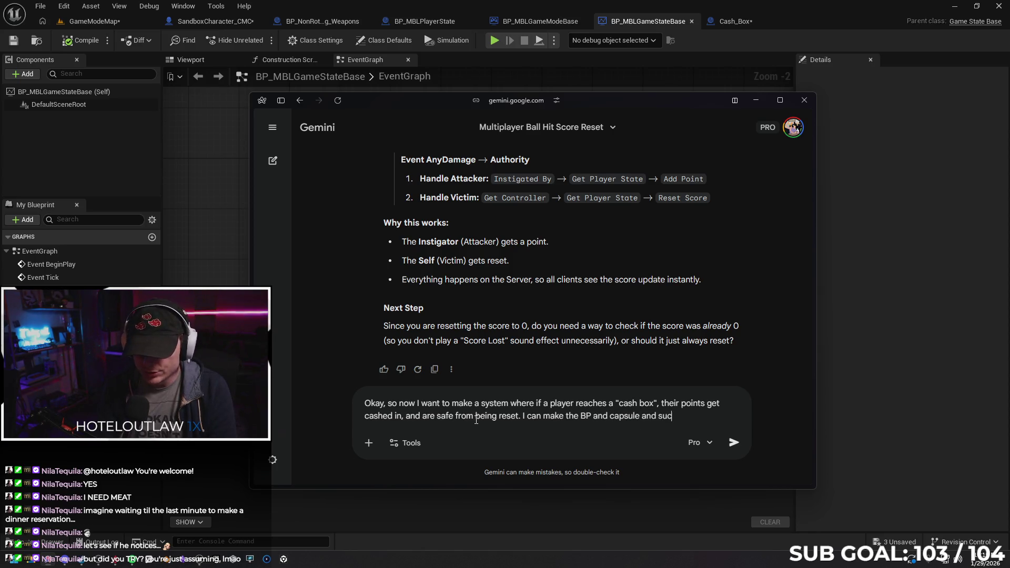
{"action": "type", "text": "fo"}
{"action": "type", "text": "r the bo"}
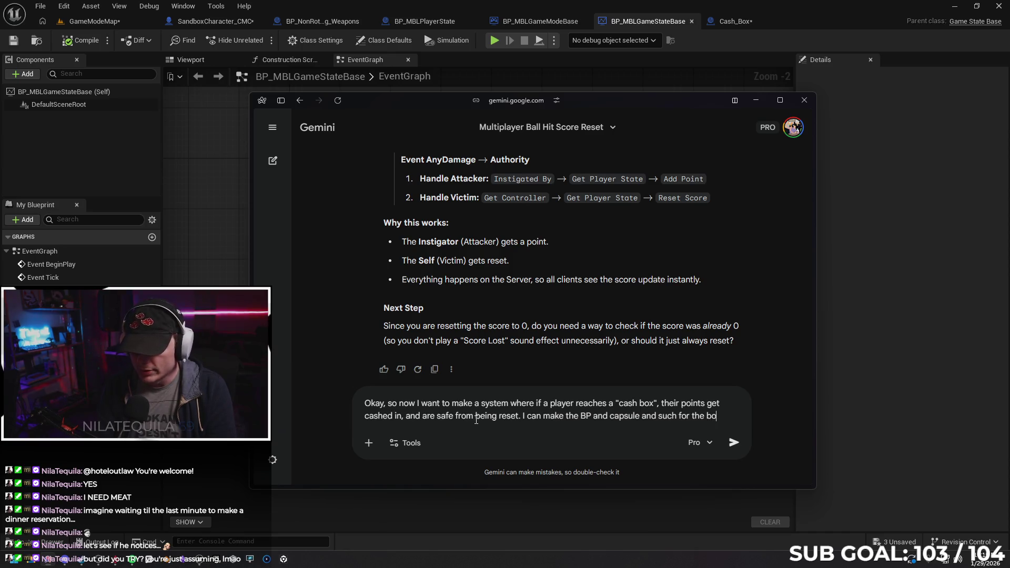
{"action": "type", "text": "x, but "}
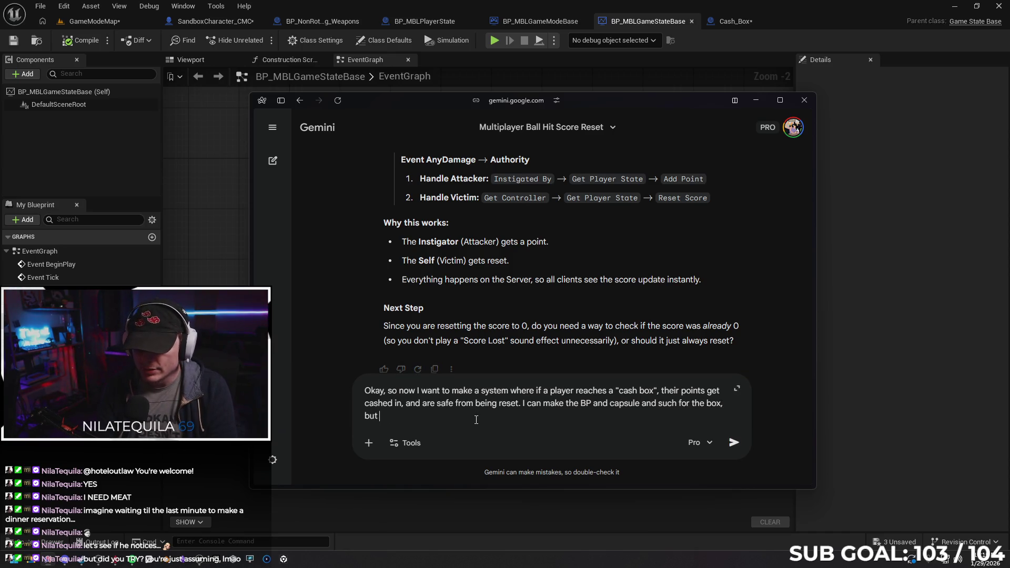
{"action": "type", "text": "I don't know"}
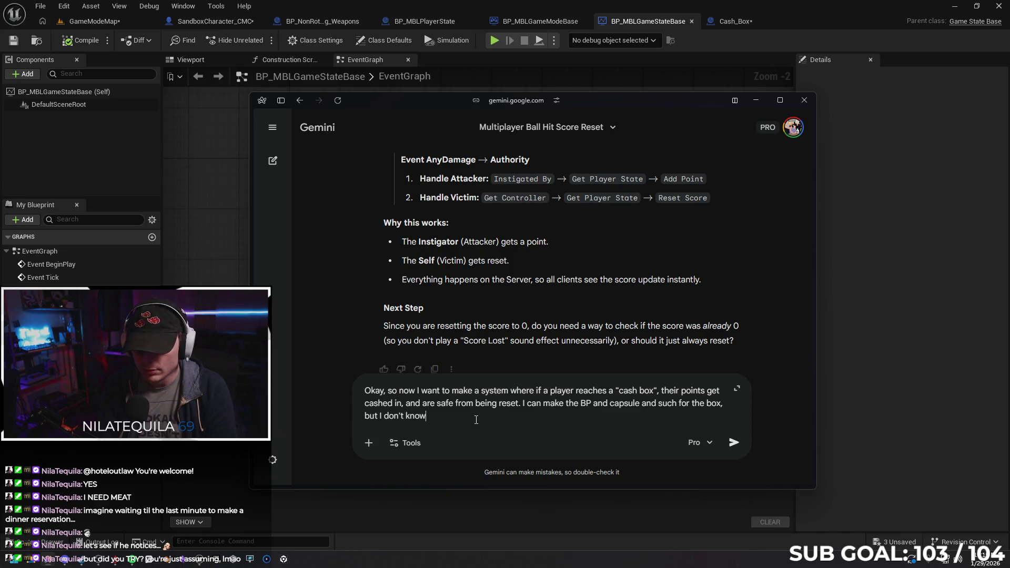
{"action": "type", "text": " where to put th"}
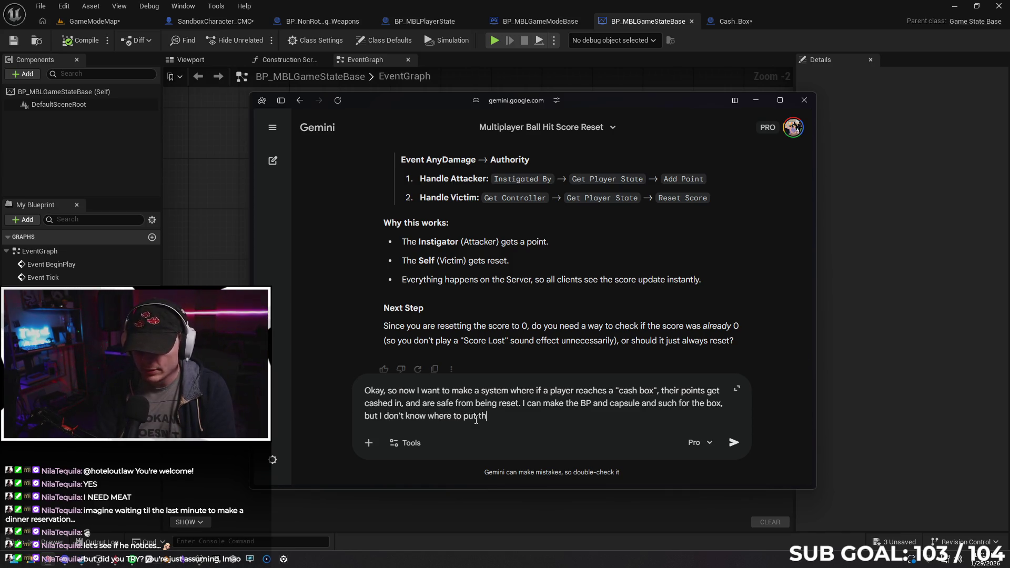
{"action": "type", "text": "e final po"}
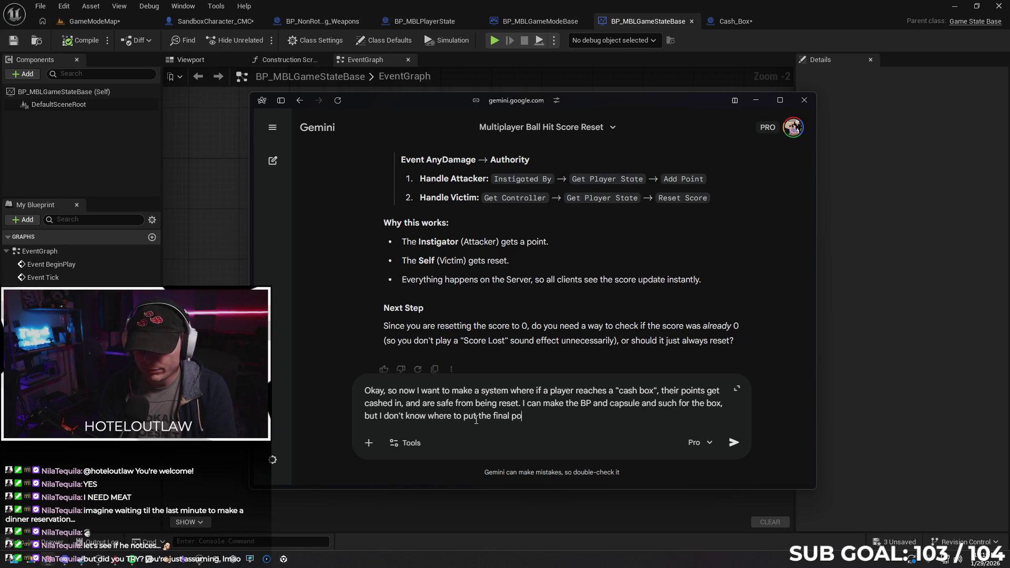
{"action": "type", "text": "int logic"}
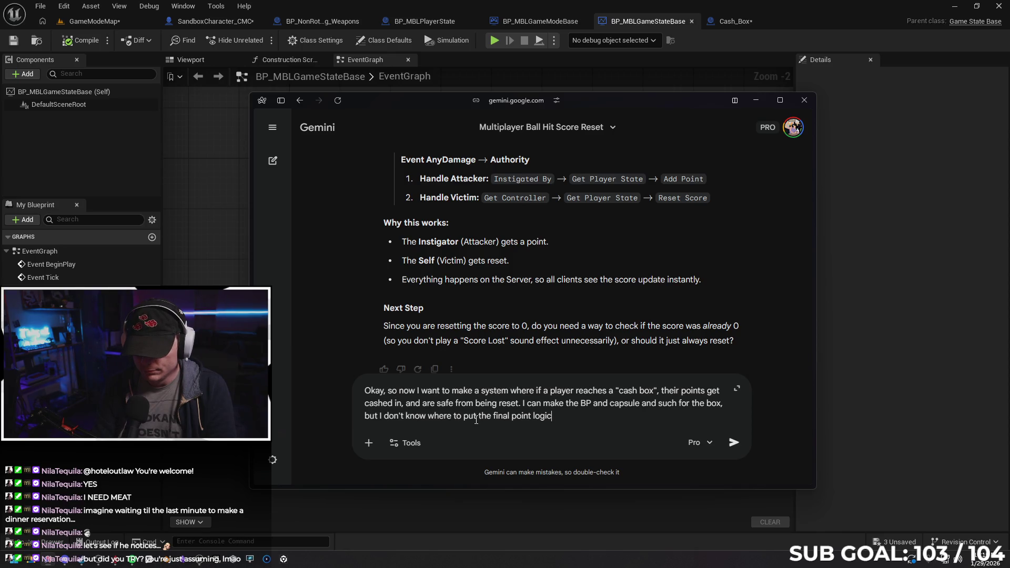
{"action": "key", "text": "Return"}
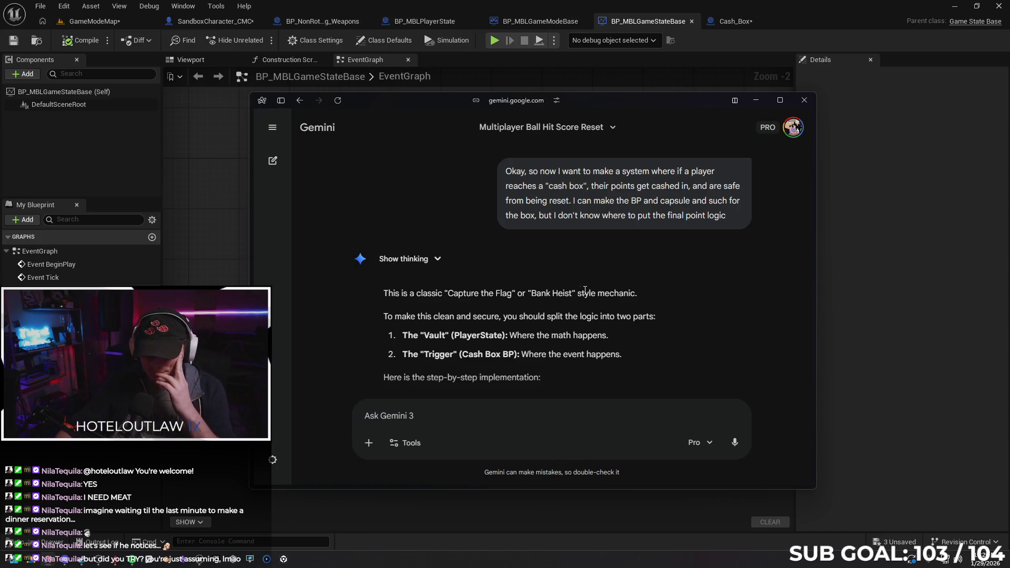
Step: Read through Gemini's PlayerState 'Vault' and Cash Box plan and maximize the browser window
{"action": "scroll", "coordinate": [616, 294], "scroll_direction": "down", "scroll_amount": 2}
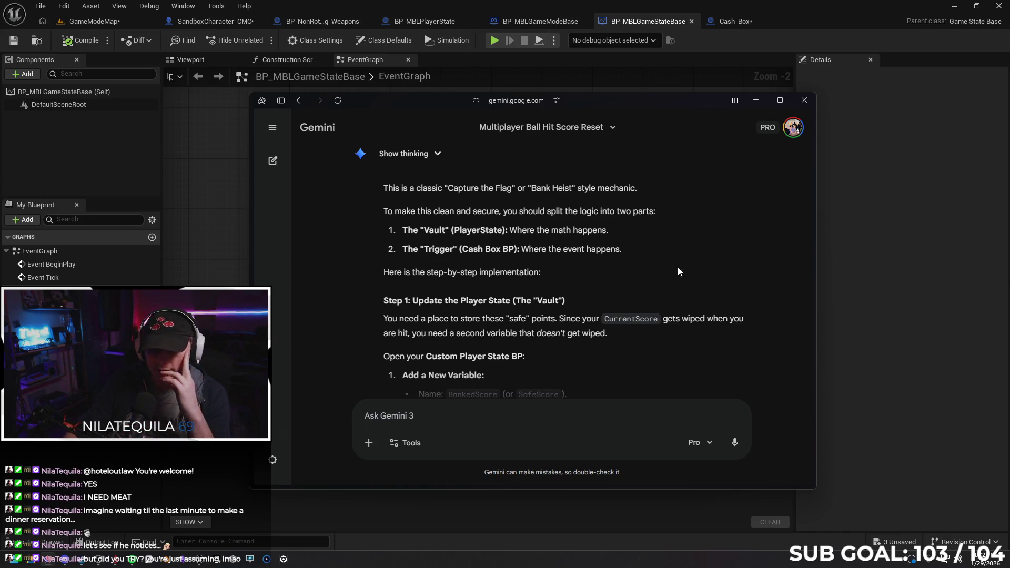
{"action": "scroll", "coordinate": [688, 225], "scroll_direction": "down", "scroll_amount": 5}
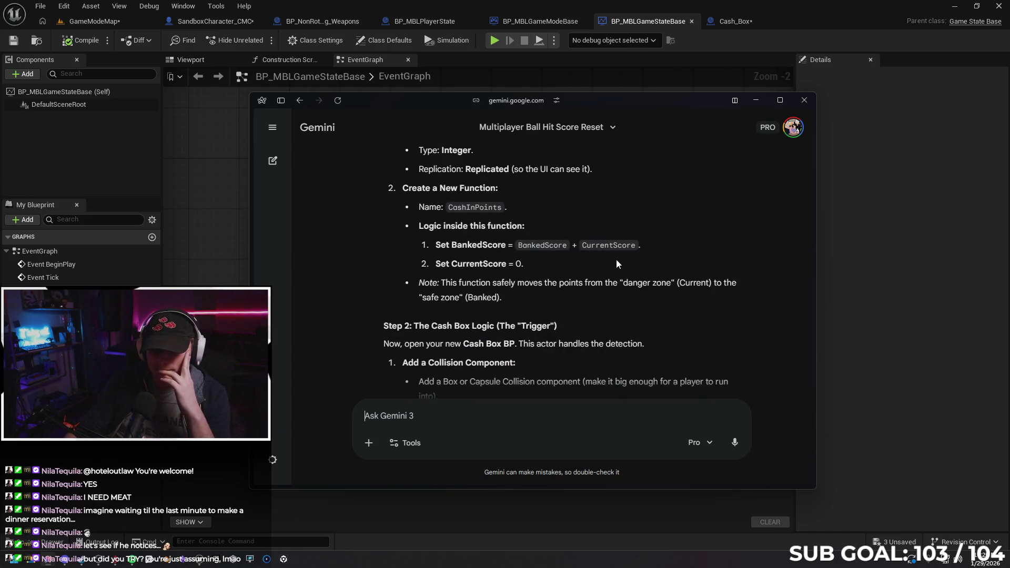
{"action": "scroll", "coordinate": [651, 225], "scroll_direction": "down", "scroll_amount": 2}
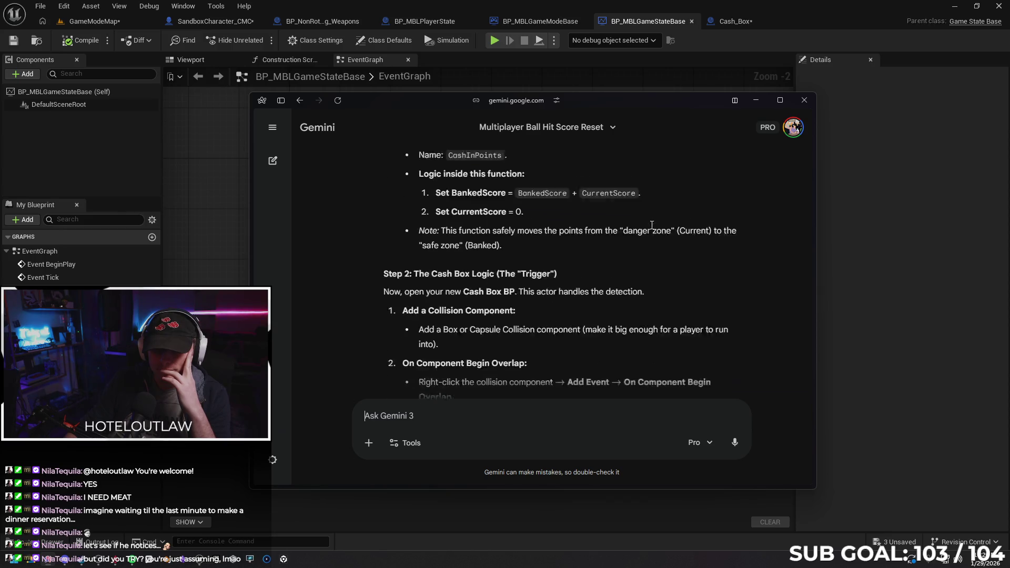
{"action": "scroll", "coordinate": [648, 234], "scroll_direction": "up", "scroll_amount": 5}
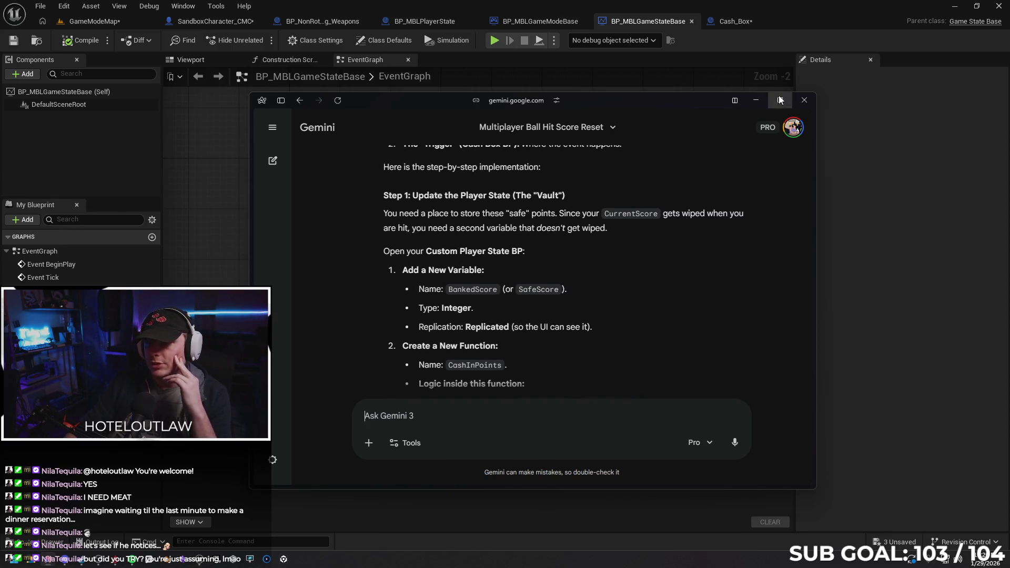
{"action": "left_click", "coordinate": [780, 100]}
{"action": "scroll", "coordinate": [592, 229], "scroll_direction": "up", "scroll_amount": 2}
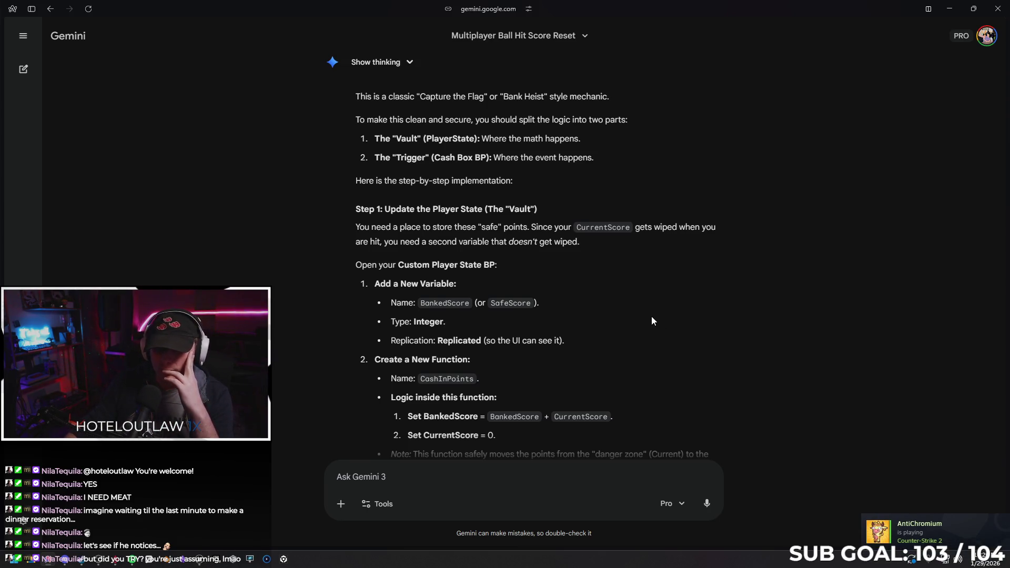
{"action": "scroll", "coordinate": [619, 297], "scroll_direction": "down", "scroll_amount": 1}
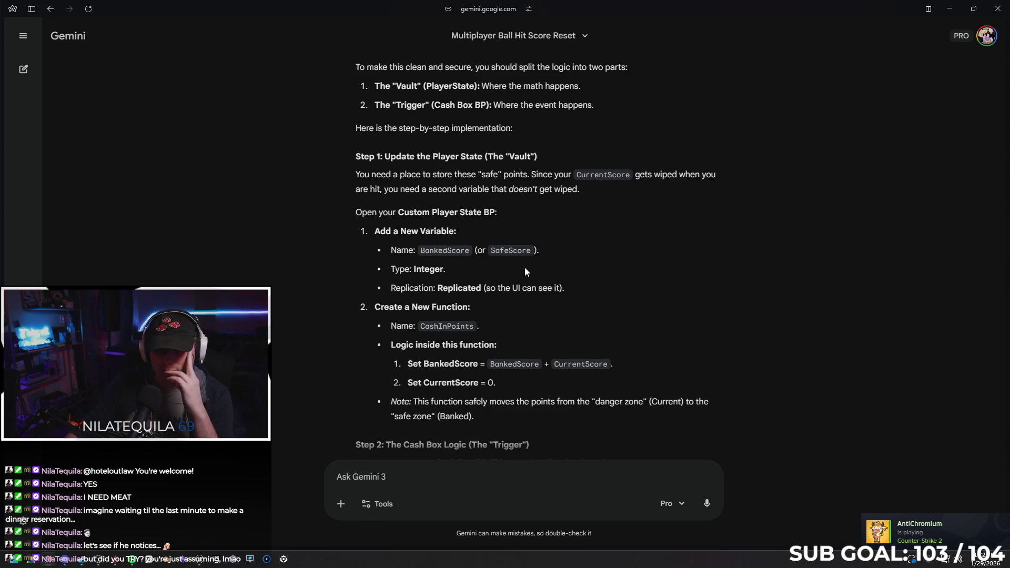
{"action": "scroll", "coordinate": [621, 278], "scroll_direction": "down", "scroll_amount": 1}
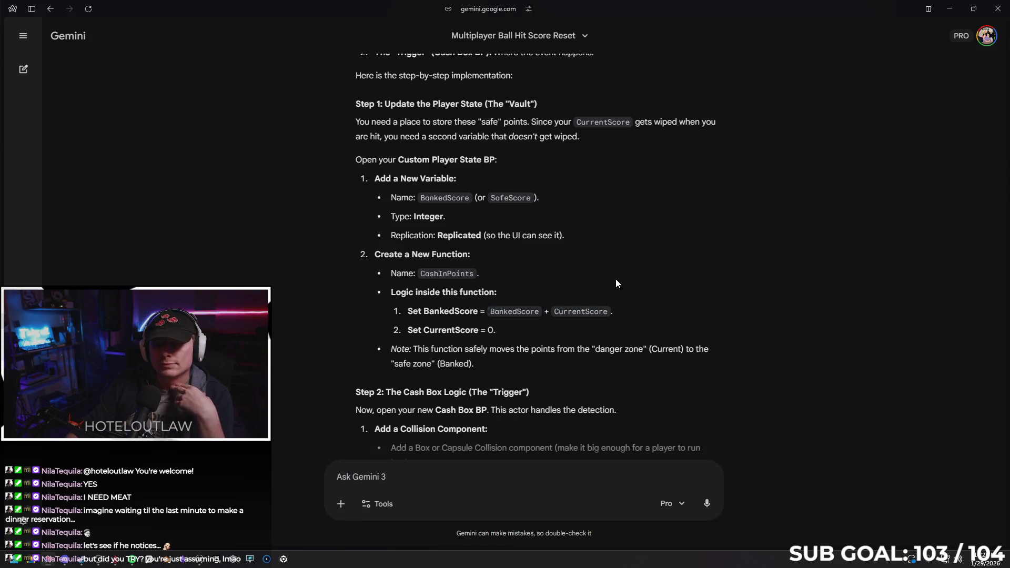
{"action": "scroll", "coordinate": [617, 283], "scroll_direction": "down", "scroll_amount": 3}
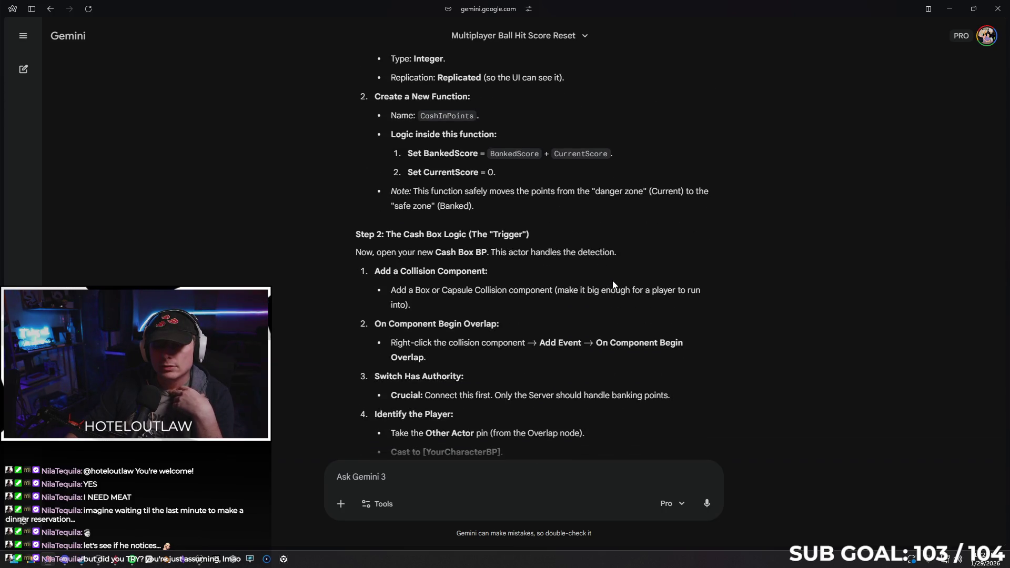
{"action": "scroll", "coordinate": [616, 287], "scroll_direction": "up", "scroll_amount": 5}
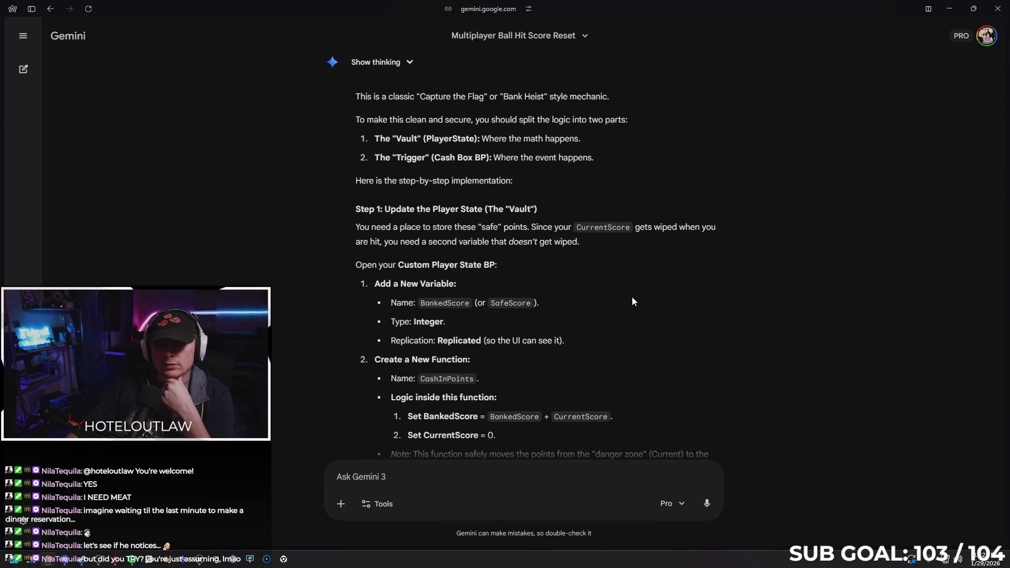
{"action": "scroll", "coordinate": [633, 302], "scroll_direction": "down", "scroll_amount": 3}
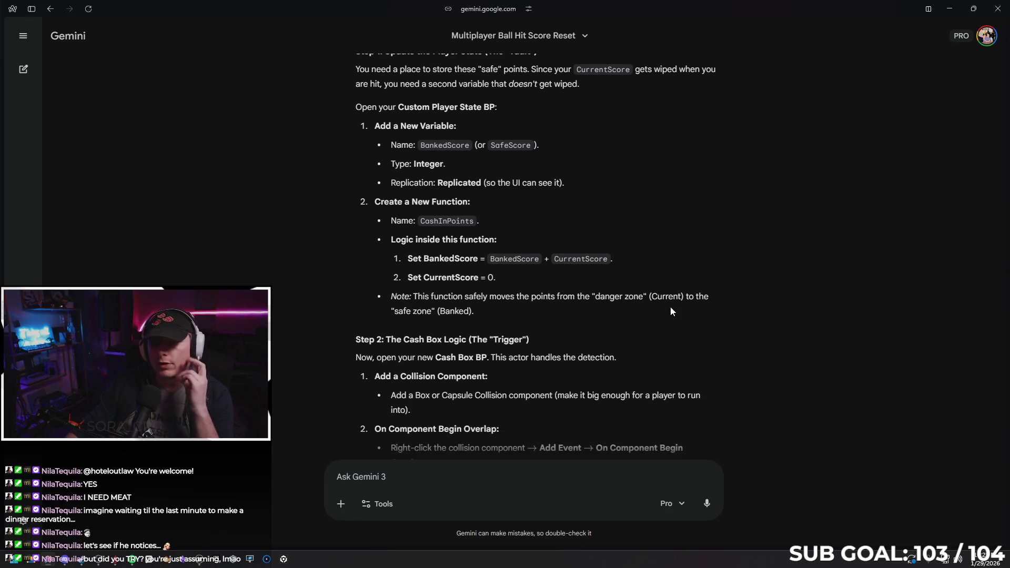
{"action": "scroll", "coordinate": [676, 250], "scroll_direction": "down", "scroll_amount": 1}
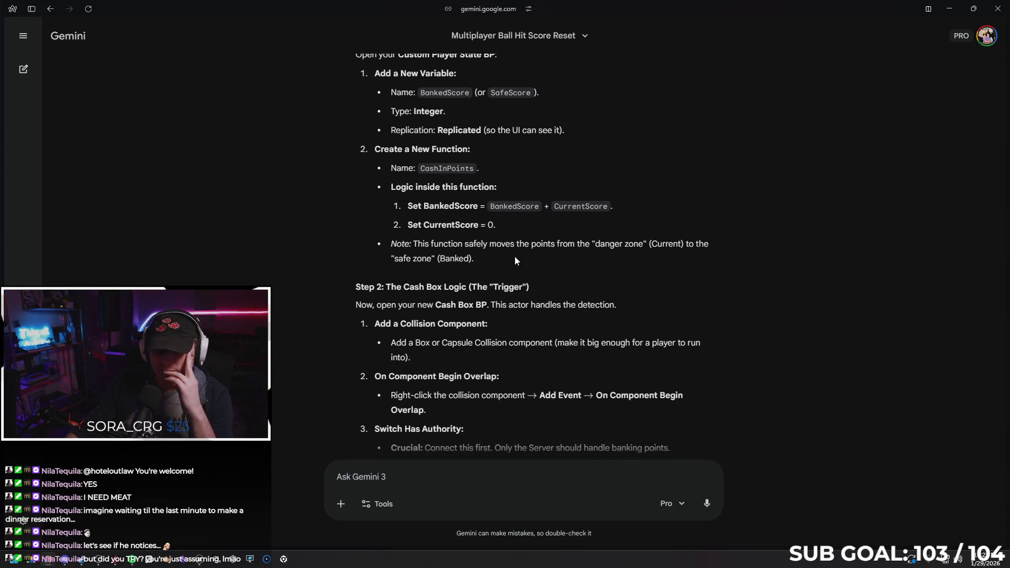
{"action": "scroll", "coordinate": [668, 294], "scroll_direction": "down", "scroll_amount": 1}
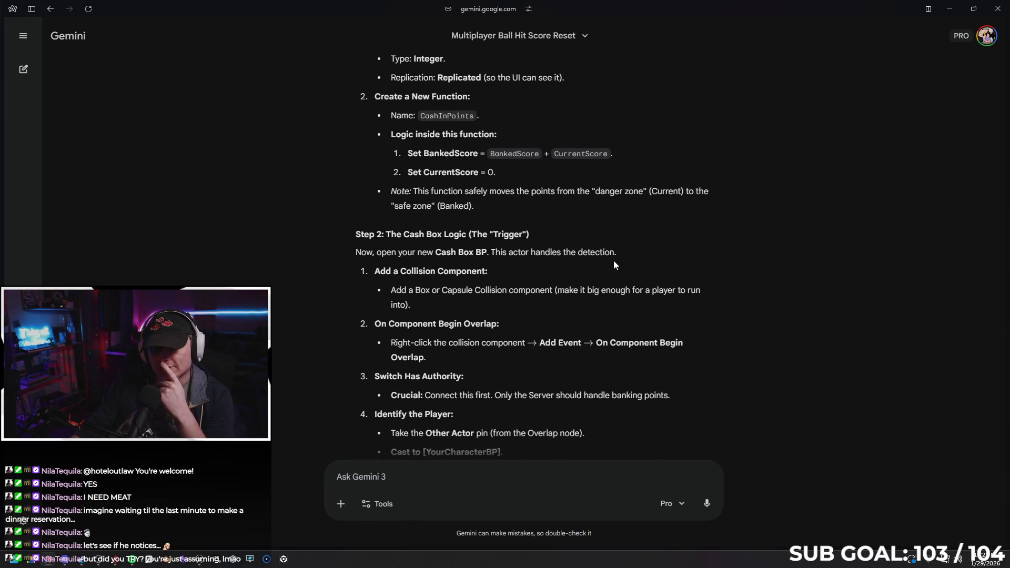
{"action": "scroll", "coordinate": [605, 258], "scroll_direction": "down", "scroll_amount": 1}
{"action": "scroll", "coordinate": [687, 215], "scroll_direction": "down", "scroll_amount": 2}
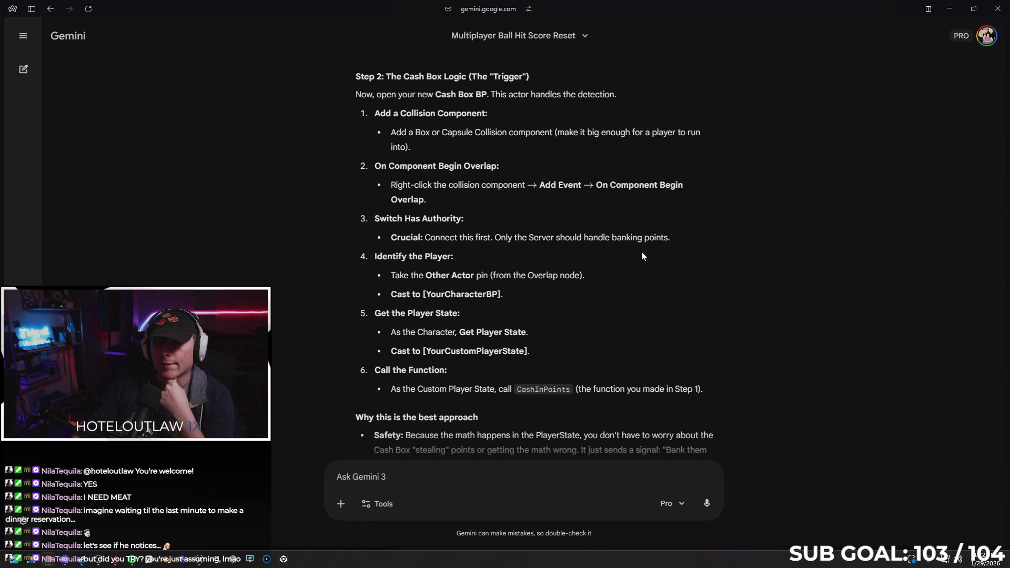
{"action": "left_click_drag", "start_coordinate": [702, 247], "coordinate": [373, 221]}
{"action": "left_click", "coordinate": [326, 238]}
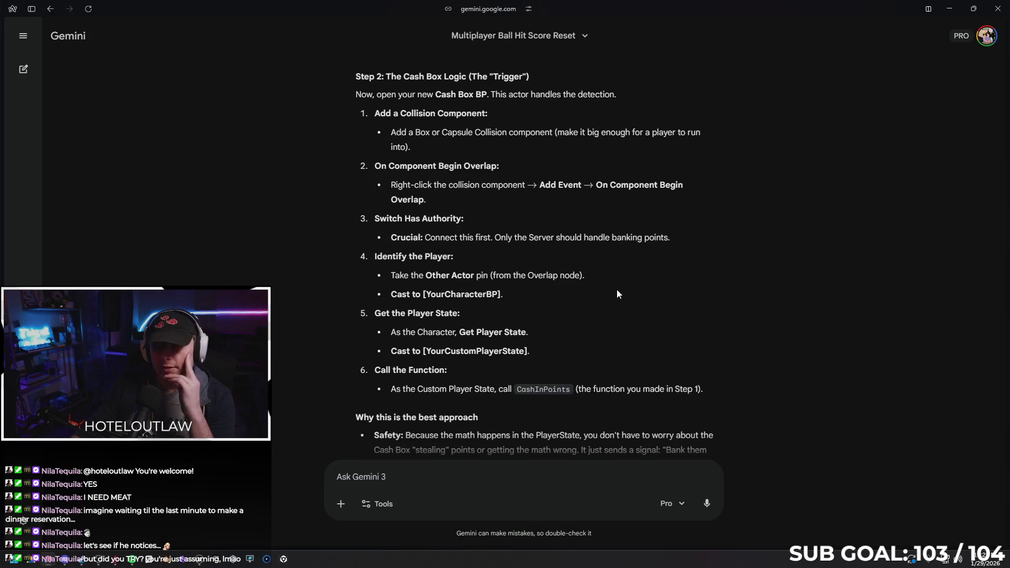
{"action": "scroll", "coordinate": [529, 286], "scroll_direction": "down", "scroll_amount": 1}
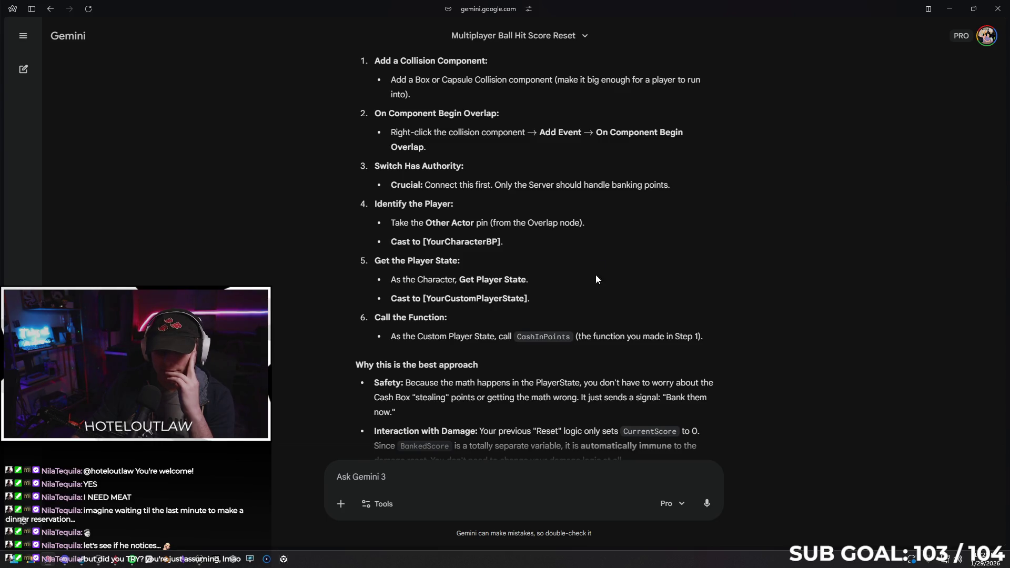
{"action": "scroll", "coordinate": [595, 279], "scroll_direction": "down", "scroll_amount": 1}
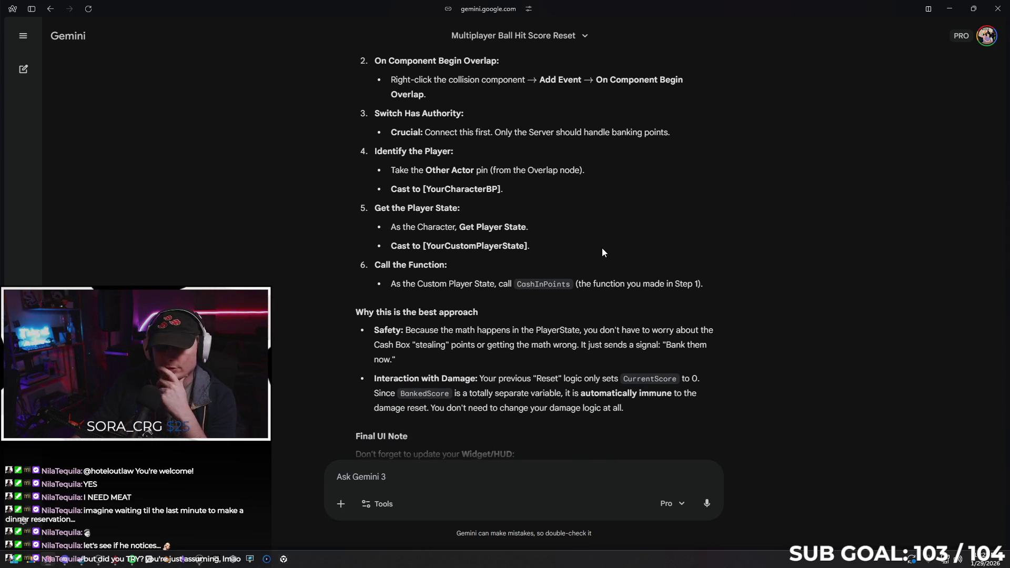
{"action": "scroll", "coordinate": [577, 243], "scroll_direction": "down", "scroll_amount": 2}
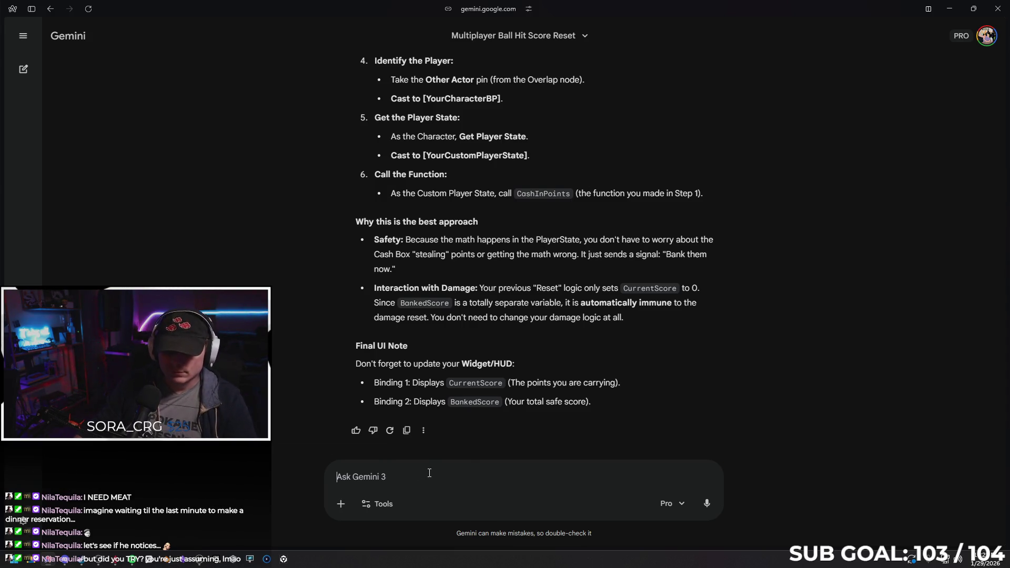
Step: Draft a follow-up asking whether each player's final score belongs in the player state
{"action": "type", "text": "The final score"}
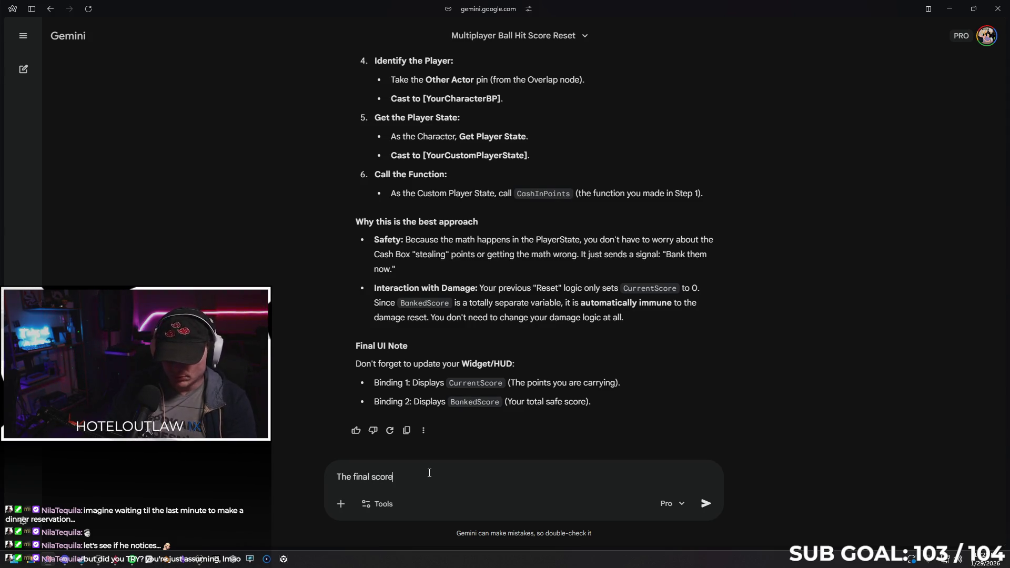
{"action": "type", "text": " per player should be out"}
{"action": "key", "text": "BackSpace"}
{"action": "key", "text": "BackSpace"}
{"action": "key", "text": "BackSpace"}
{"action": "type", "text": "in the player state? I dont know"}
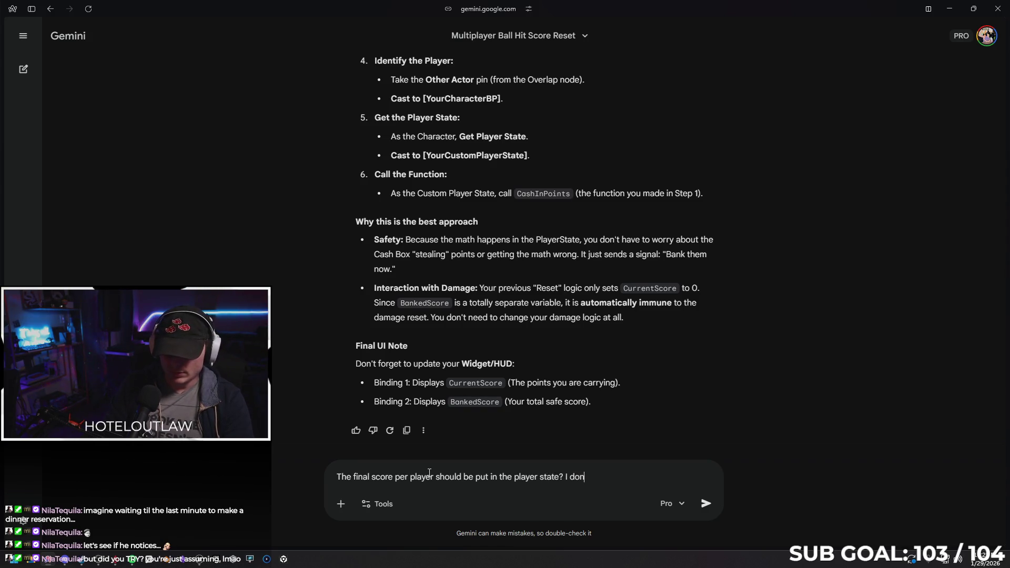
{"action": "type", "text": " wh"}
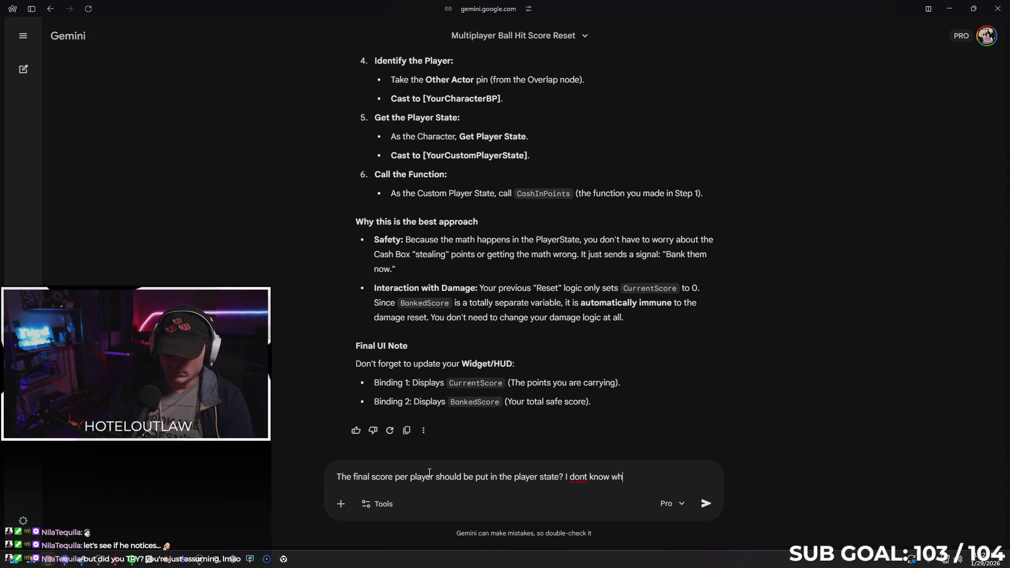
{"action": "type", "text": "y but I figured it"}
{"action": "type", "text": "would fo"}
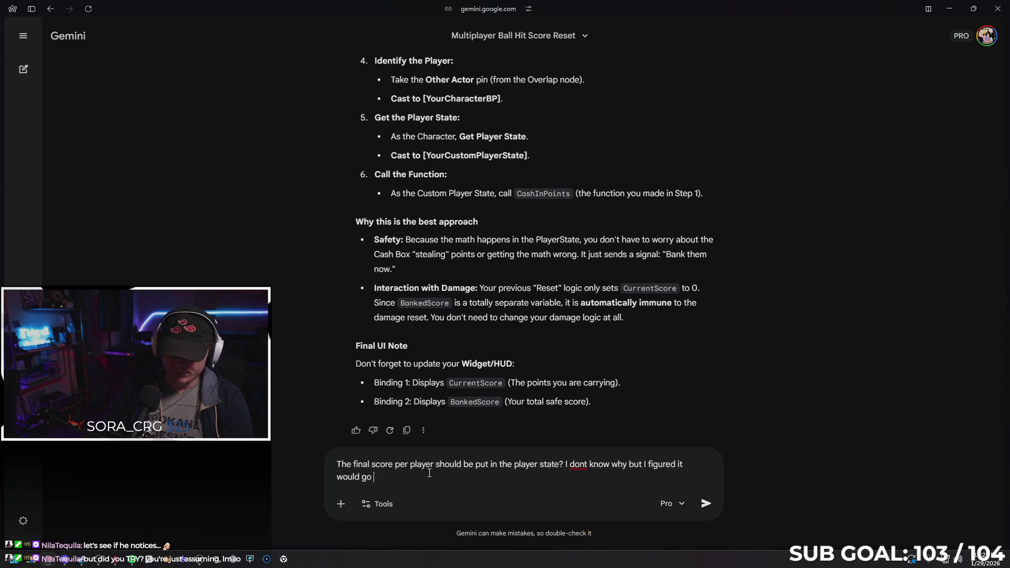
{"action": "key", "text": "alt+Tab"}
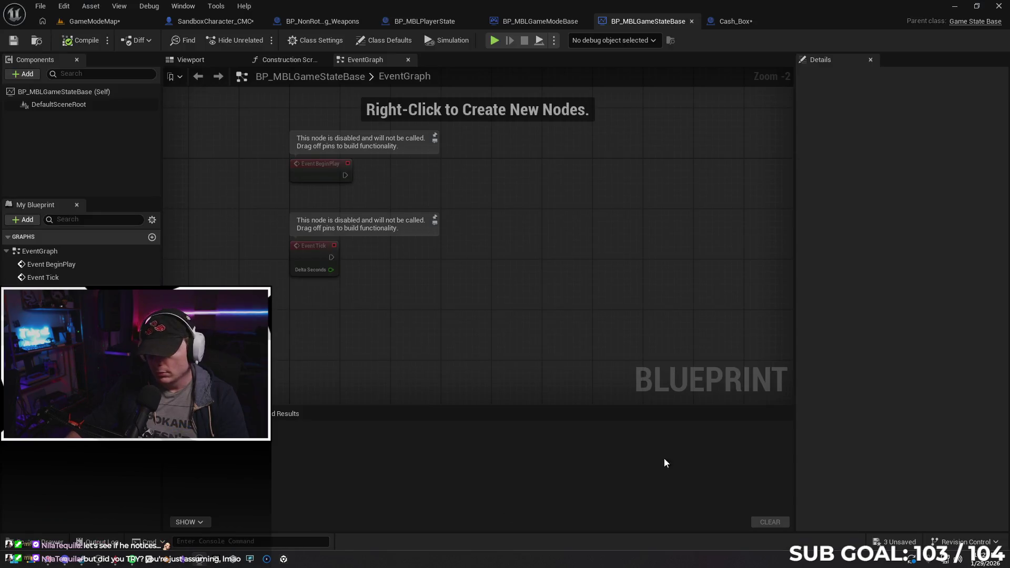
Step: Locate BP_MBLGameStateBase in the Content Drawer, close its editor, and save Cash_Box
{"action": "key", "text": "ctrl+space"}
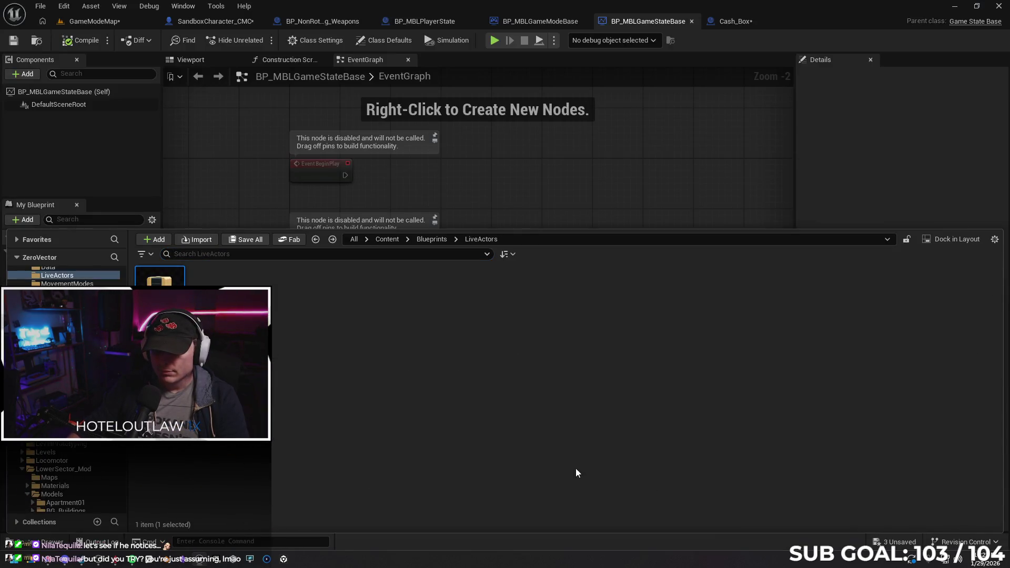
{"action": "key", "text": "alt+Left"}
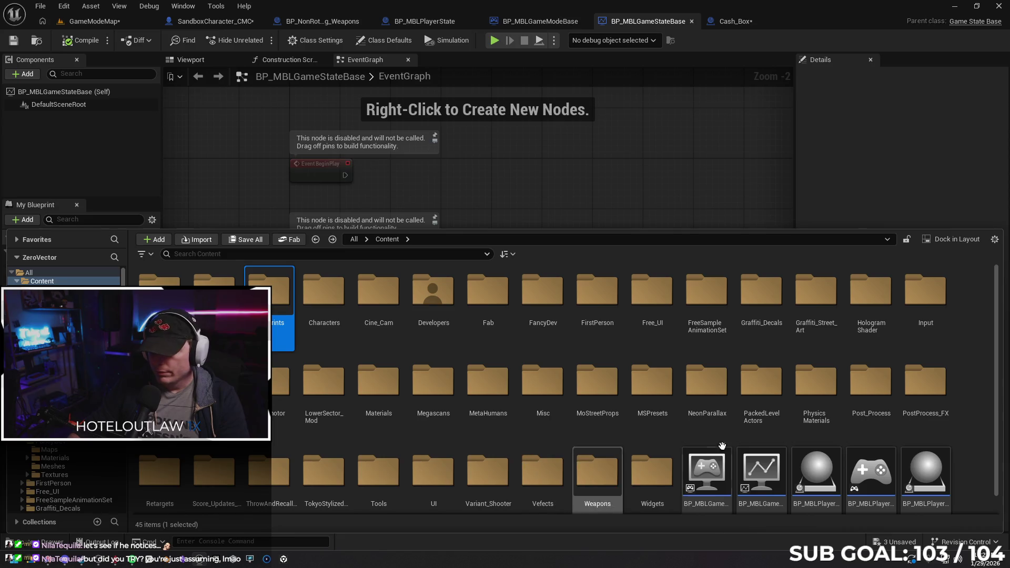
{"action": "scroll", "coordinate": [732, 401], "scroll_direction": "down", "scroll_amount": 1}
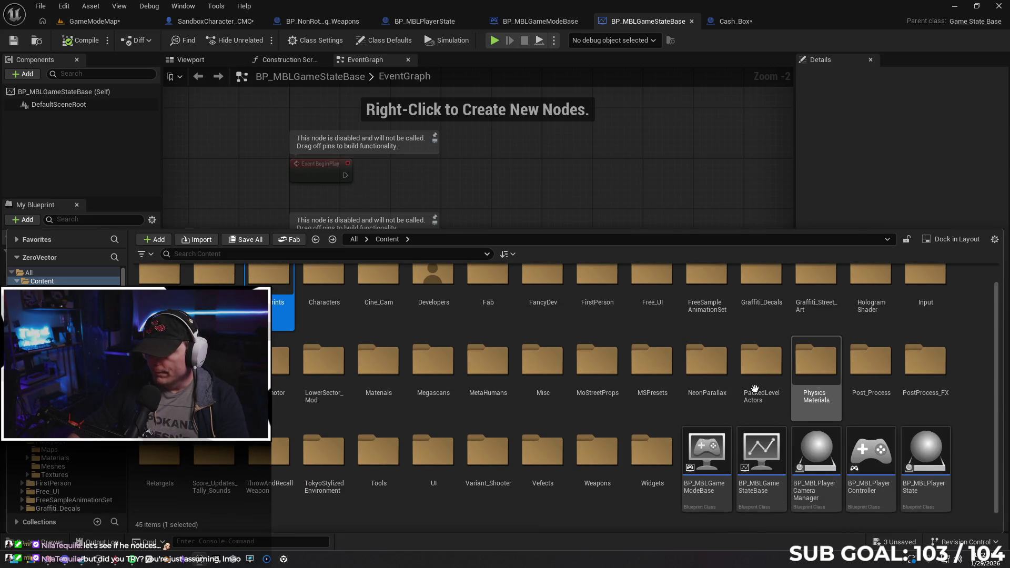
{"action": "left_click", "coordinate": [761, 452]}
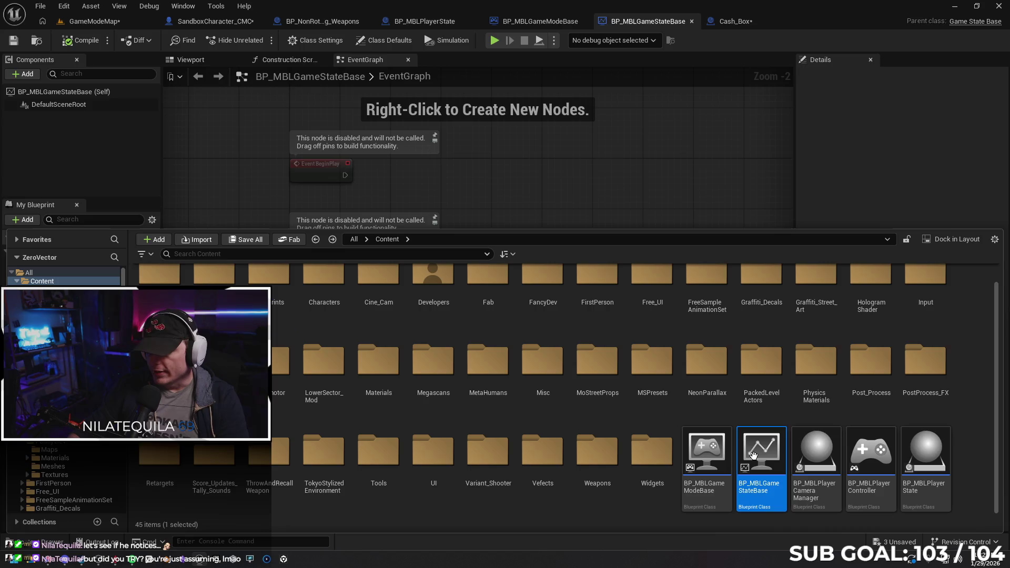
{"action": "left_click", "coordinate": [691, 22]}
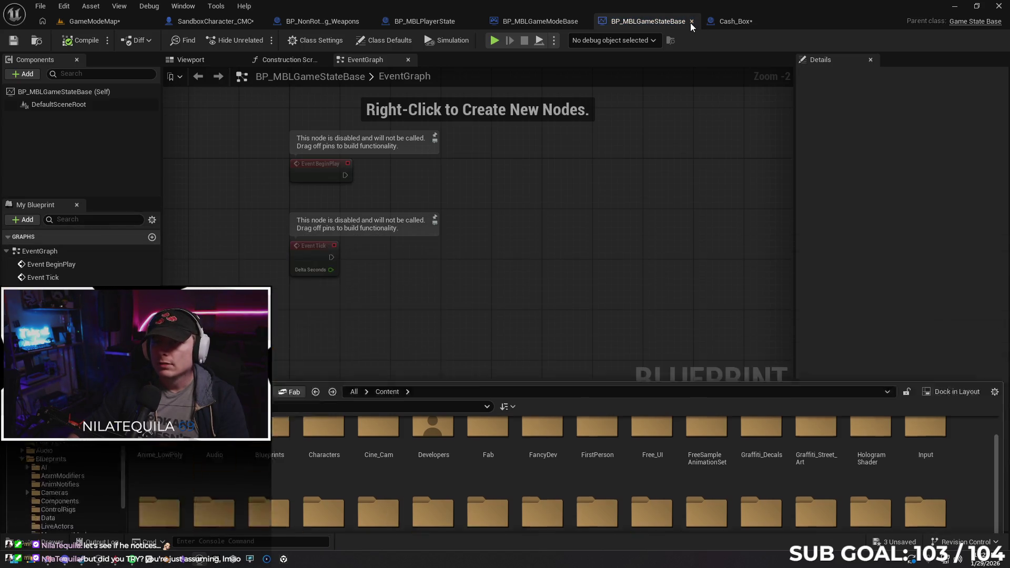
{"action": "key", "text": "ctrl+s"}
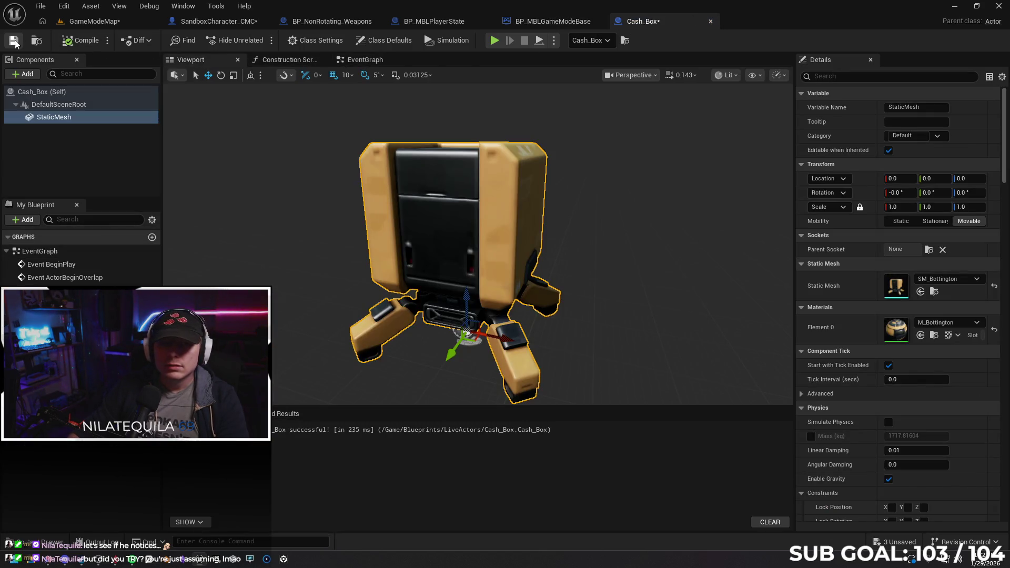
Step: Close the GameModeBase and NonRotating_Weapons editors, save PlayerState and SandboxCharacter_CMC, and extend the Gemini draft
{"action": "left_click", "coordinate": [550, 22]}
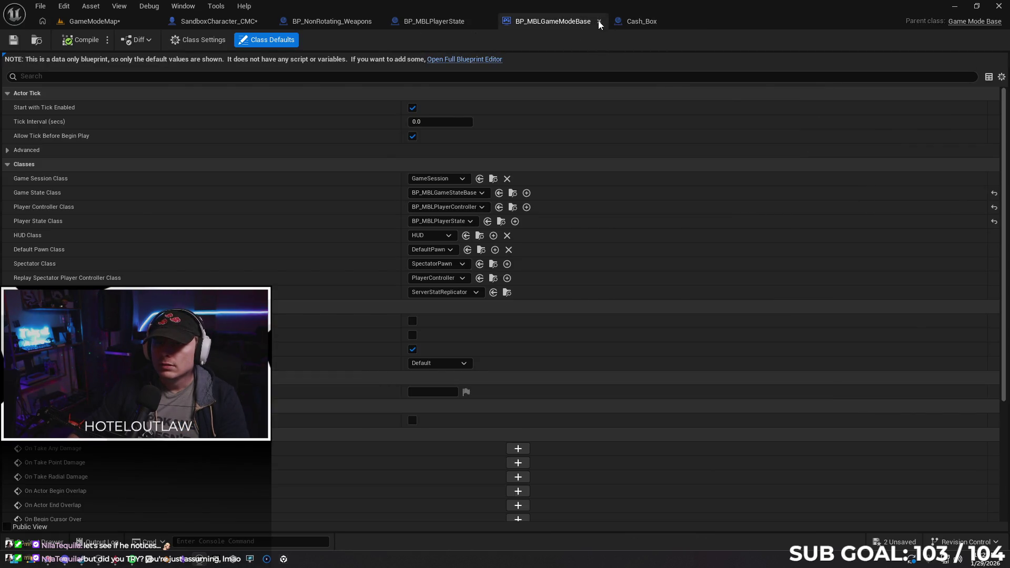
{"action": "left_click", "coordinate": [599, 21]}
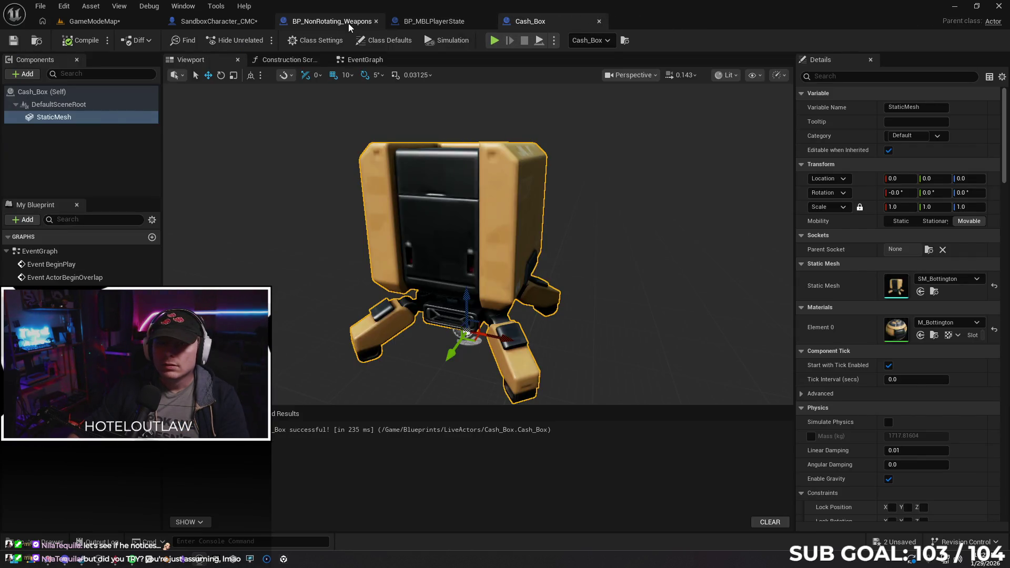
{"action": "left_click", "coordinate": [363, 22]}
{"action": "left_click", "coordinate": [375, 22]}
{"action": "left_click", "coordinate": [13, 42]}
{"action": "left_click", "coordinate": [216, 21]}
{"action": "left_click", "coordinate": [14, 42]}
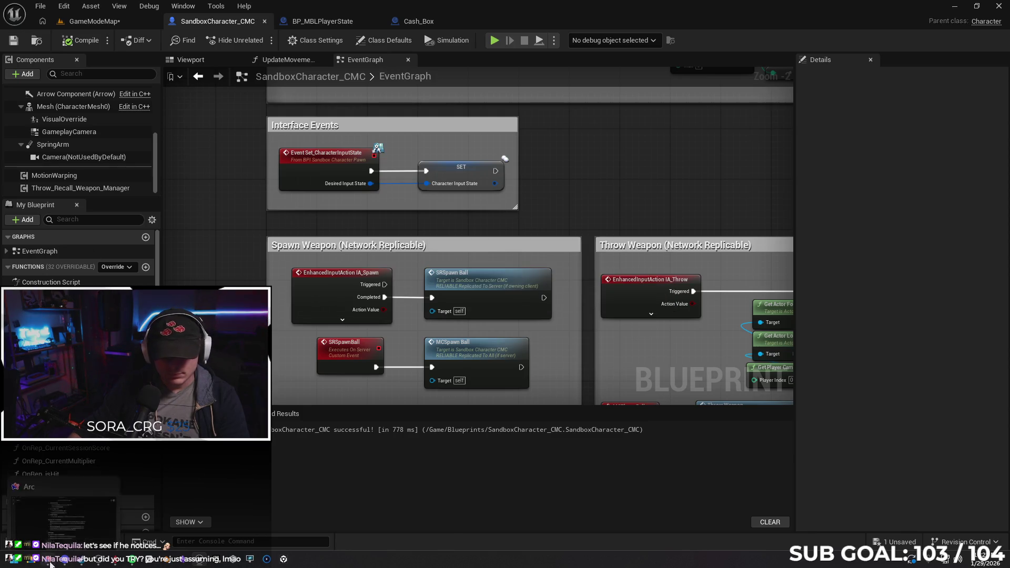
{"action": "left_click", "coordinate": [48, 562]}
{"action": "type", "text": "the "}
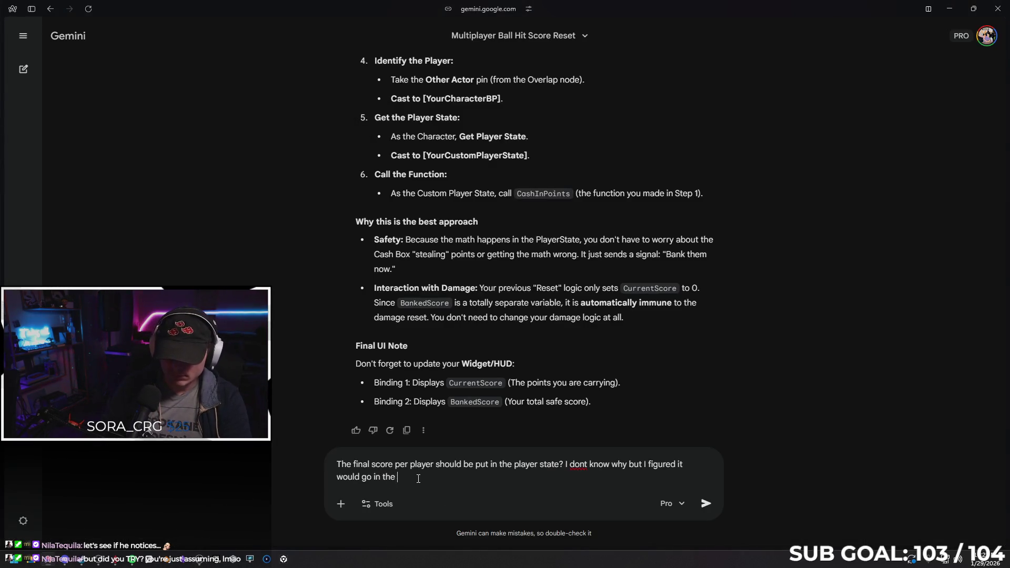
{"action": "type", "text": "game state"}
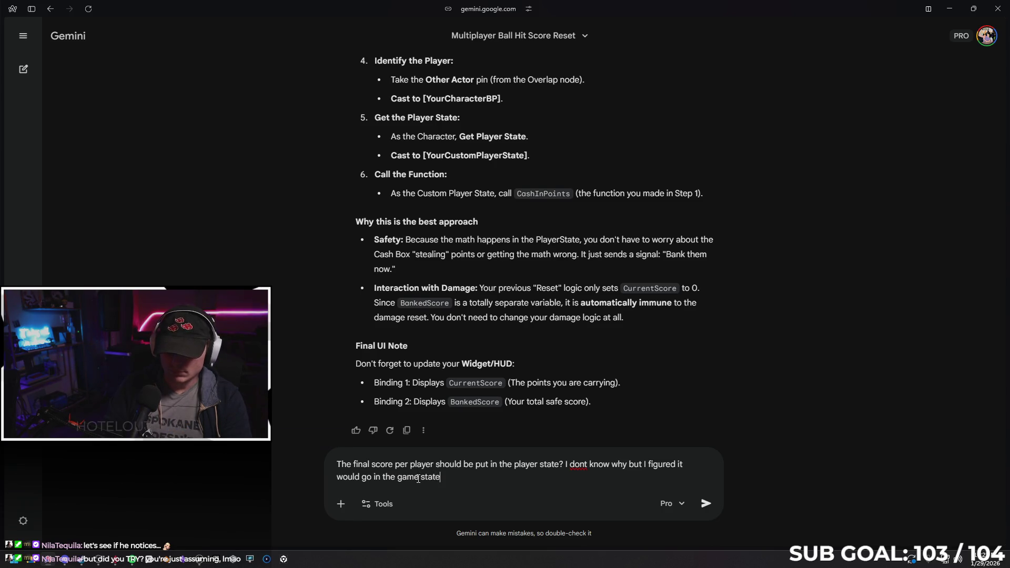
Step: Send Gemini the question about where each player's final score belongs, and scroll through its answer
{"action": "key", "text": "Return"}
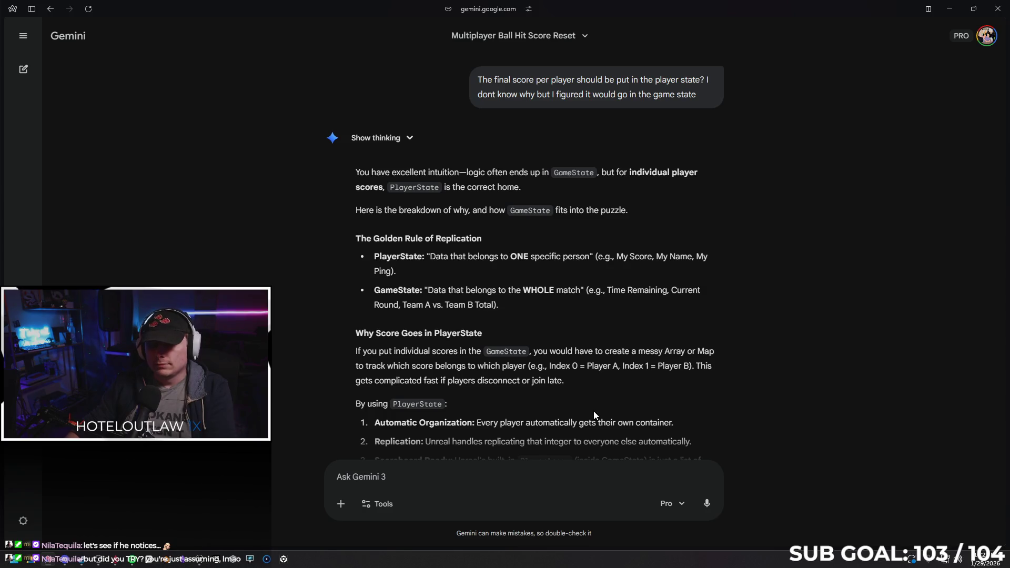
{"action": "scroll", "coordinate": [567, 333], "scroll_direction": "down", "scroll_amount": 5}
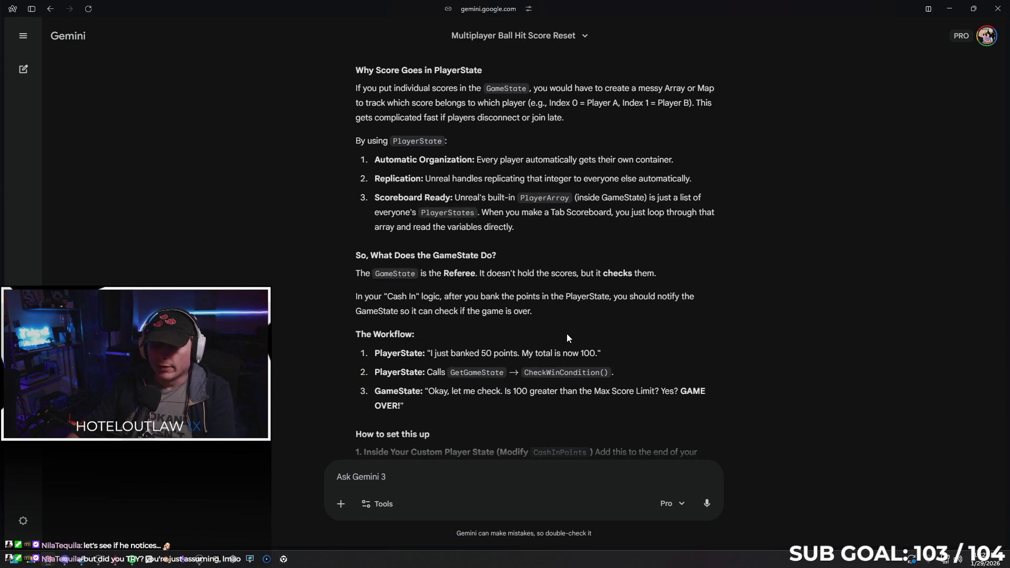
Step: Ask Gemini how individual scores sum into team scores: three players cashing 100 give 300 safe points
{"action": "left_click", "coordinate": [444, 474]}
{"action": "type", "text": "Eventually, in"}
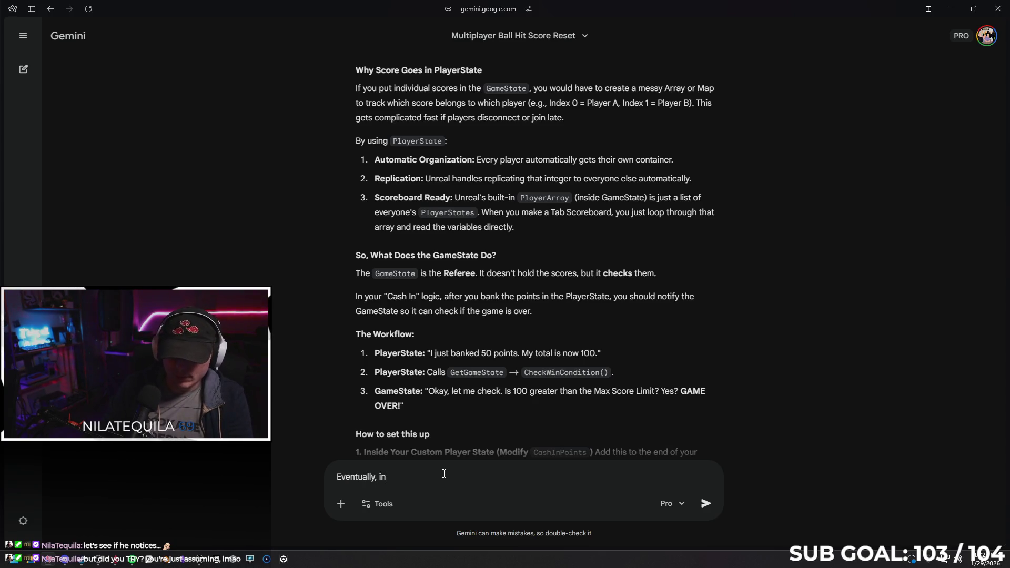
{"action": "type", "text": "dividual scores w"}
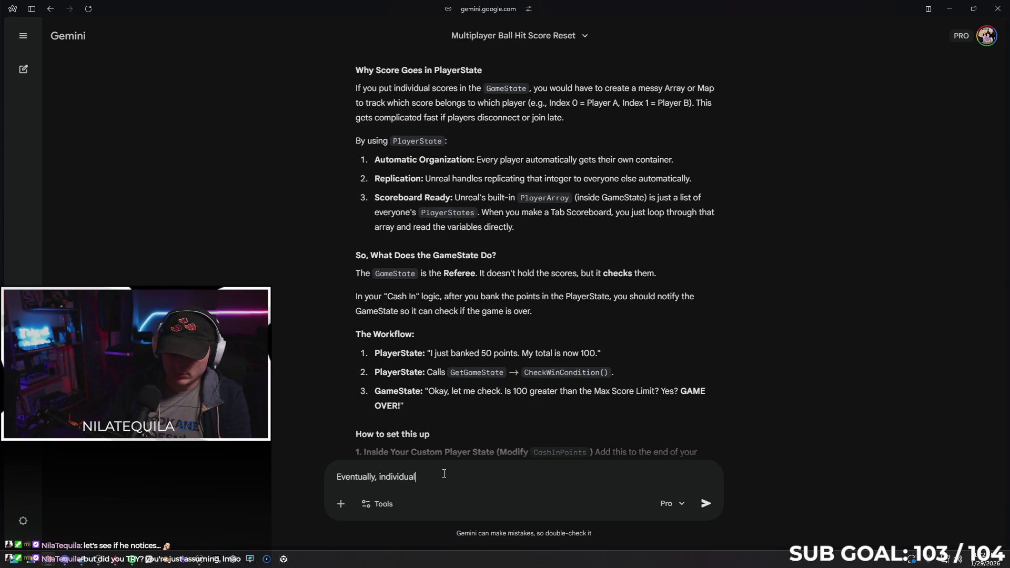
{"action": "type", "text": "ill add up to"}
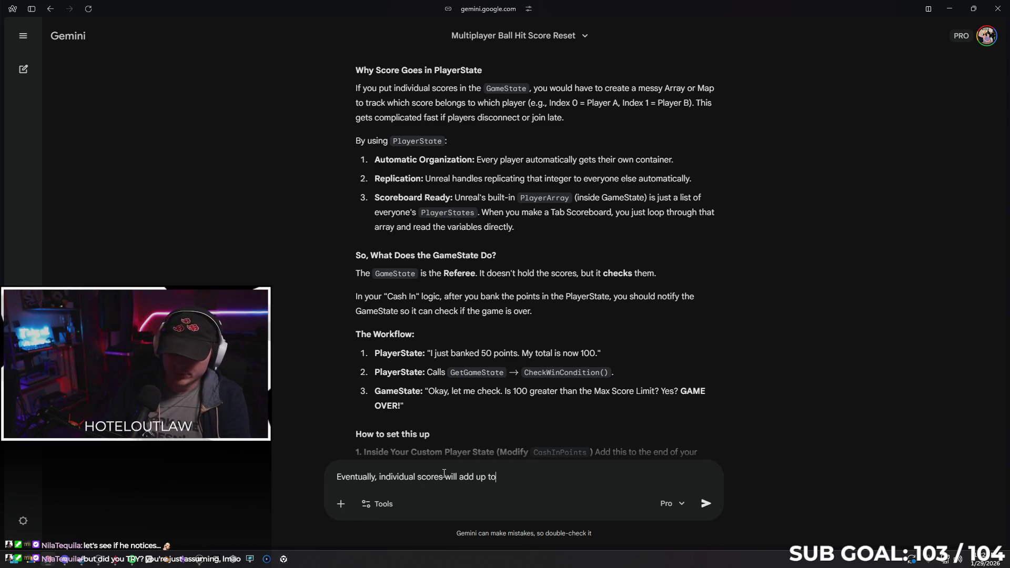
{"action": "type", "text": " team scores depe"}
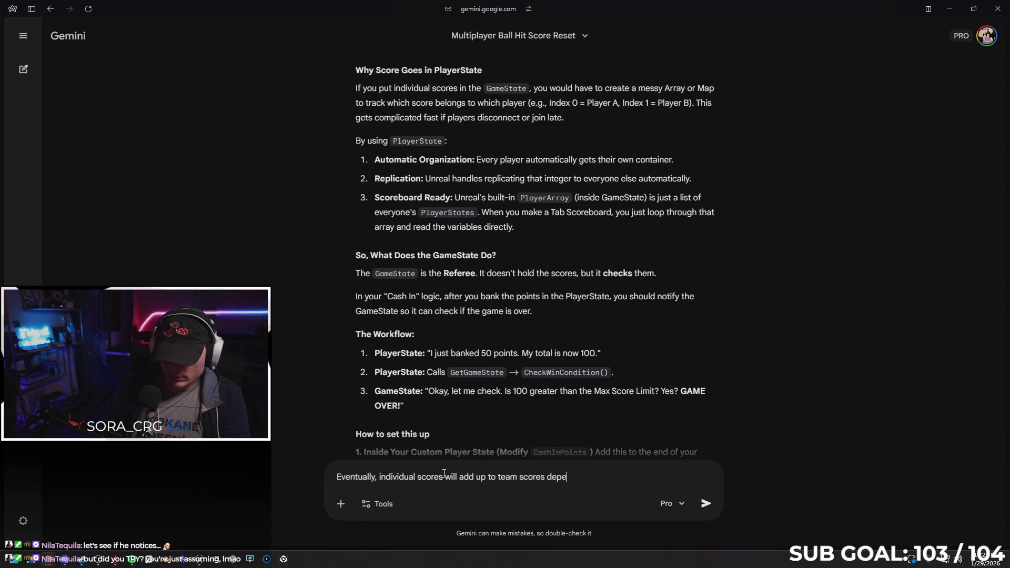
{"action": "key", "text": "BackSpace"}
{"action": "key", "text": "BackSpace"}
{"action": "key", "text": "BackSpace"}
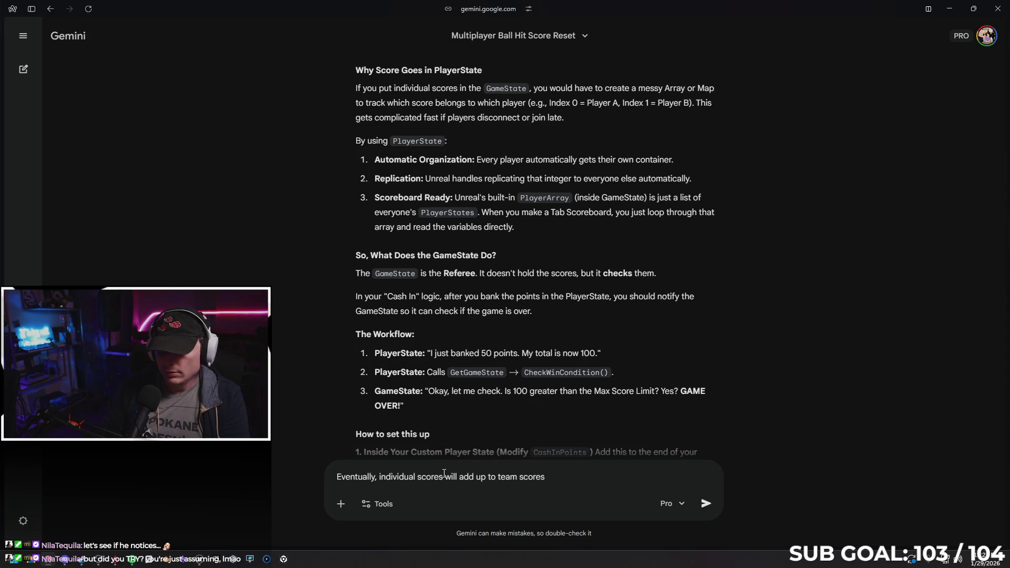
{"action": "type", "text": ". S"}
{"action": "type", "text": "o if th"}
{"action": "type", "text": "ere are "}
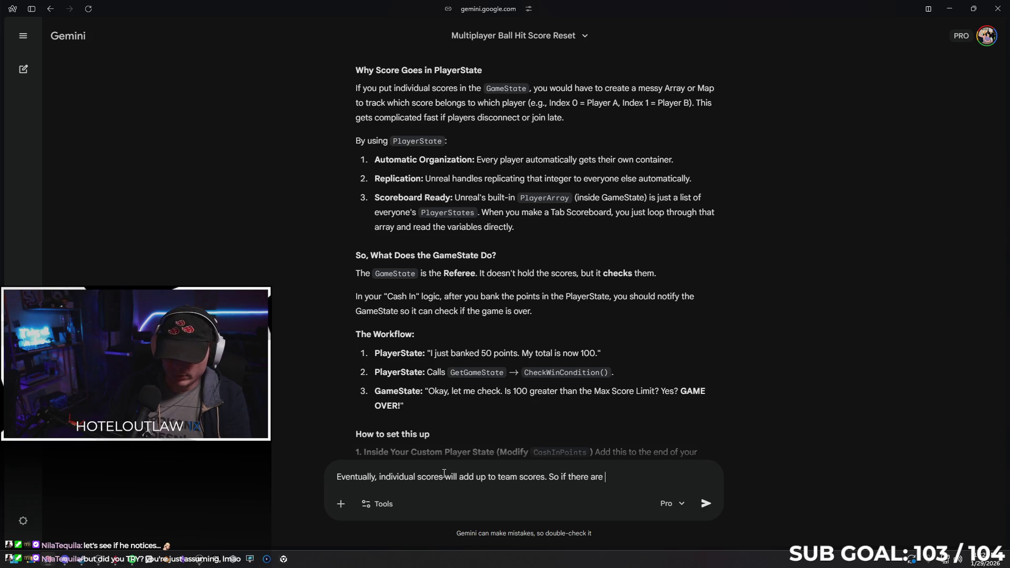
{"action": "type", "text": "3 players o"}
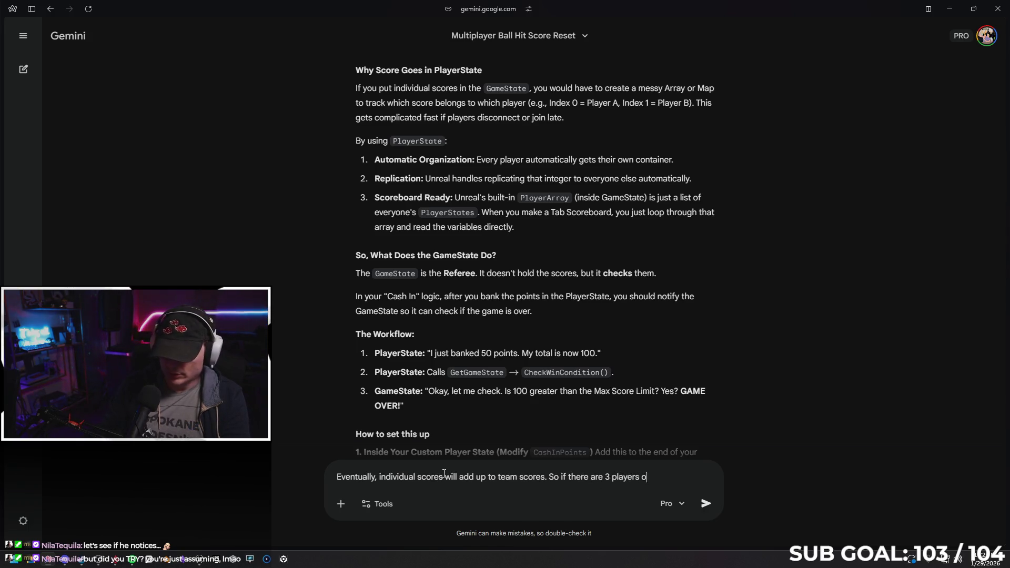
{"action": "type", "text": "n a team, and they each "}
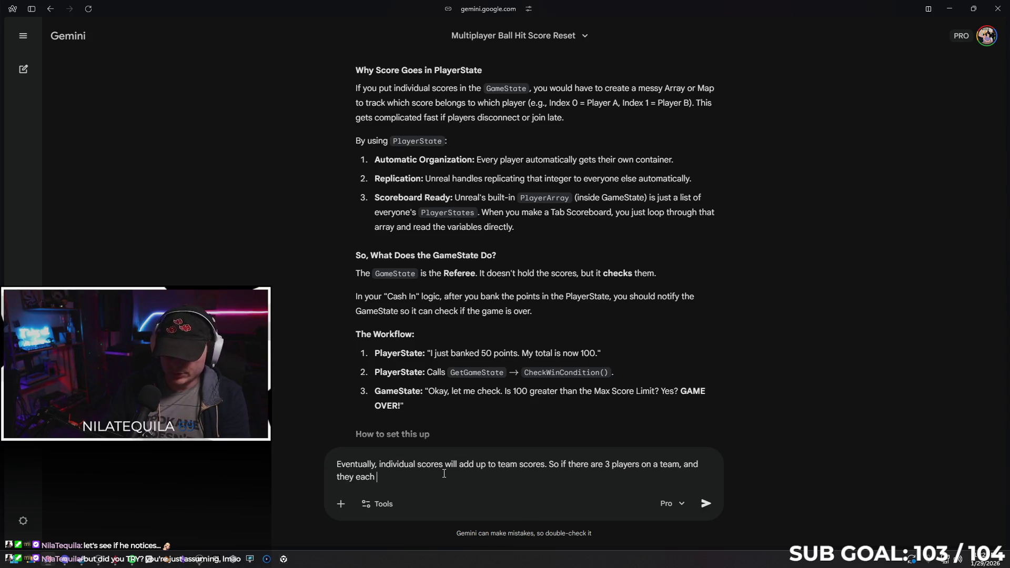
{"action": "type", "text": "cash"}
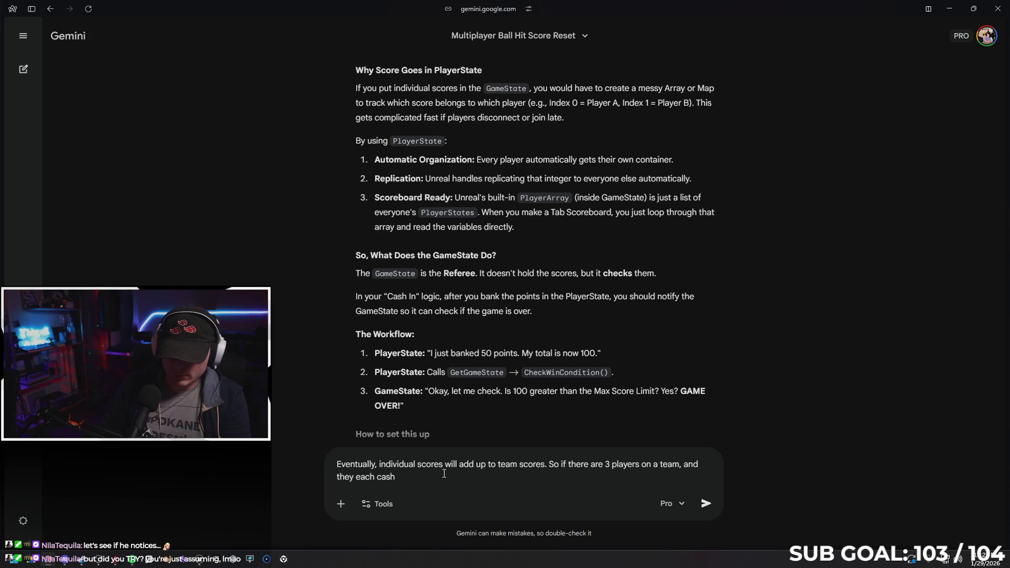
{"action": "type", "text": " in 100 "}
{"action": "type", "text": "points"}
{"action": "type", "text": ", the t"}
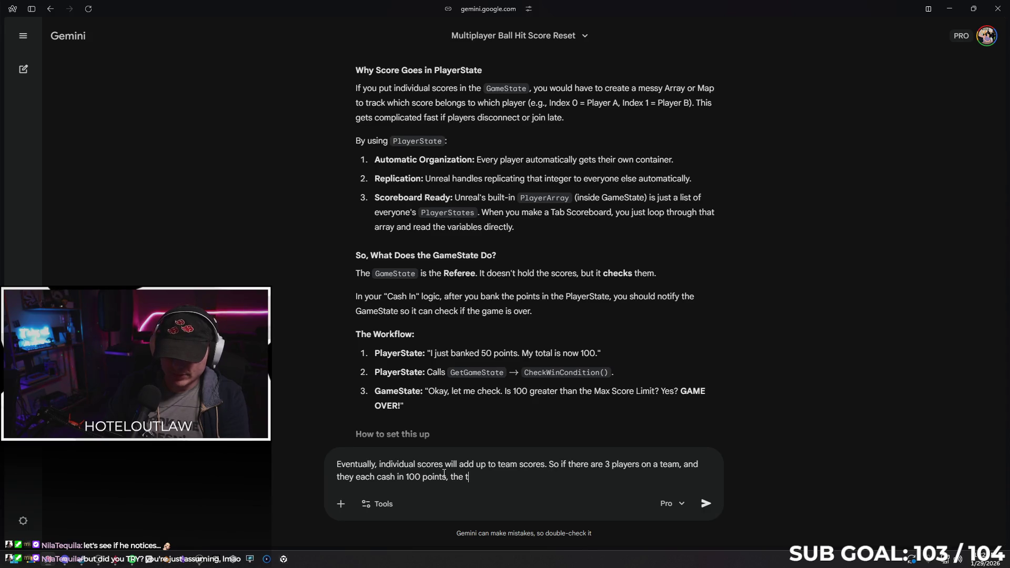
{"action": "type", "text": "eam would h"}
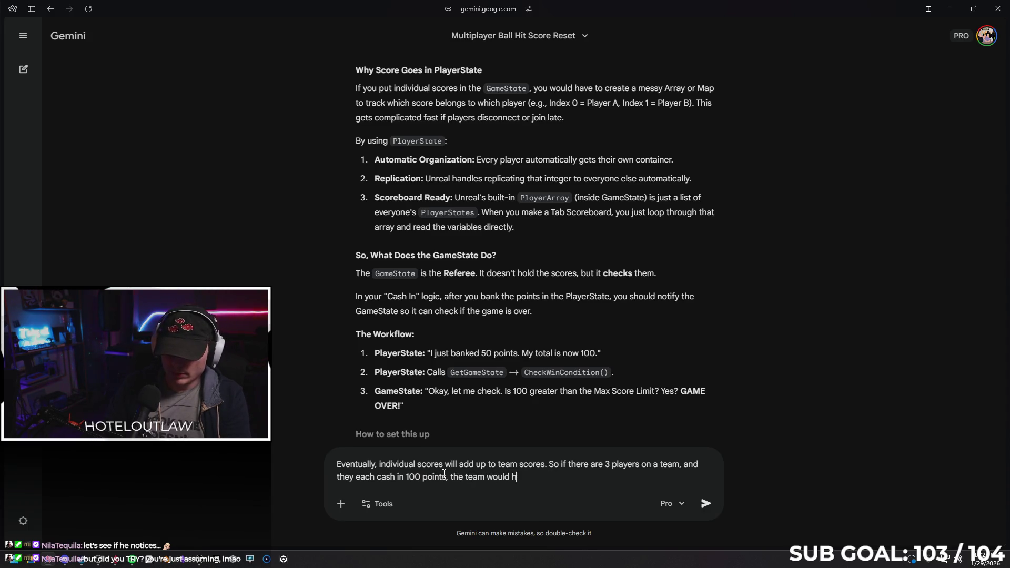
{"action": "type", "text": "ave 300"}
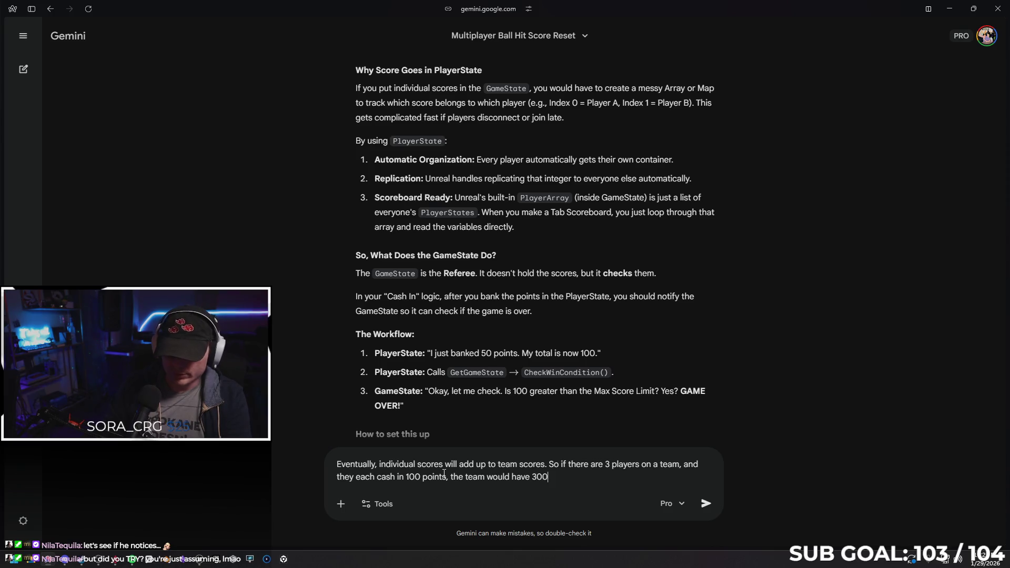
{"action": "type", "text": " fafc"}
{"action": "key", "text": "BackSpace"}
{"action": "key", "text": "BackSpace"}
{"action": "type", "text": "ve"}
{"action": "key", "text": "BackSpace"}
{"action": "key", "text": "BackSpace"}
{"action": "key", "text": "BackSpace"}
{"action": "type", "text": "e "}
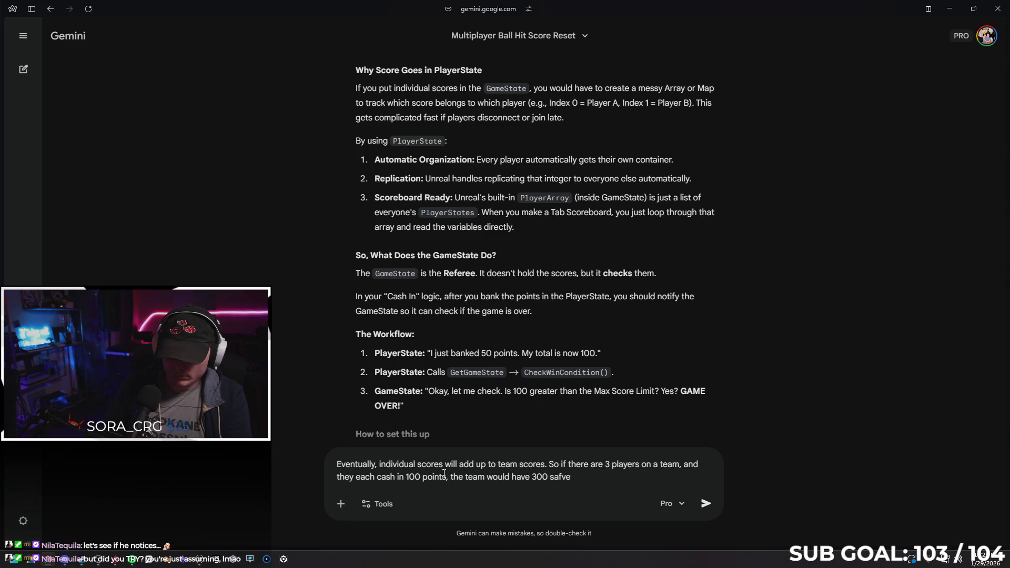
{"action": "type", "text": "points"}
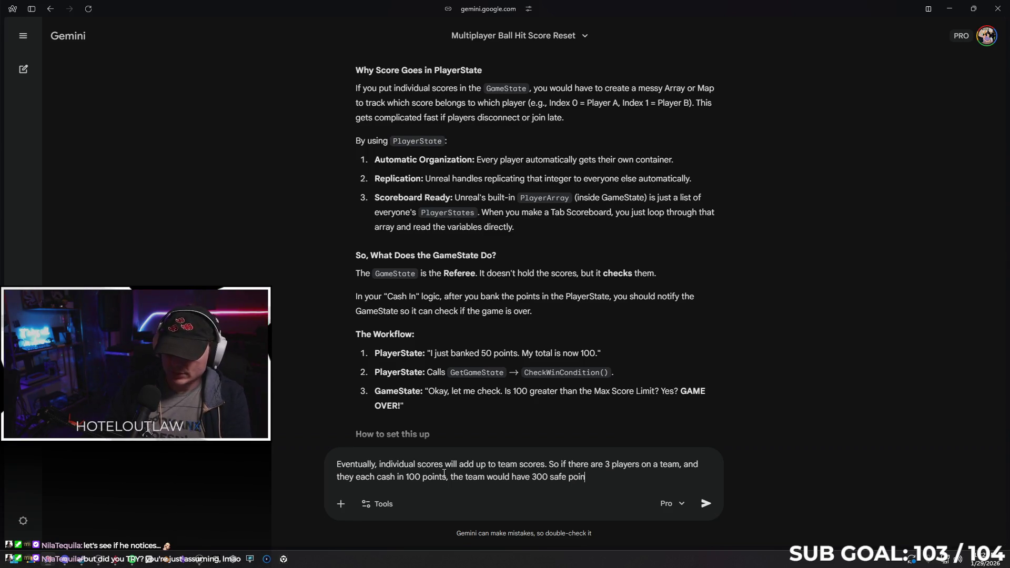
{"action": "key", "text": "Return"}
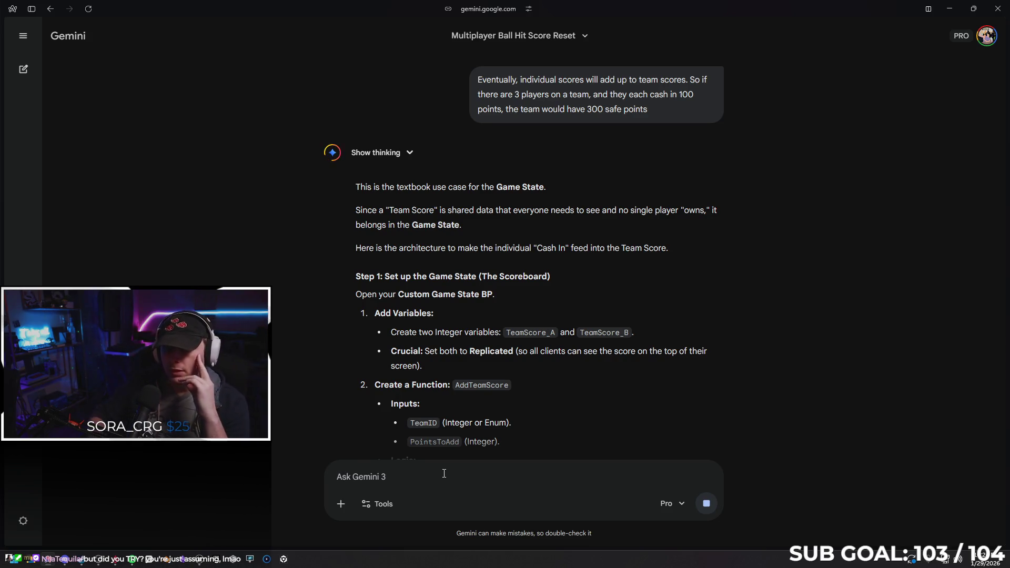
Step: Read Gemini's team-score reply on TeamScore_A/B and AddTeamScore down to its Correct Order section
{"action": "scroll", "coordinate": [639, 276], "scroll_direction": "down", "scroll_amount": 1}
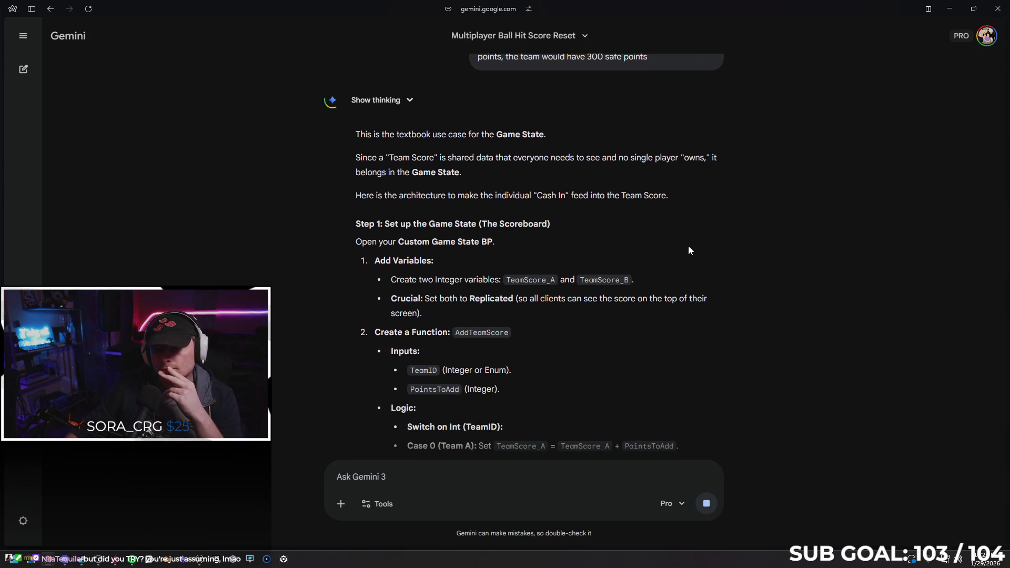
{"action": "scroll", "coordinate": [688, 253], "scroll_direction": "down", "scroll_amount": 1}
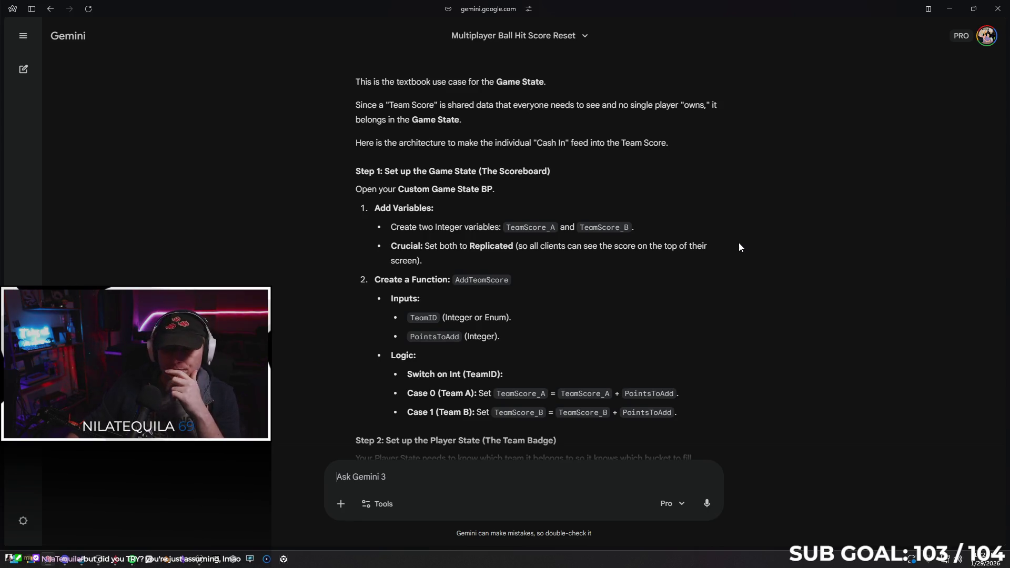
{"action": "scroll", "coordinate": [760, 244], "scroll_direction": "down", "scroll_amount": 2}
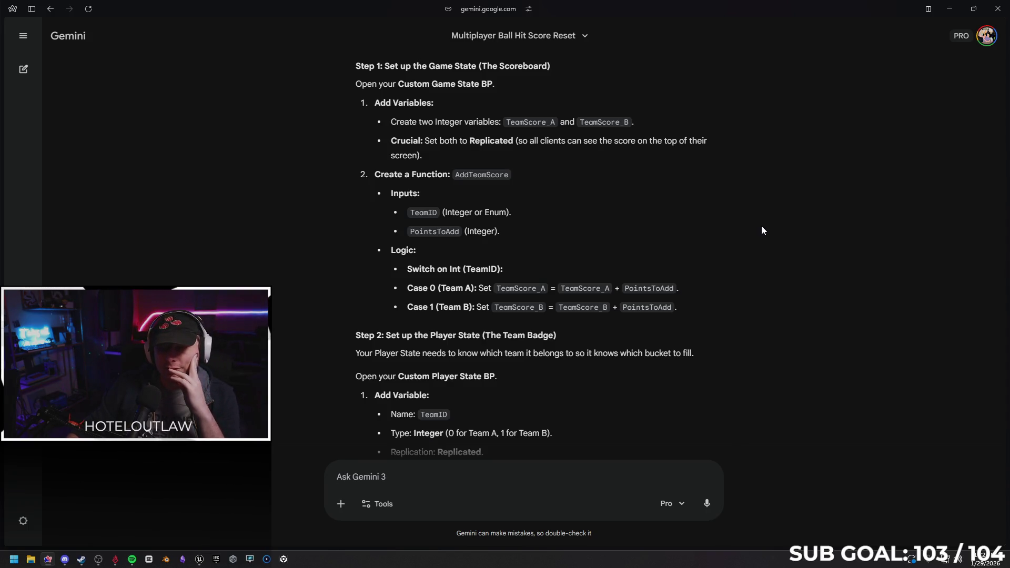
{"action": "scroll", "coordinate": [762, 226], "scroll_direction": "down", "scroll_amount": 1}
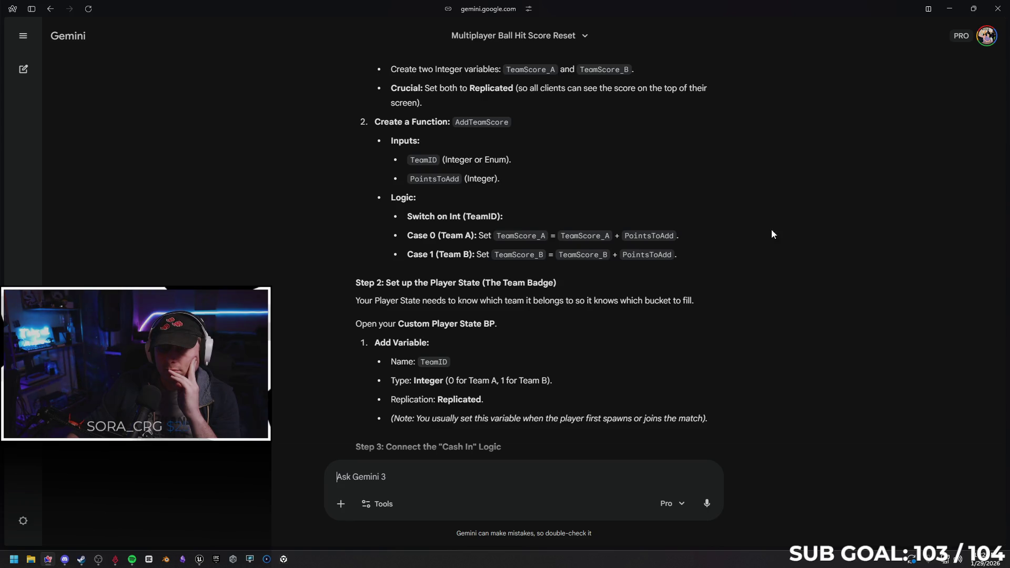
{"action": "scroll", "coordinate": [772, 236], "scroll_direction": "down", "scroll_amount": 1}
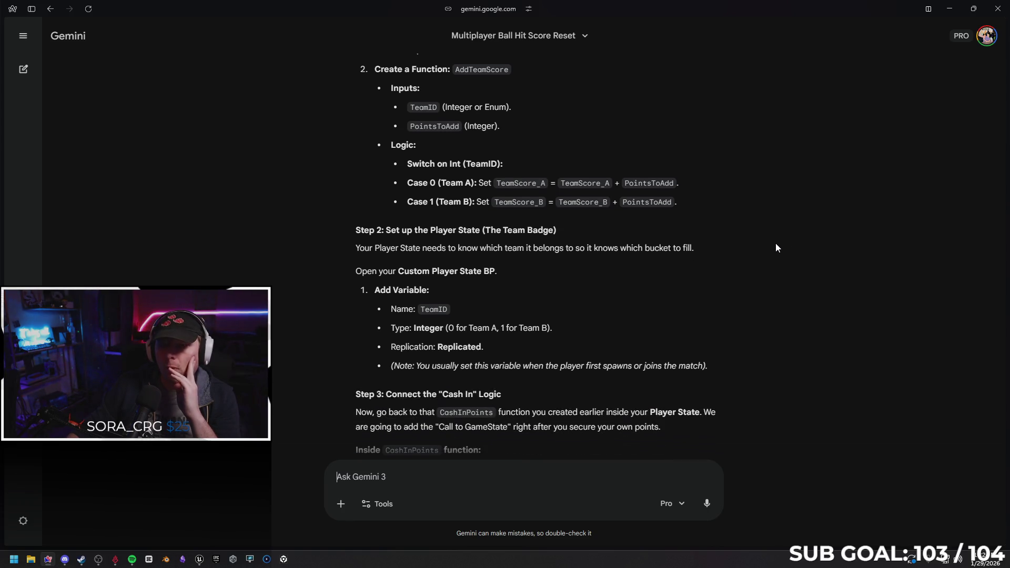
{"action": "scroll", "coordinate": [707, 210], "scroll_direction": "down", "scroll_amount": 1}
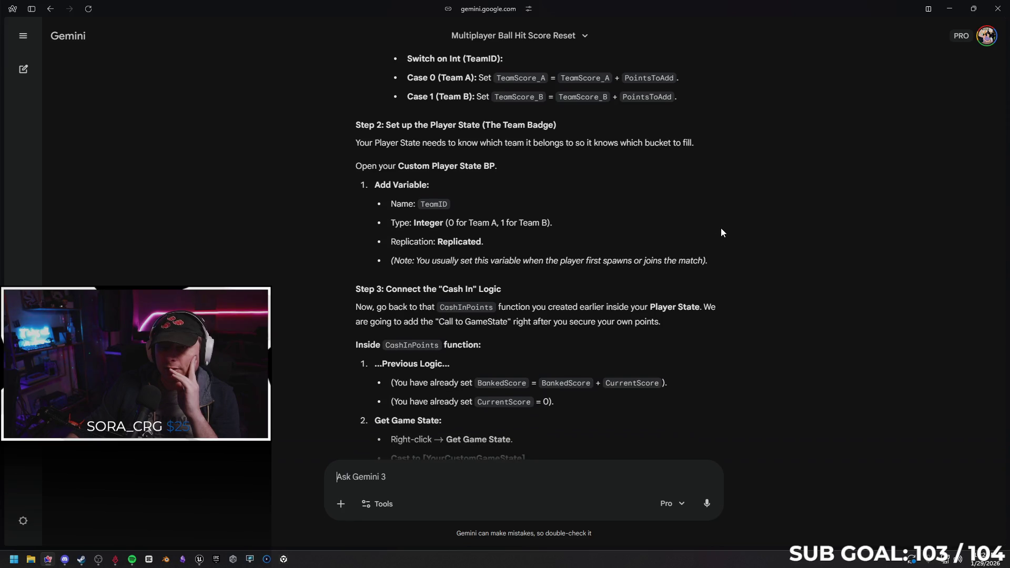
{"action": "scroll", "coordinate": [764, 235], "scroll_direction": "up", "scroll_amount": 1}
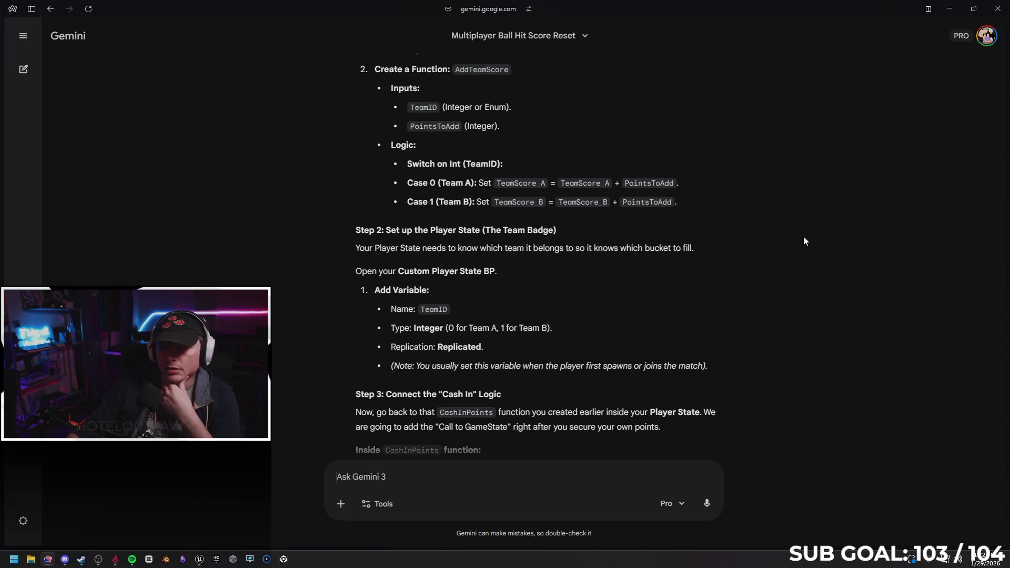
{"action": "scroll", "coordinate": [779, 231], "scroll_direction": "down", "scroll_amount": 2}
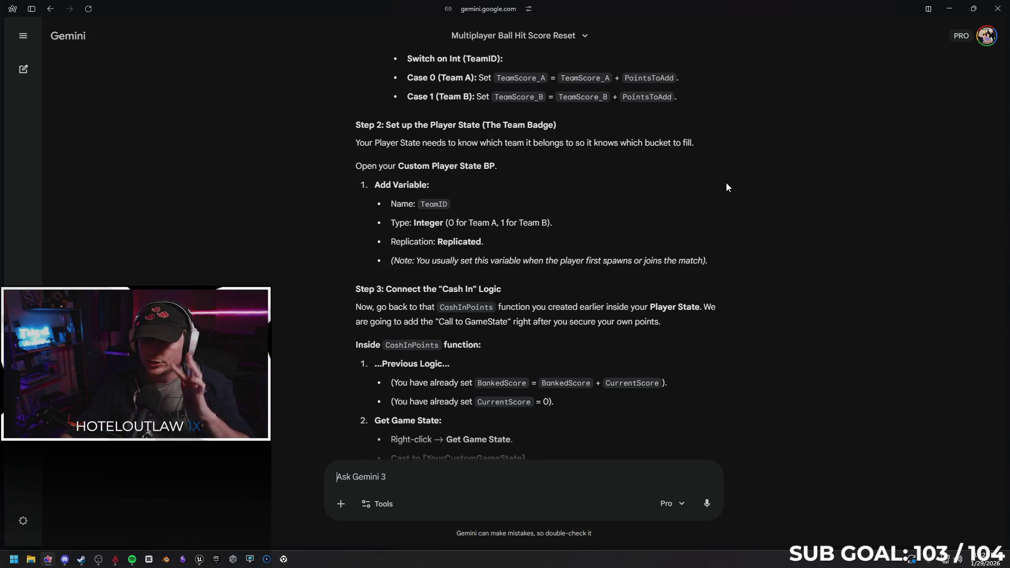
{"action": "scroll", "coordinate": [726, 193], "scroll_direction": "down", "scroll_amount": 1}
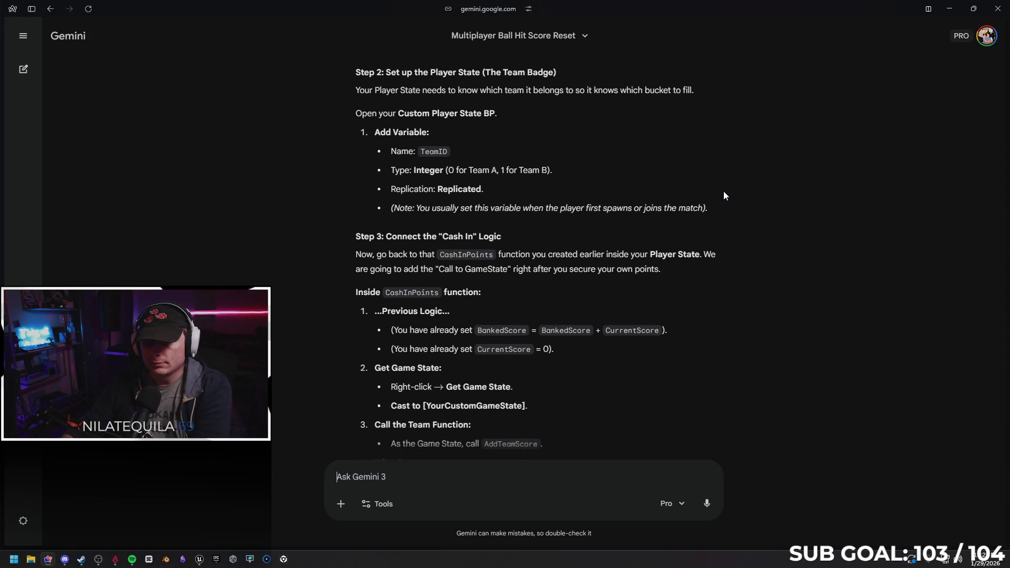
{"action": "scroll", "coordinate": [720, 191], "scroll_direction": "down", "scroll_amount": 2}
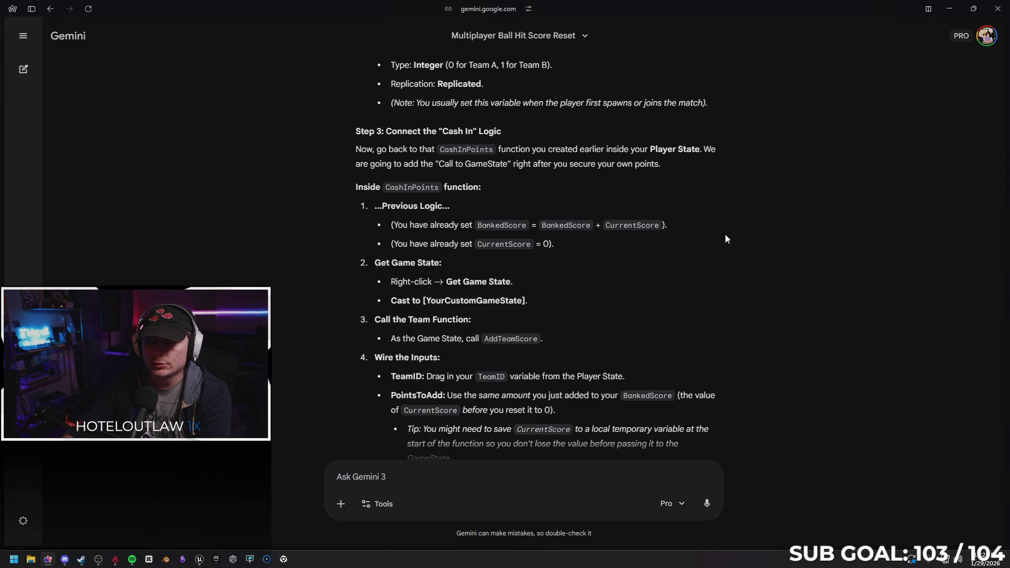
{"action": "scroll", "coordinate": [699, 235], "scroll_direction": "down", "scroll_amount": 1}
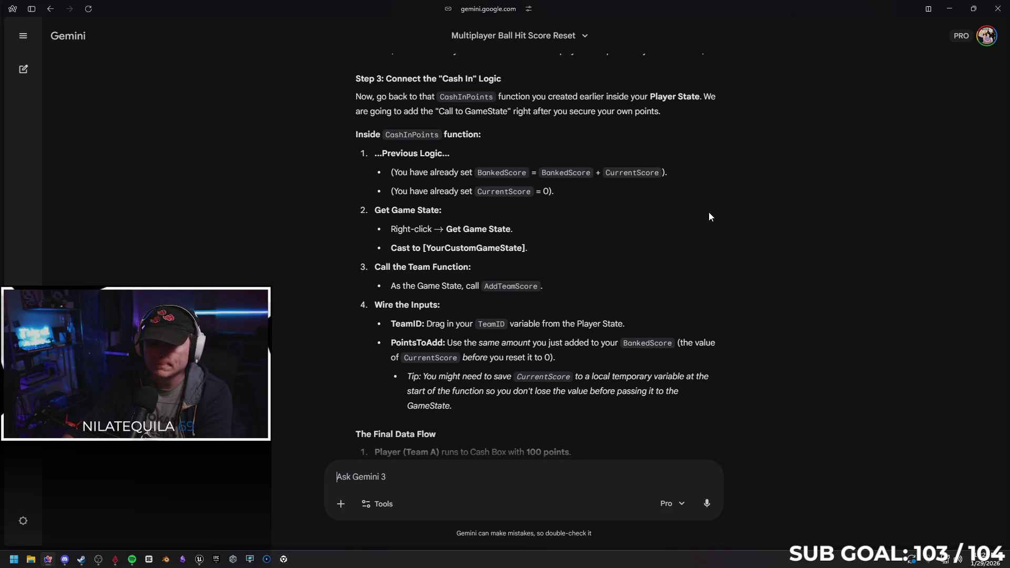
{"action": "scroll", "coordinate": [709, 213], "scroll_direction": "down", "scroll_amount": 6}
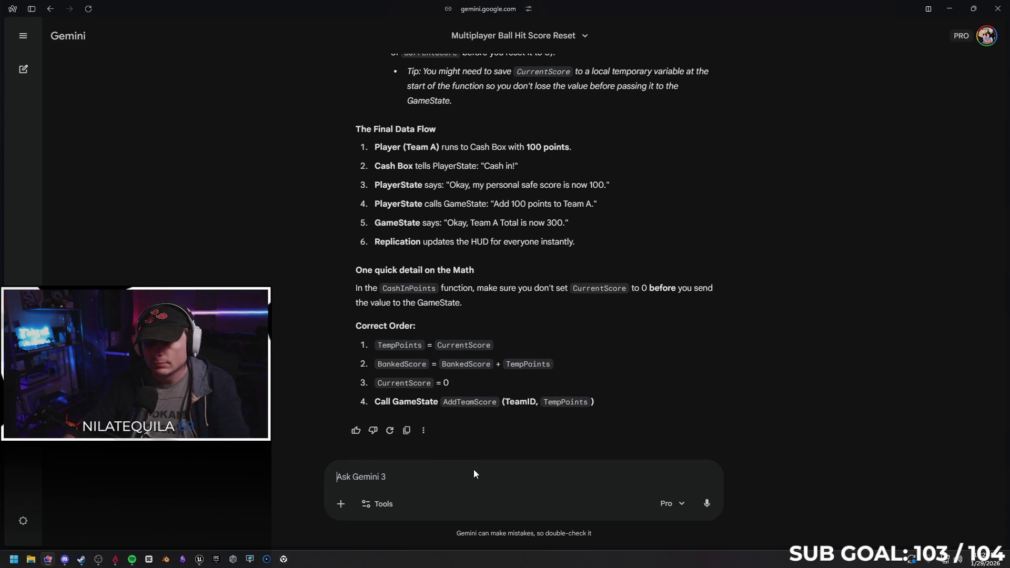
{"action": "type", "text": "I have "}
{"action": "type", "text": "not set any"}
{"action": "type", "text": " score"}
{"action": "key", "text": "BackSpace"}
{"action": "key", "text": "BackSpace"}
{"action": "key", "text": "BackSpace"}
{"action": "key", "text": "BackSpace"}
{"action": "type", "text": "variables ye"}
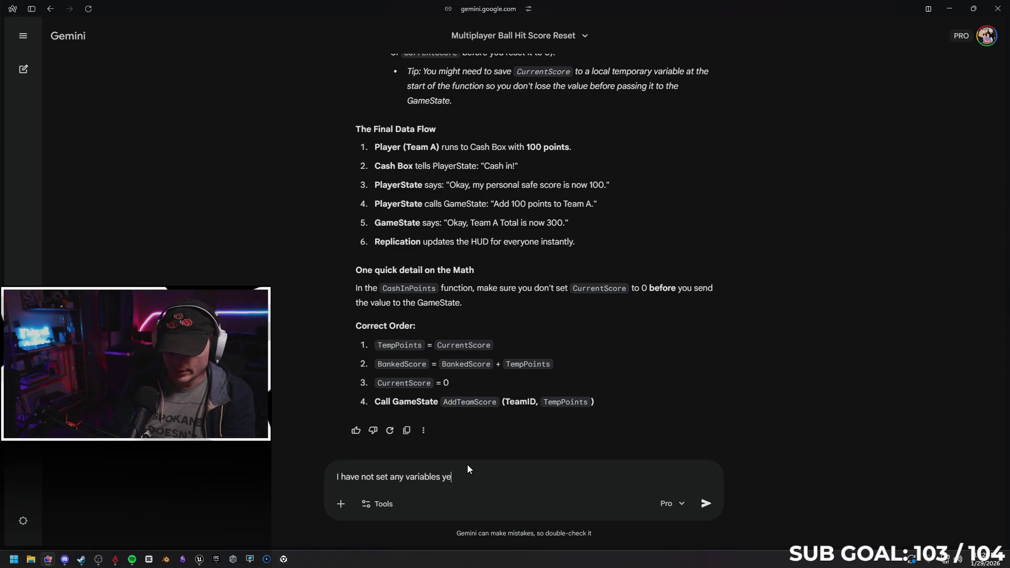
{"action": "type", "text": "t."}
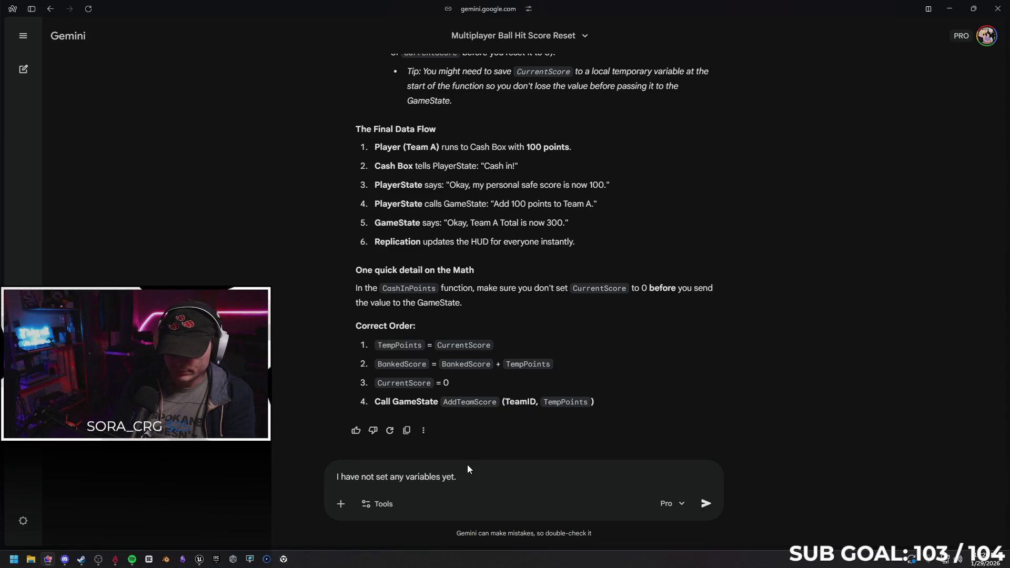
{"action": "key", "text": "Return"}
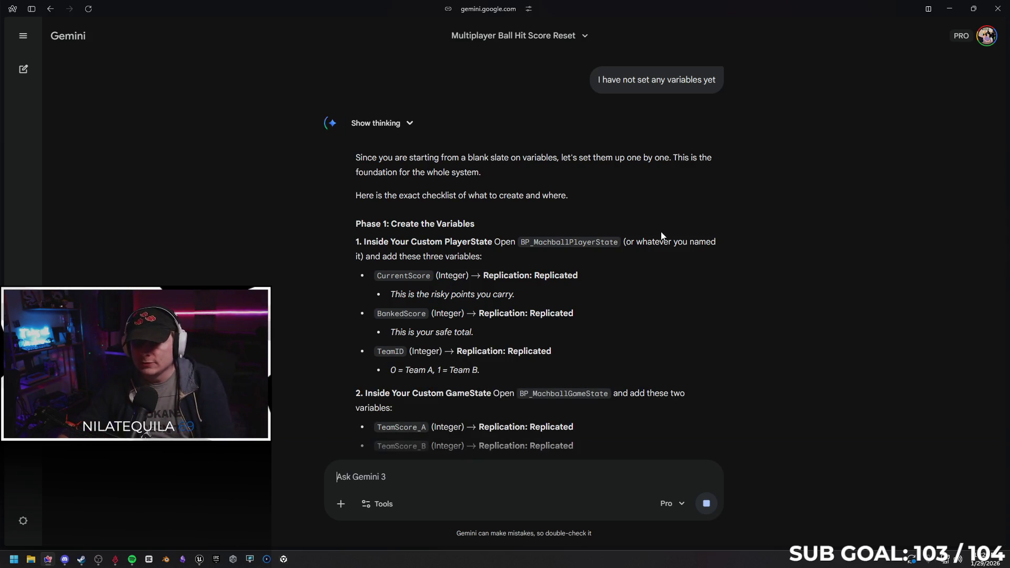
{"action": "scroll", "coordinate": [726, 232], "scroll_direction": "down", "scroll_amount": 1}
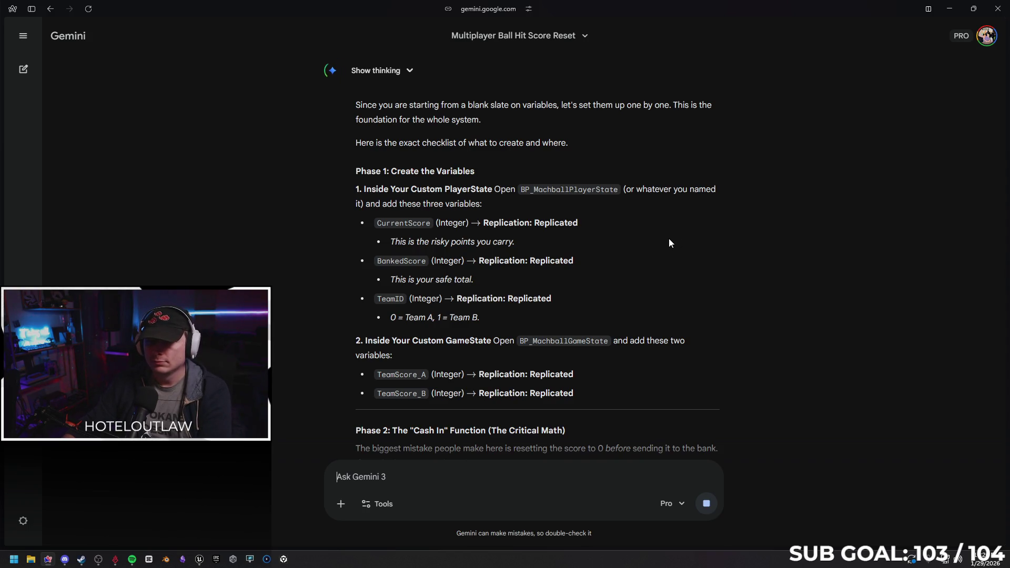
{"action": "scroll", "coordinate": [669, 238], "scroll_direction": "down", "scroll_amount": 1}
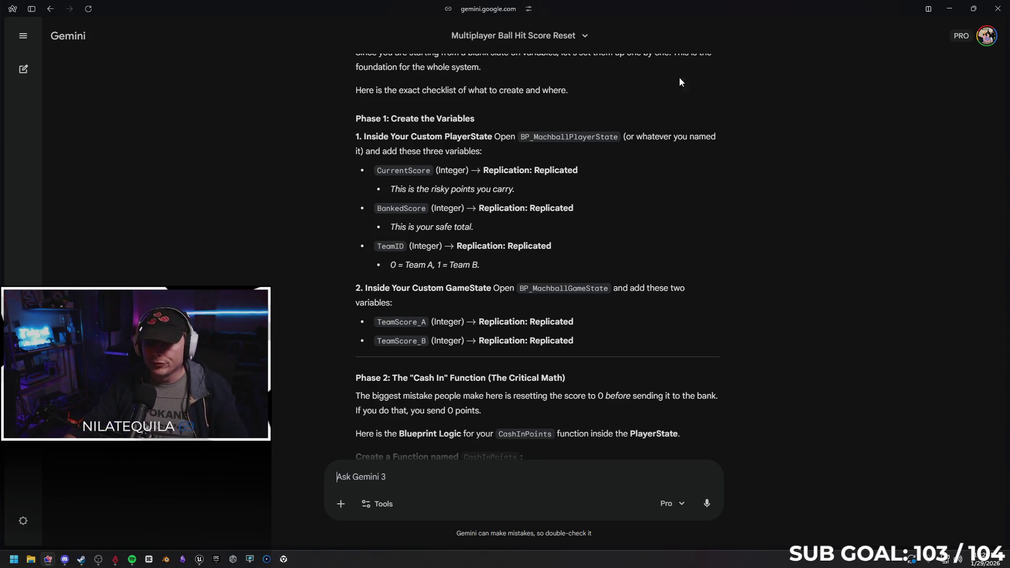
{"action": "left_click", "coordinate": [950, 9]}
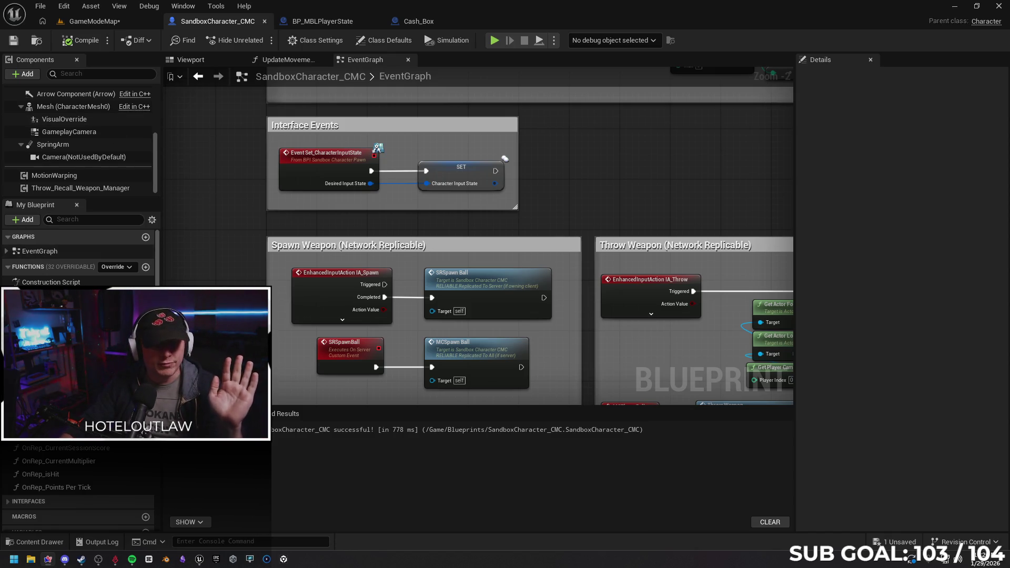
Step: Switch to BP_MBLPlayerState and frame the Server_AddPersonalScore, Server_PlayerHit and Server_RecieveHit events
{"action": "scroll", "coordinate": [242, 245], "scroll_direction": "down", "scroll_amount": 5}
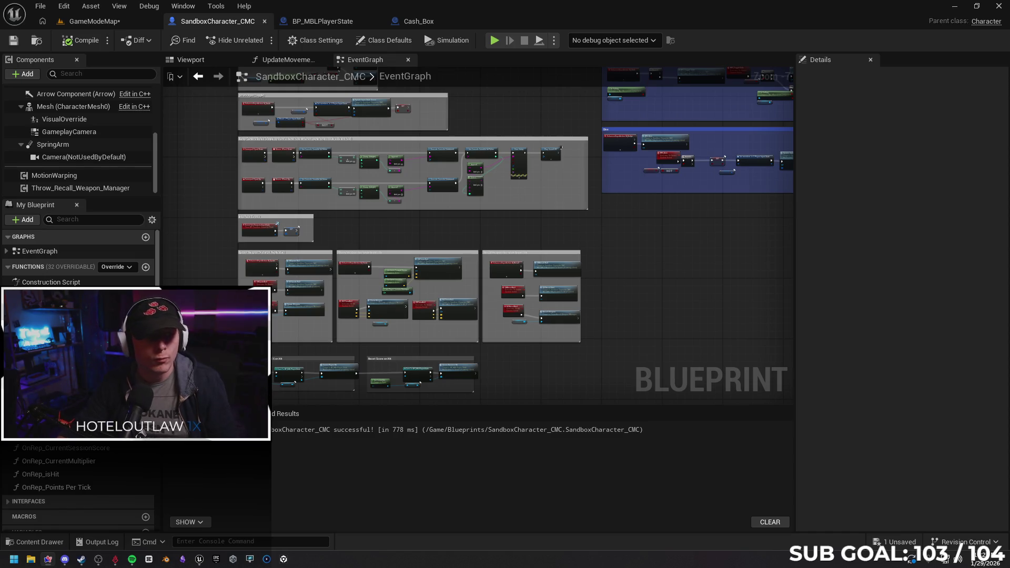
{"action": "left_click", "coordinate": [330, 22]}
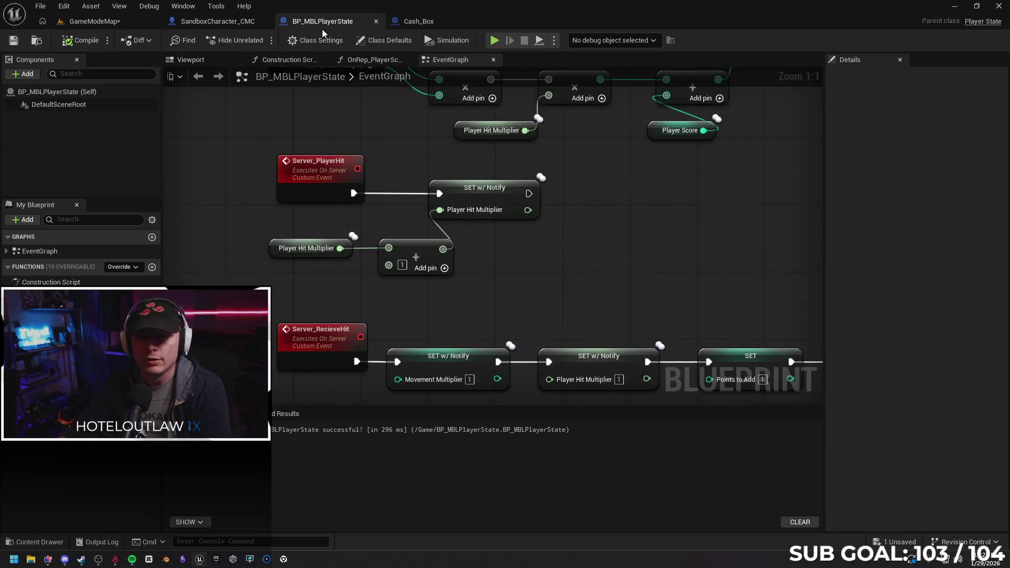
{"action": "scroll", "coordinate": [311, 138], "scroll_direction": "down", "scroll_amount": 3}
{"action": "left_click_drag", "start_coordinate": [512, 197], "coordinate": [516, 276]}
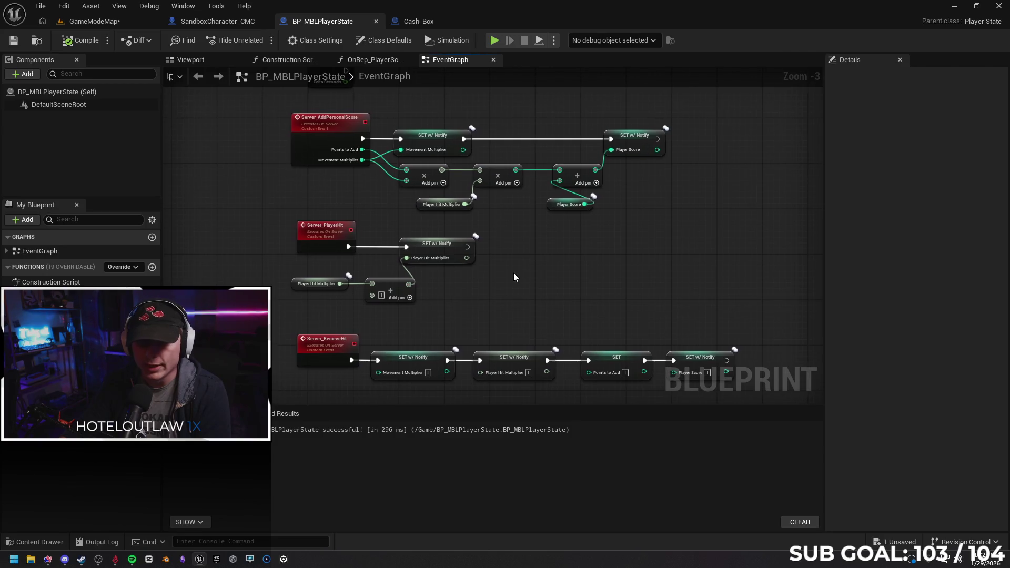
{"action": "mouse_move", "coordinate": [563, 250]}
{"action": "left_mouse_down"}
{"action": "mouse_move", "coordinate": [519, 281]}
{"action": "mouse_move", "coordinate": [570, 329]}
{"action": "mouse_move", "coordinate": [517, 240]}
{"action": "left_mouse_up"}
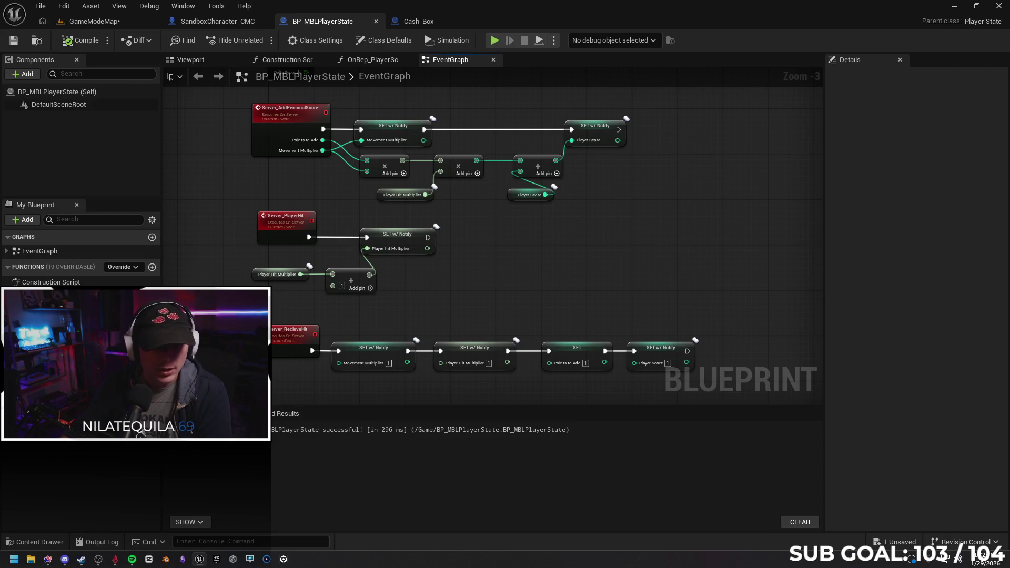
{"action": "mouse_move", "coordinate": [602, 249]}
{"action": "left_mouse_down"}
{"action": "mouse_move", "coordinate": [580, 228]}
{"action": "mouse_move", "coordinate": [681, 203]}
{"action": "left_mouse_up"}
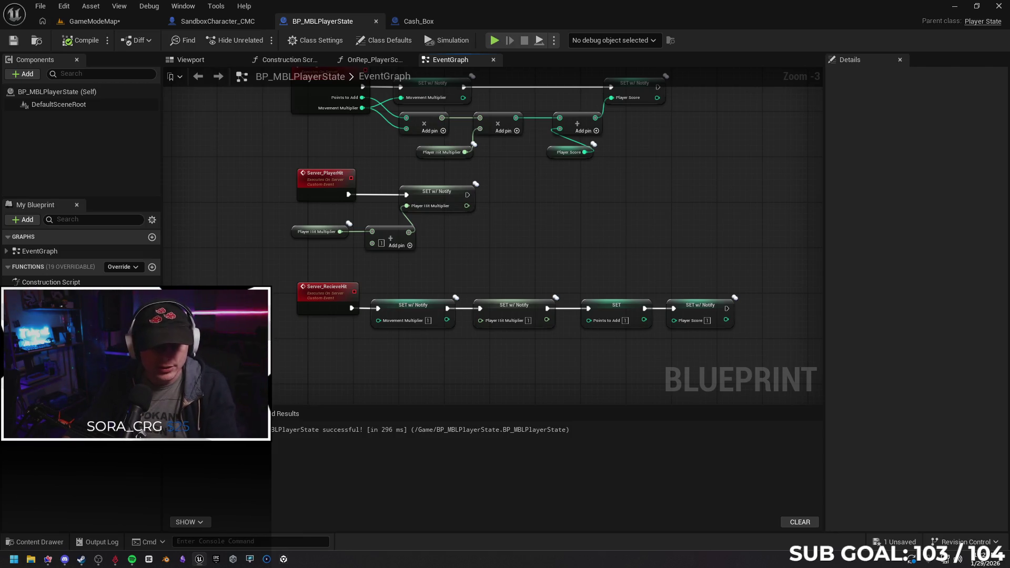
{"action": "right_click", "coordinate": [55, 416]}
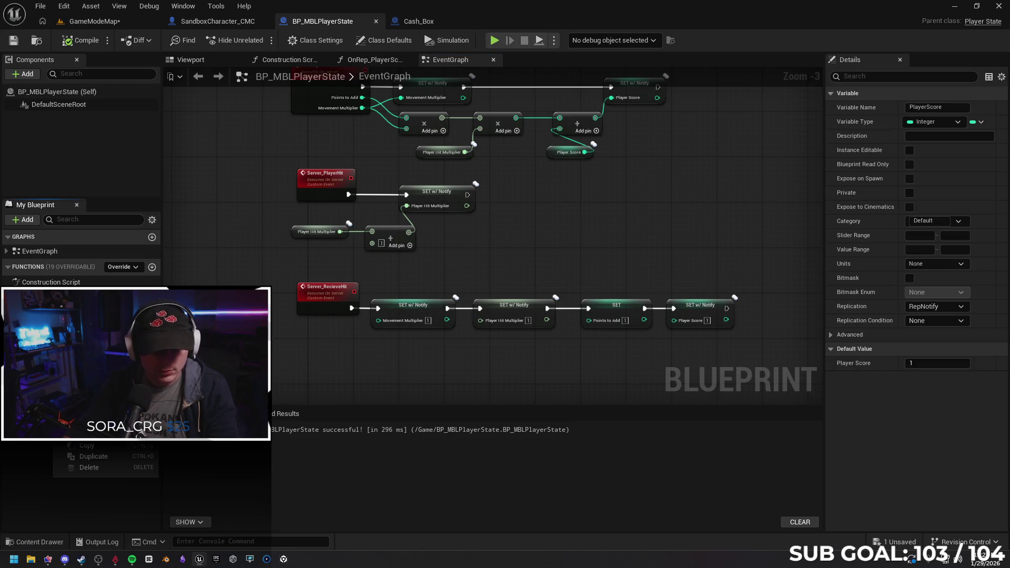
Step: Duplicate the PlayerScore variable and rename the copy CashInScore, accepting the RepNotify warning
{"action": "left_click", "coordinate": [108, 461]}
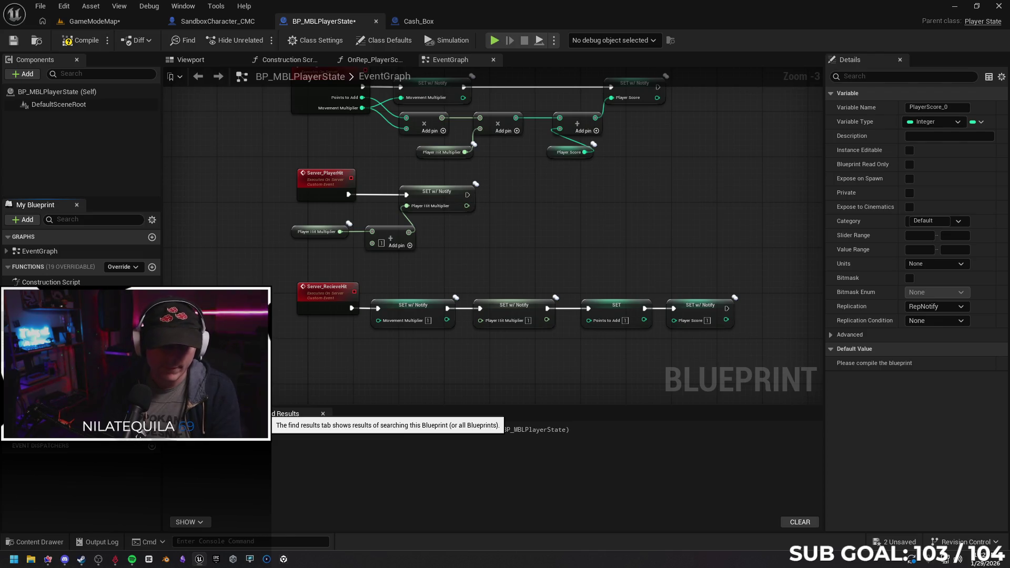
{"action": "key", "text": "Return"}
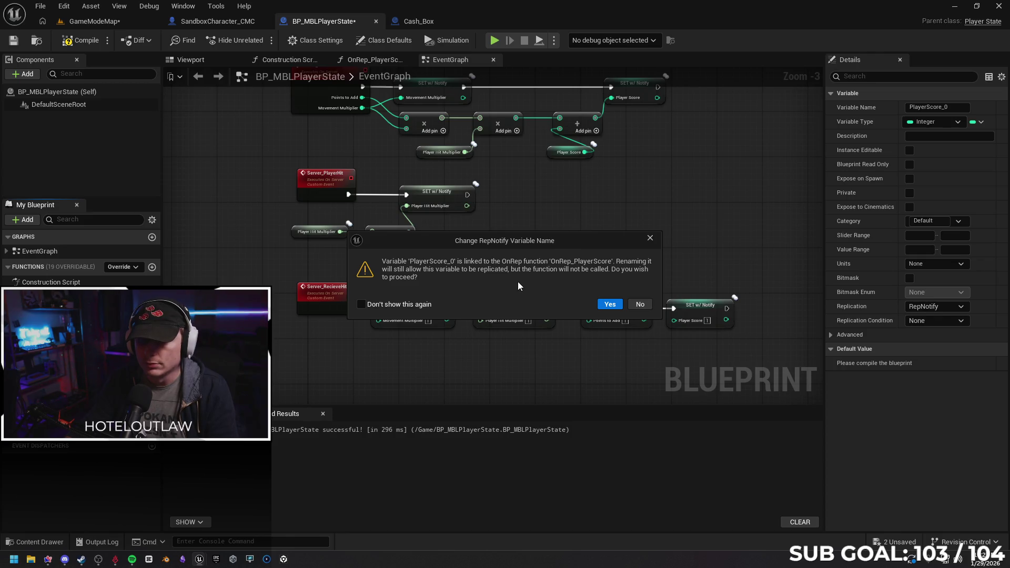
{"action": "left_click", "coordinate": [640, 304]}
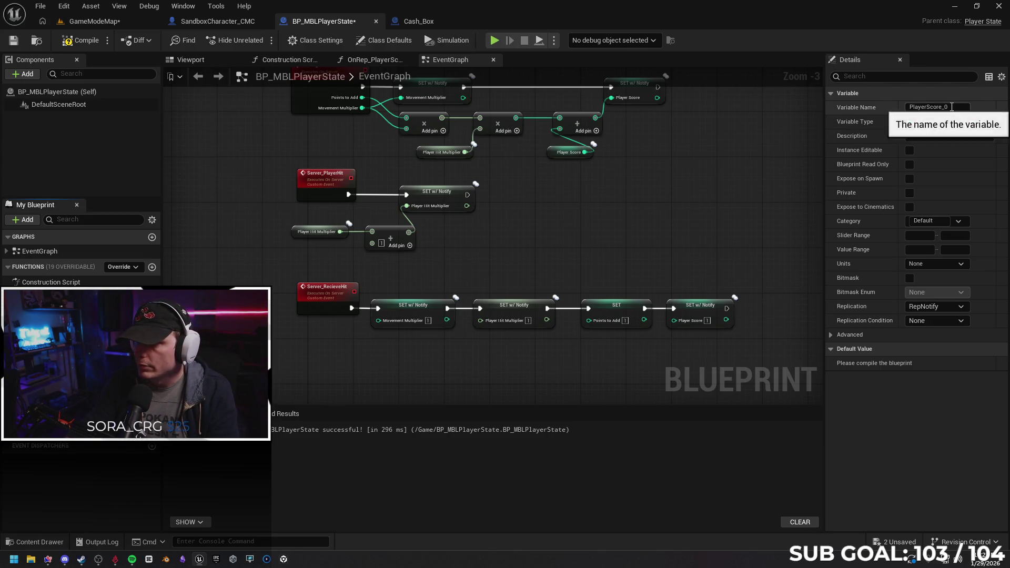
{"action": "left_click", "coordinate": [953, 107]}
{"action": "type", "text": "Cashed"}
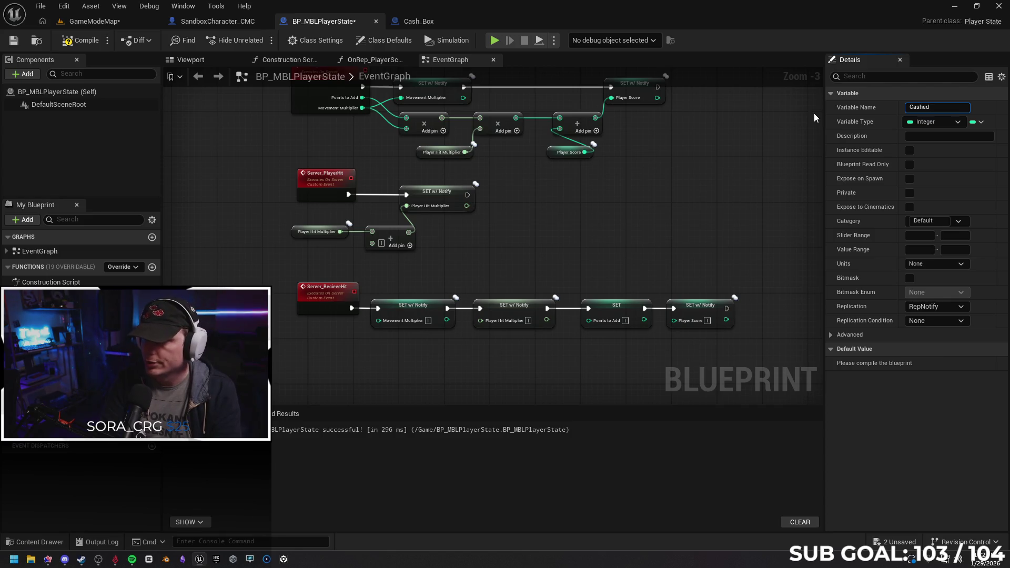
{"action": "type", "text": "InSc"}
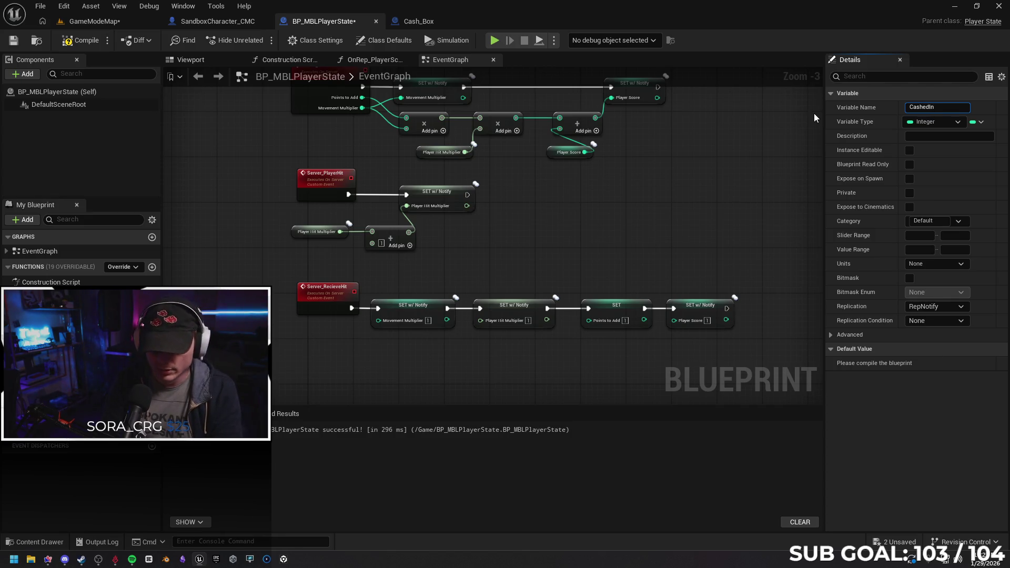
{"action": "key", "text": "BackSpace"}
{"action": "key", "text": "BackSpace"}
{"action": "key", "text": "BackSpace"}
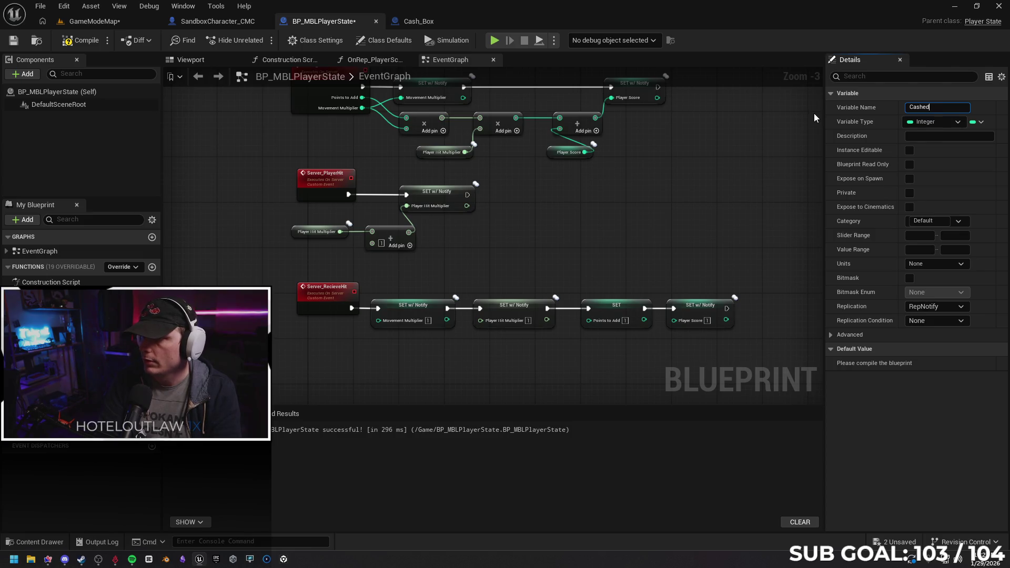
{"action": "type", "text": "I"}
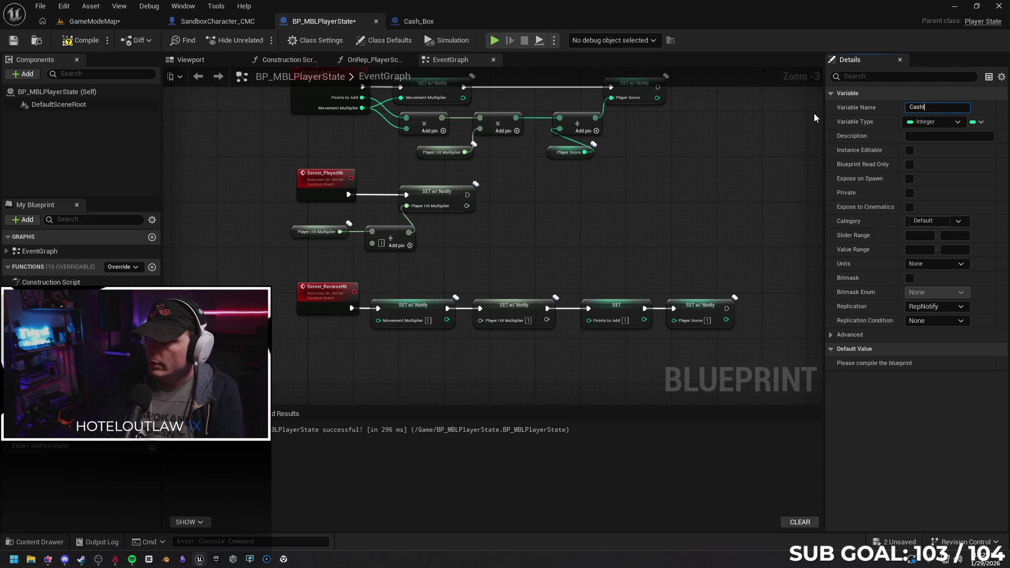
{"action": "type", "text": "nScore"}
{"action": "key", "text": "Return"}
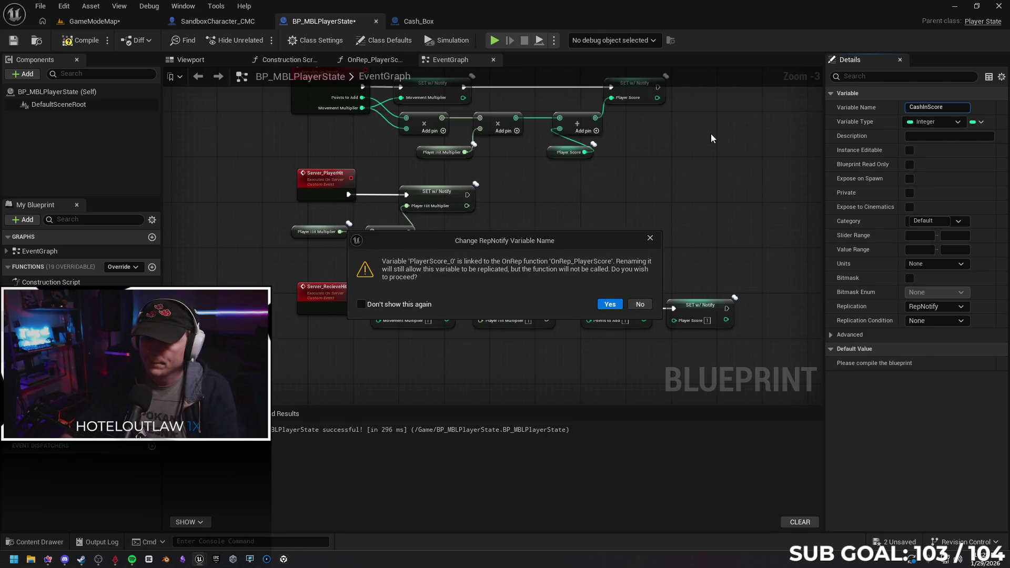
{"action": "left_click", "coordinate": [610, 304]}
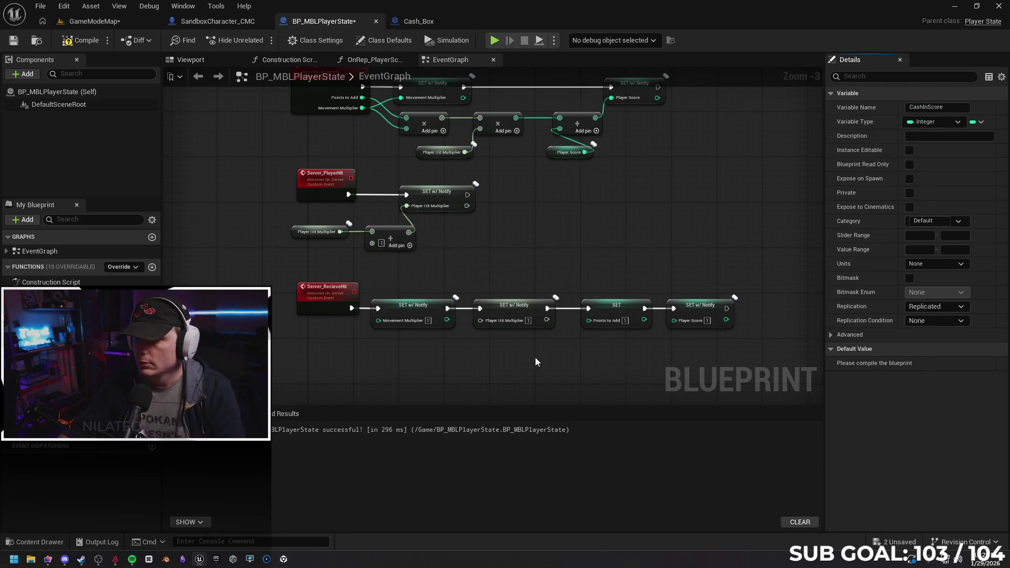
Step: Set CashInScore to RepNotify replication with default value 0, compile, and start a test play
{"action": "left_click", "coordinate": [935, 307]}
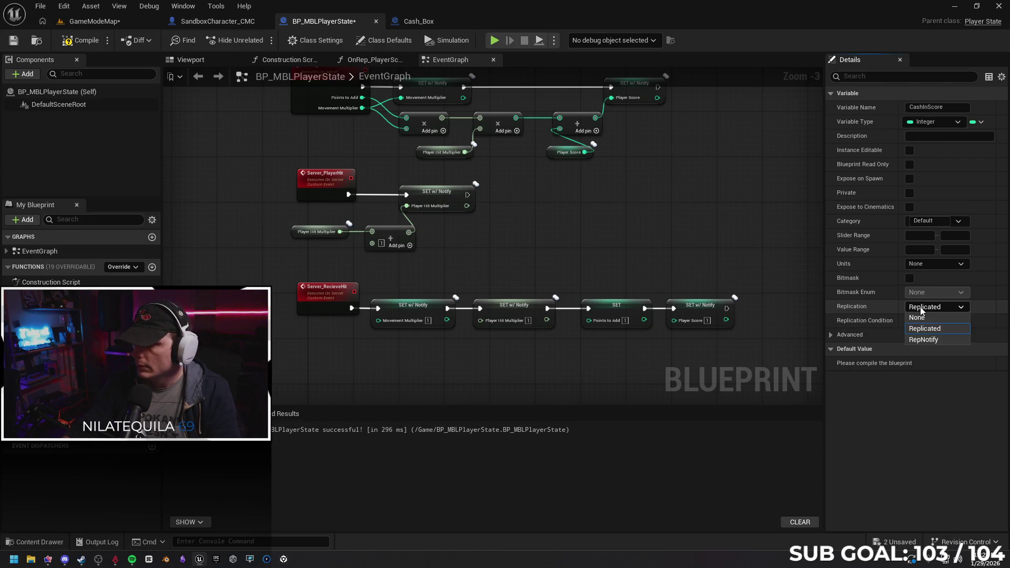
{"action": "left_click", "coordinate": [929, 340]}
{"action": "left_click", "coordinate": [31, 431]}
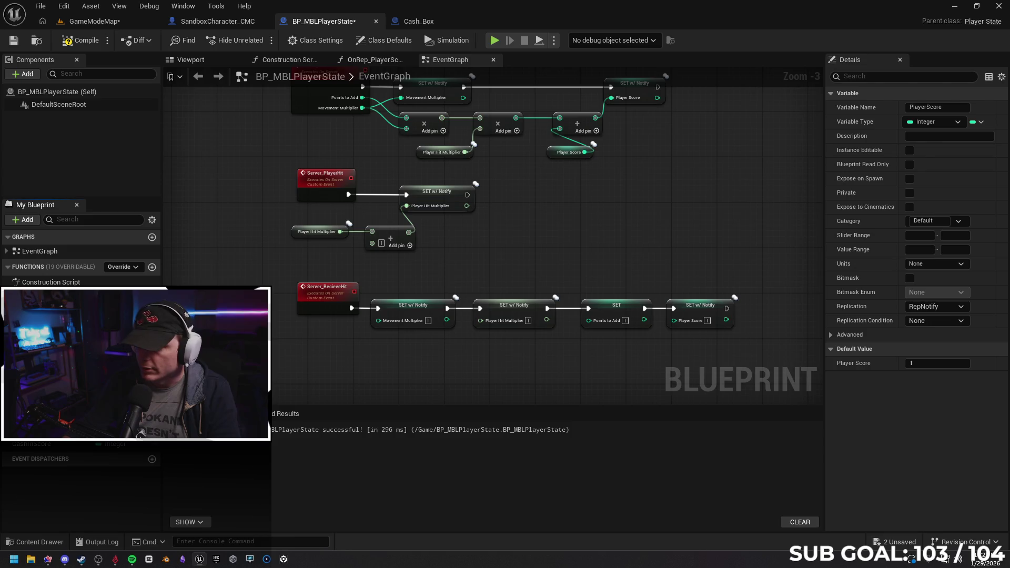
{"action": "left_click", "coordinate": [79, 445]}
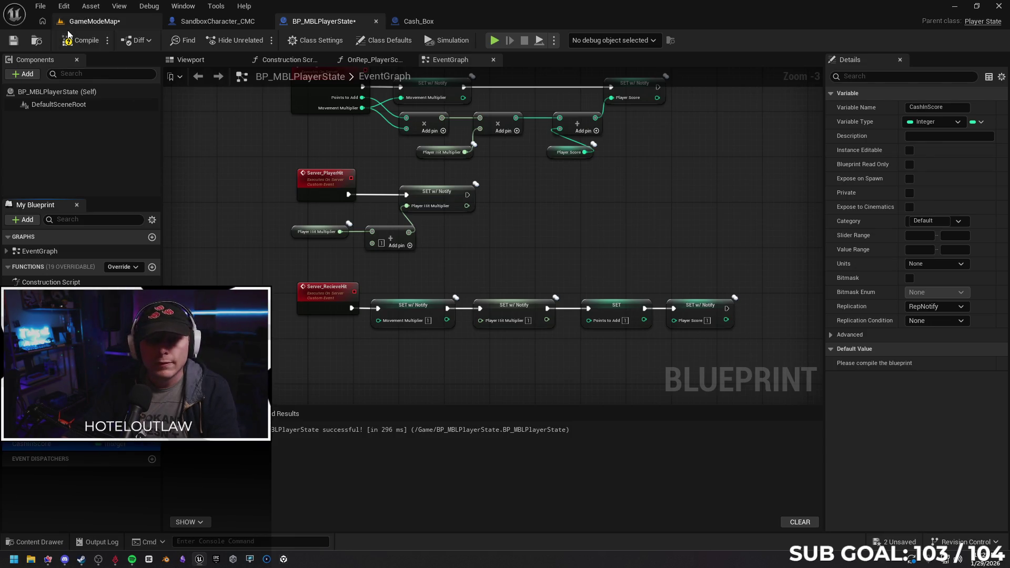
{"action": "key", "text": "F7"}
{"action": "left_click", "coordinate": [937, 363]}
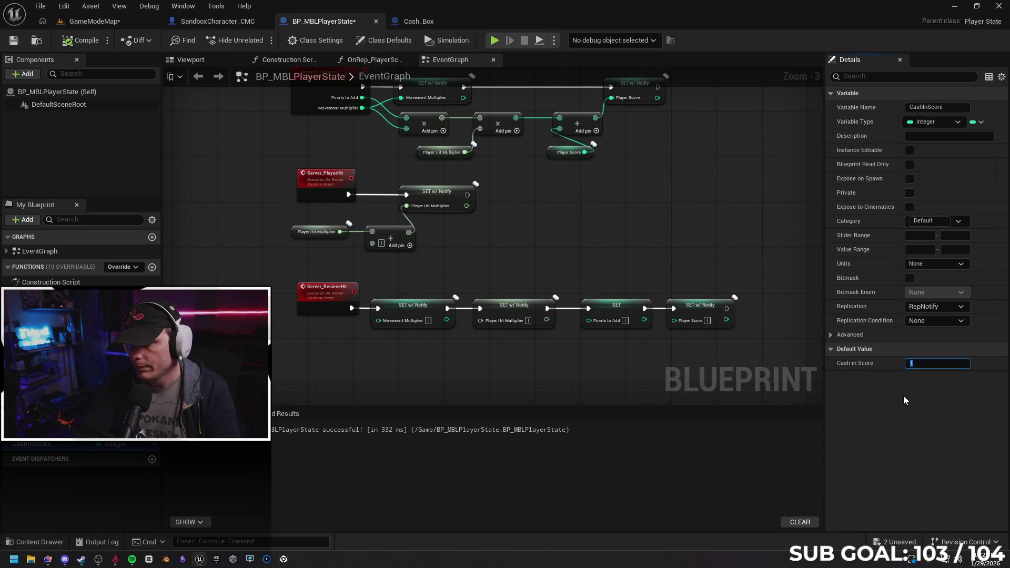
{"action": "type", "text": "0"}
{"action": "left_click", "coordinate": [587, 341]}
{"action": "left_click", "coordinate": [80, 40]}
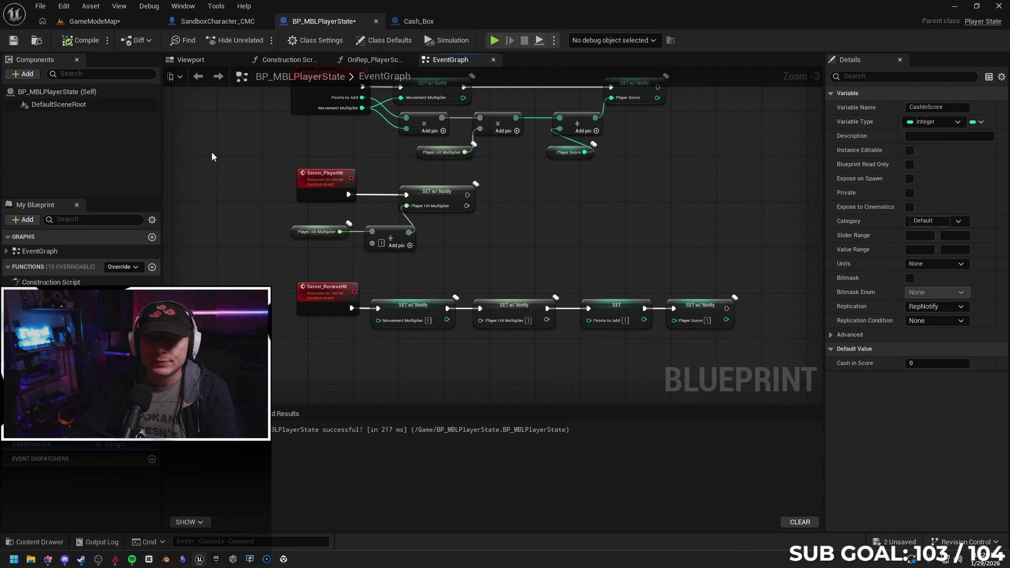
{"action": "left_click", "coordinate": [496, 40]}
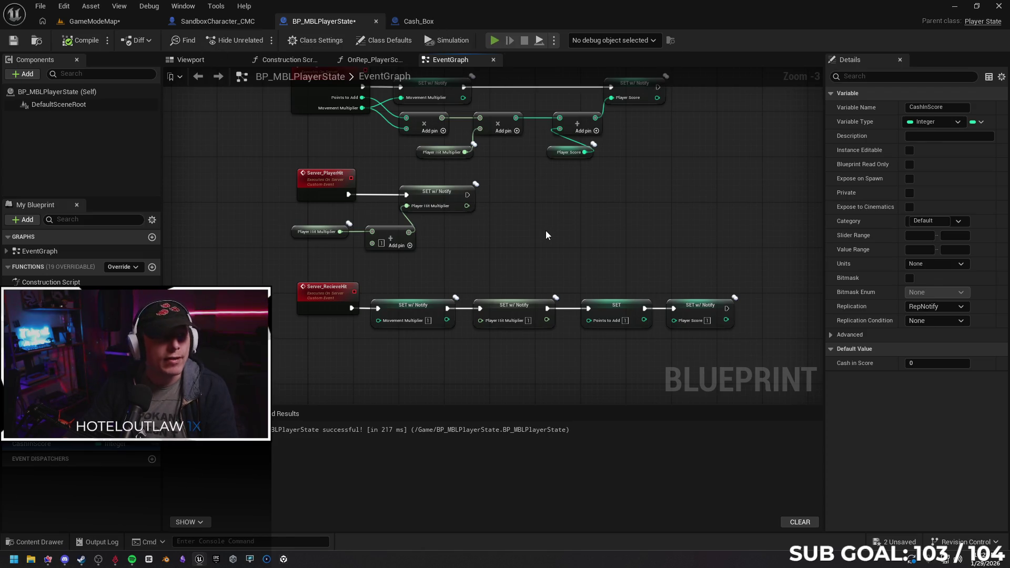
{"action": "key", "text": "w"}
{"action": "key", "text": "w"}
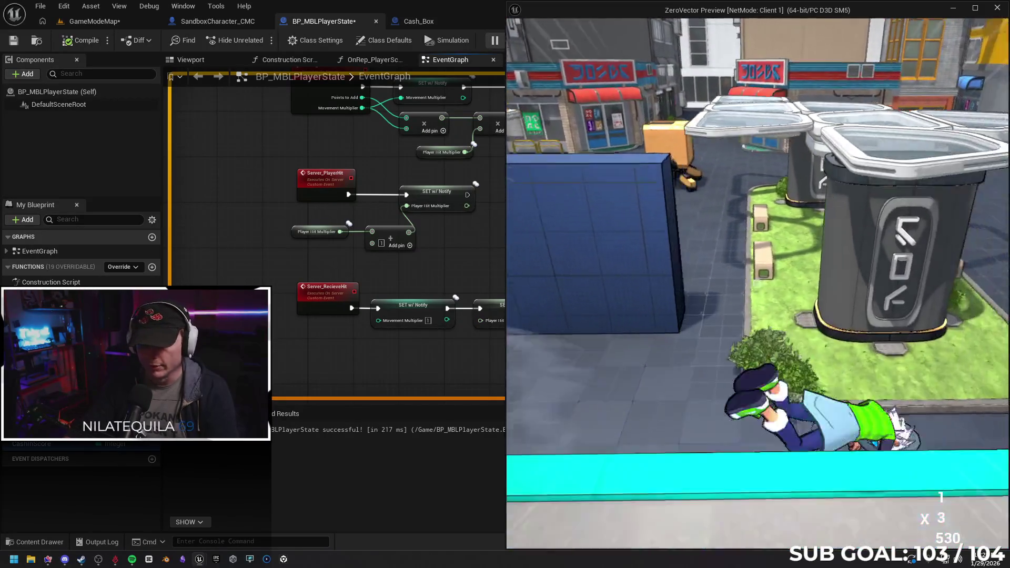
{"action": "key", "text": "Escape"}
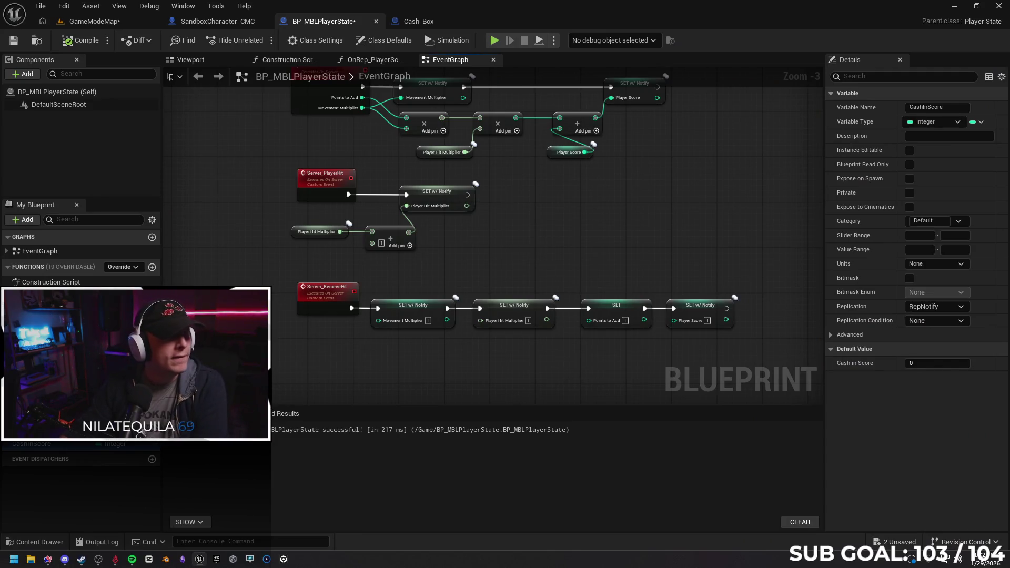